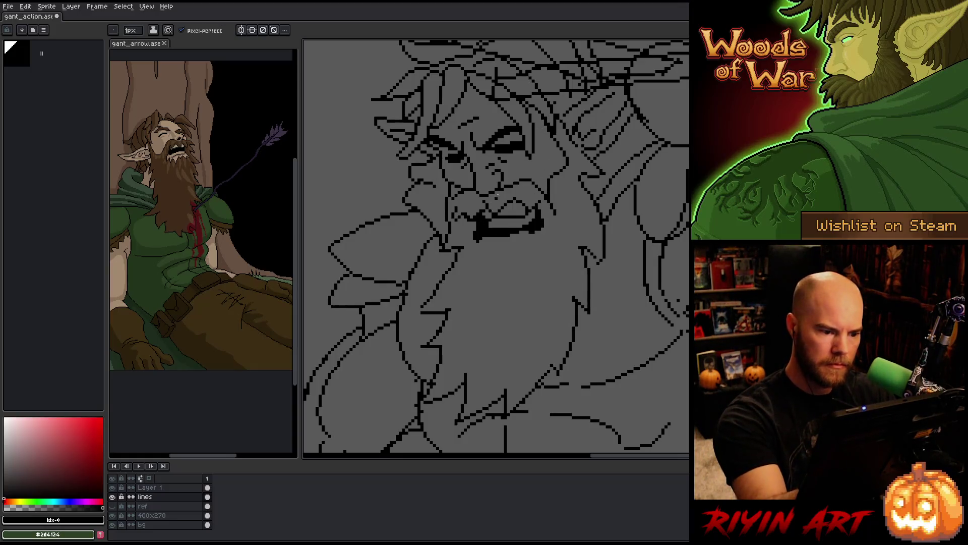
Erase the stray black pixels along the middle of the elf's mouth line, alternating Pencil and Eraser.
key("b")
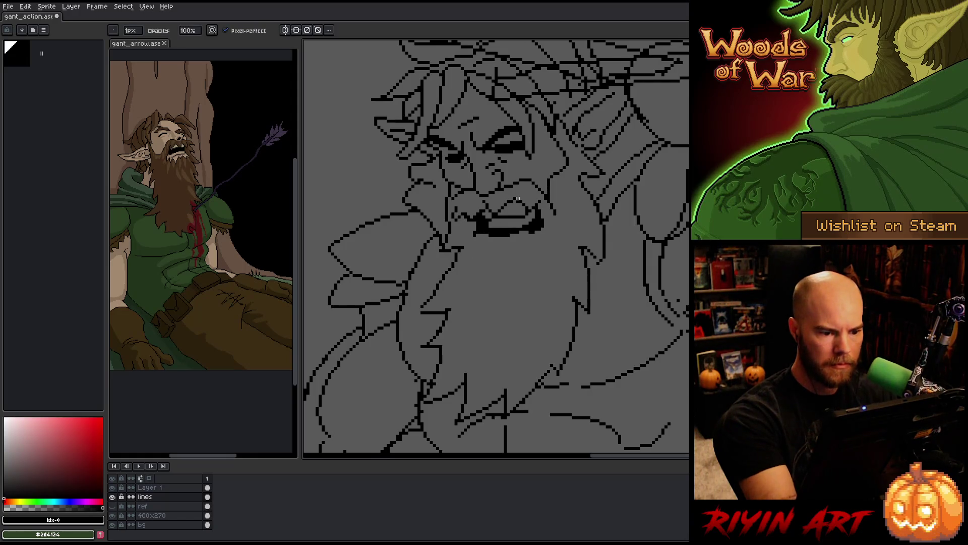
key("e")
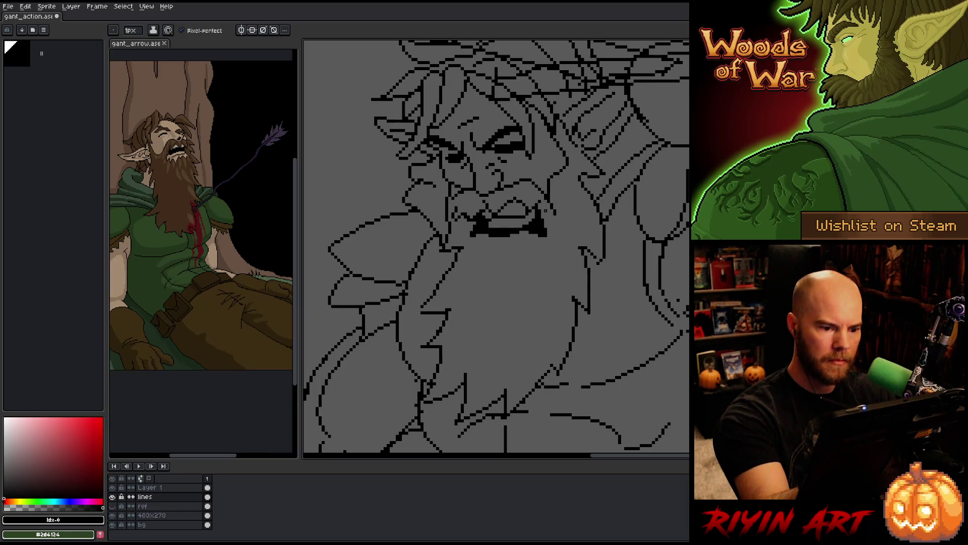
key("e")
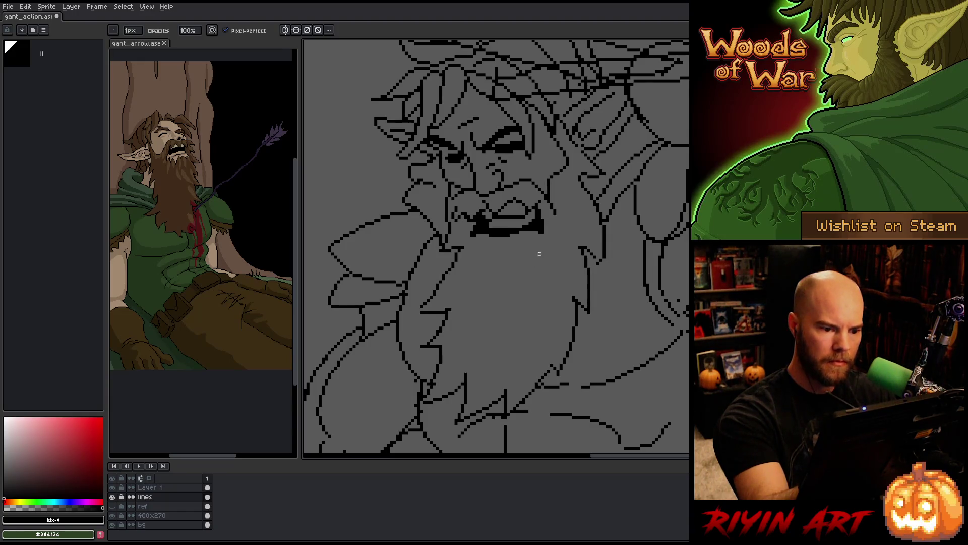
key("b")
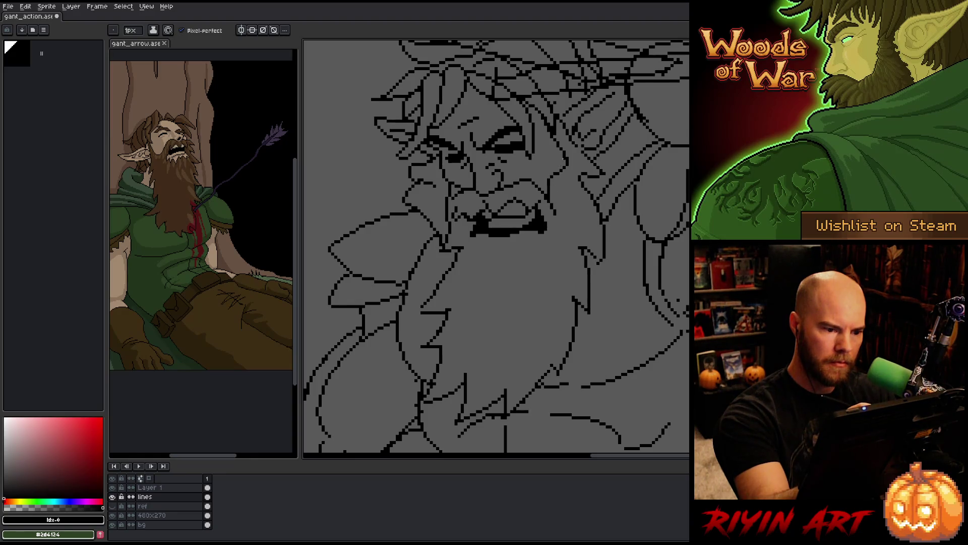
key("e")
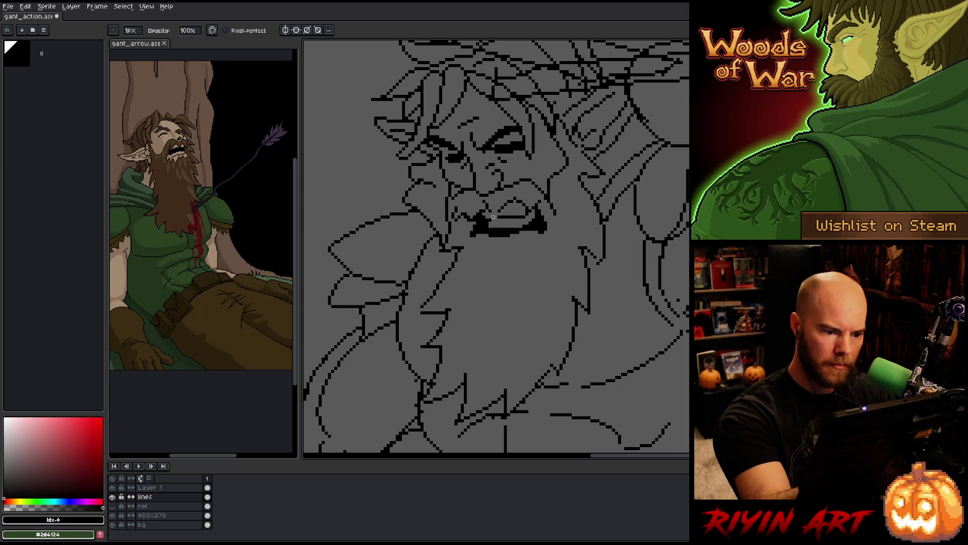
key("b")
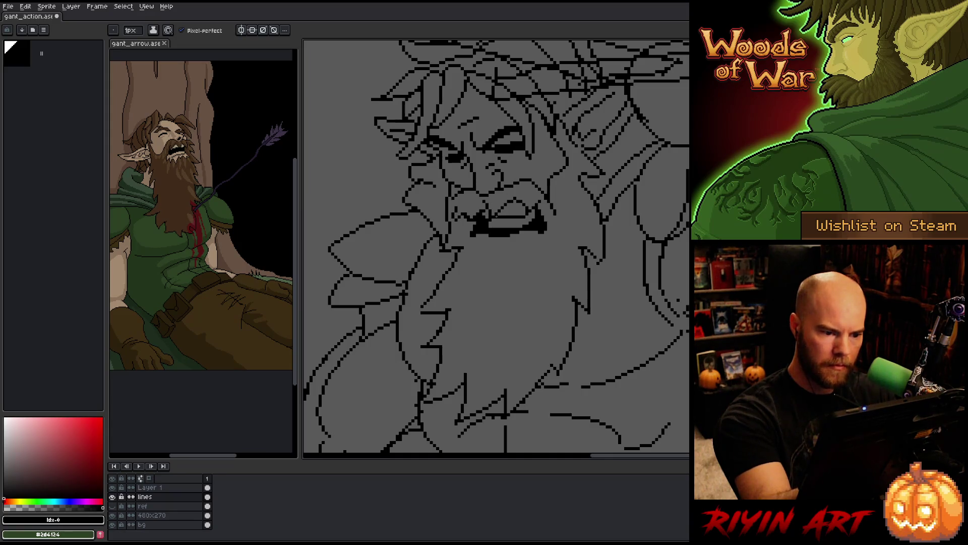
key("e")
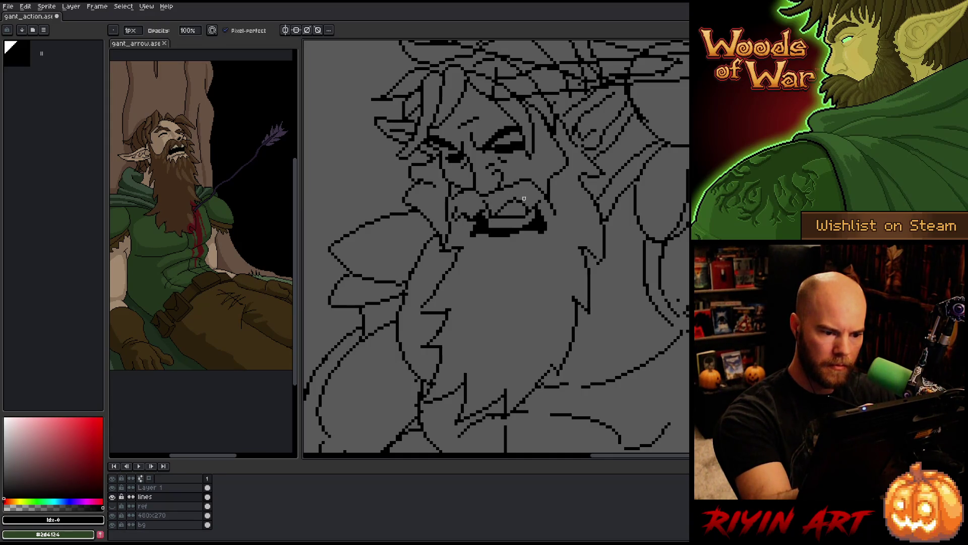
left_click_drag(495, 216, 507, 217)
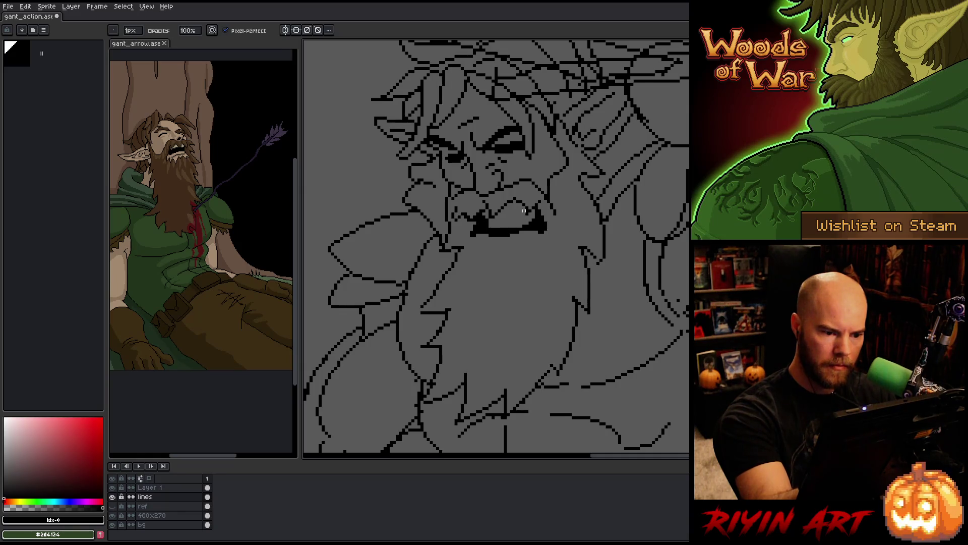
key("b")
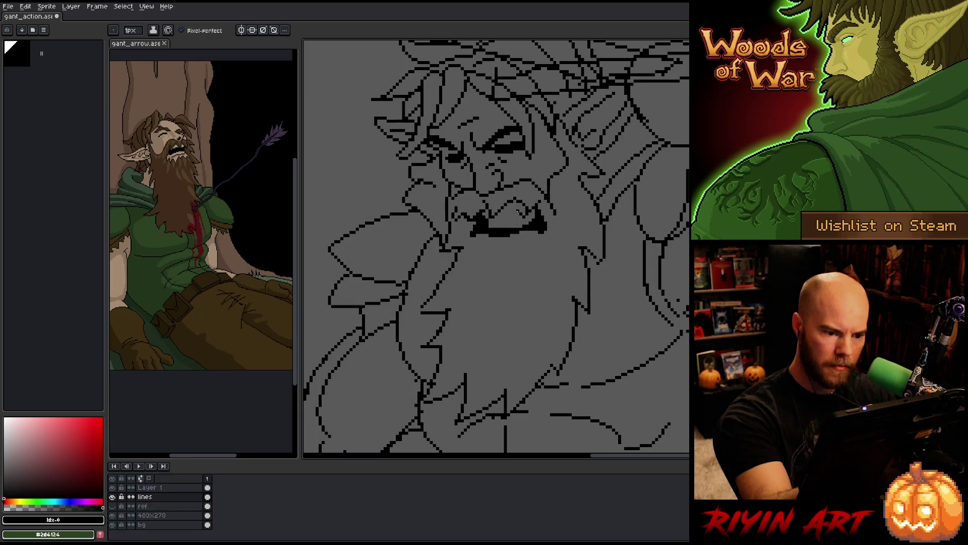
Clean up the stray pixels at the right end of the mouth line.
key("e")
key("b")
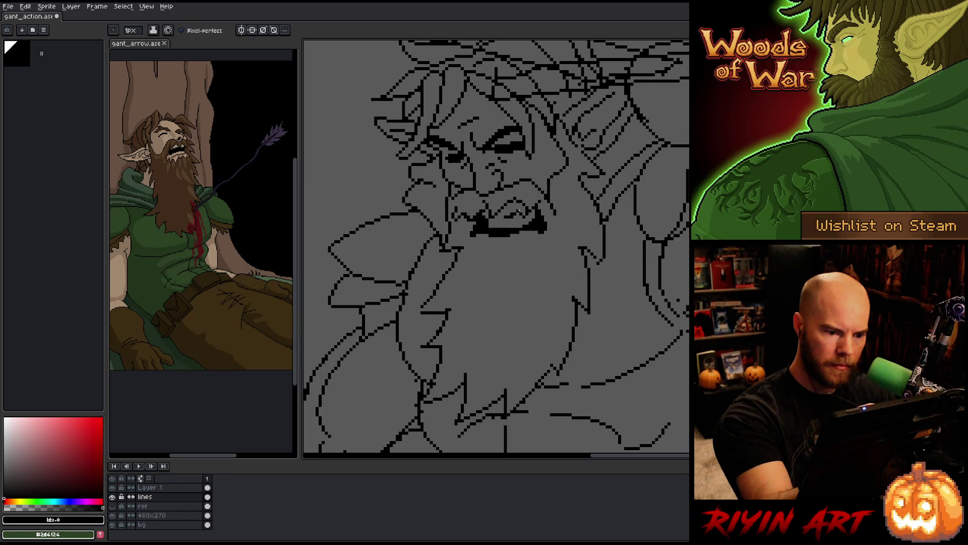
key("e")
key("b")
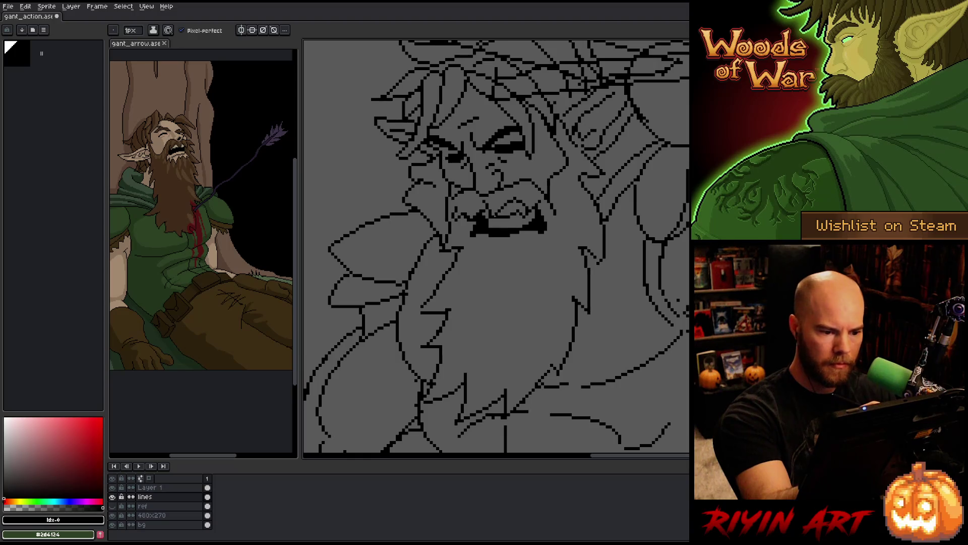
key("e")
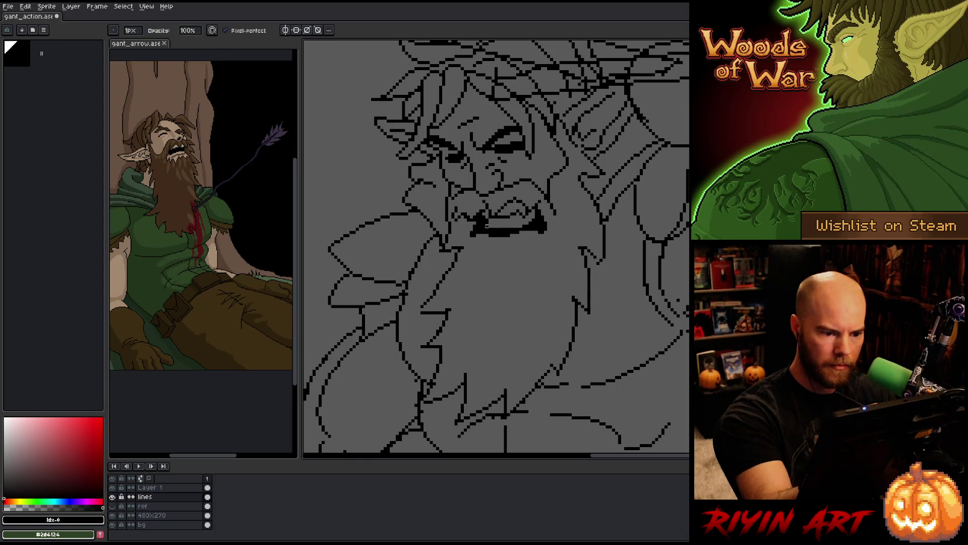
left_click_drag(534, 225, 545, 226)
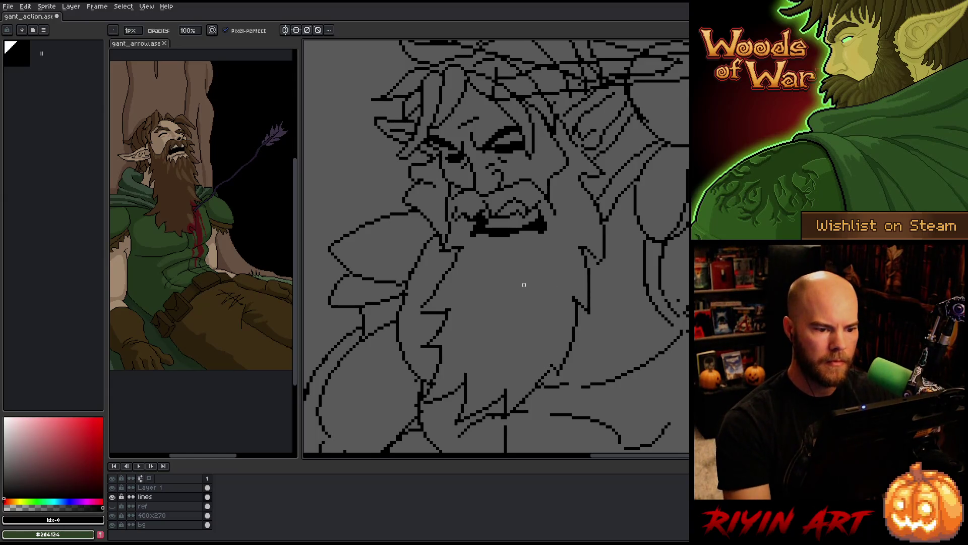
key("e")
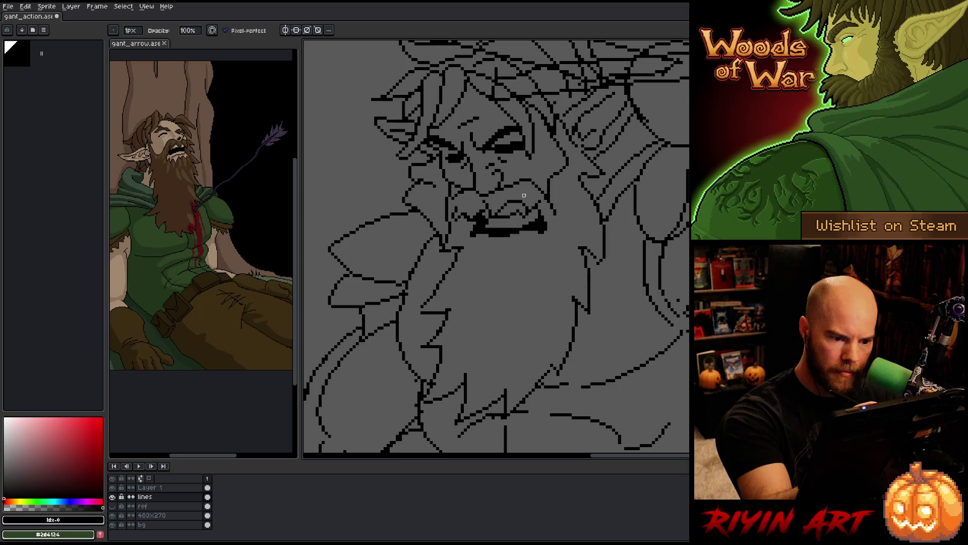
key("b")
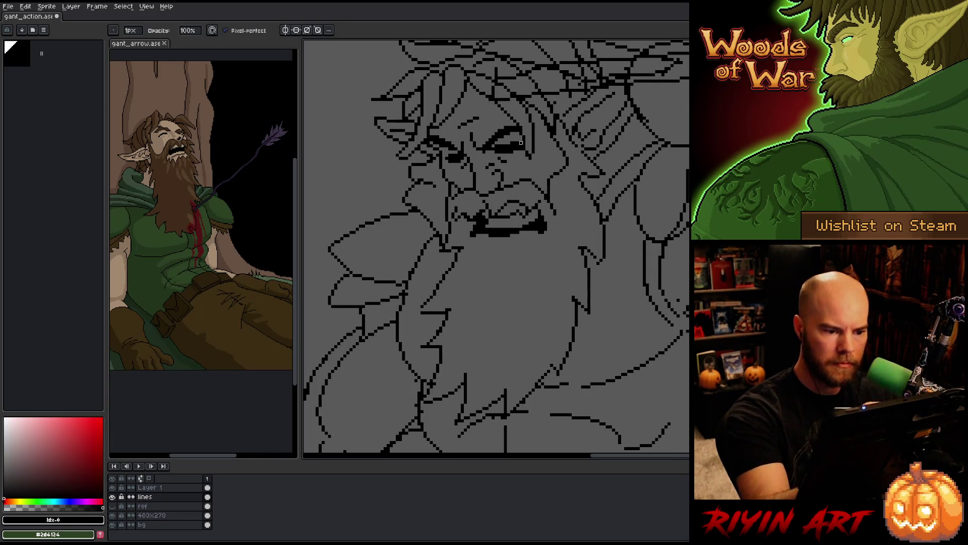
scroll(520, 295, "down", 3)
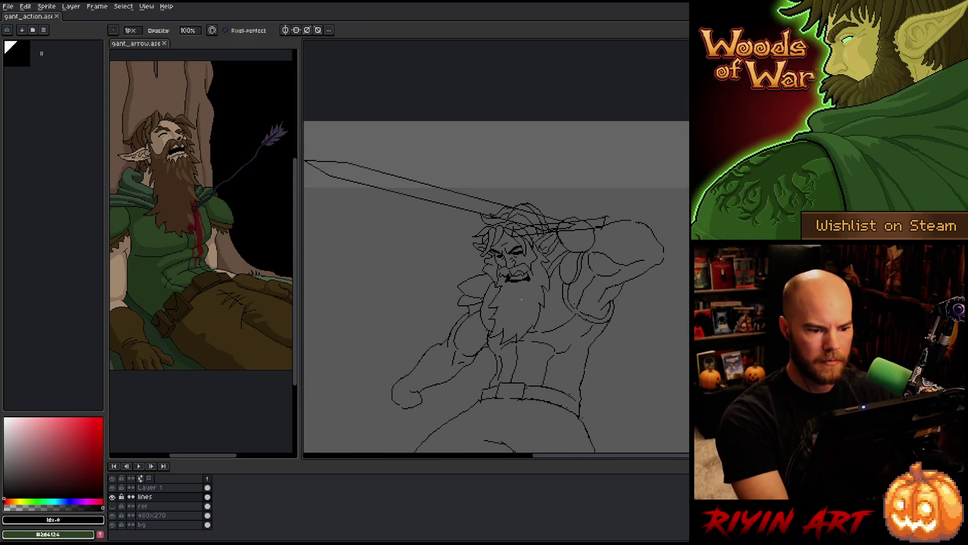
Flip the whole canvas horizontally via Sprite > Rotate Canvas so the sword points right.
mouse_move(521, 295)
left_mouse_down()
mouse_move(511, 244)
mouse_move(479, 225)
left_mouse_up()
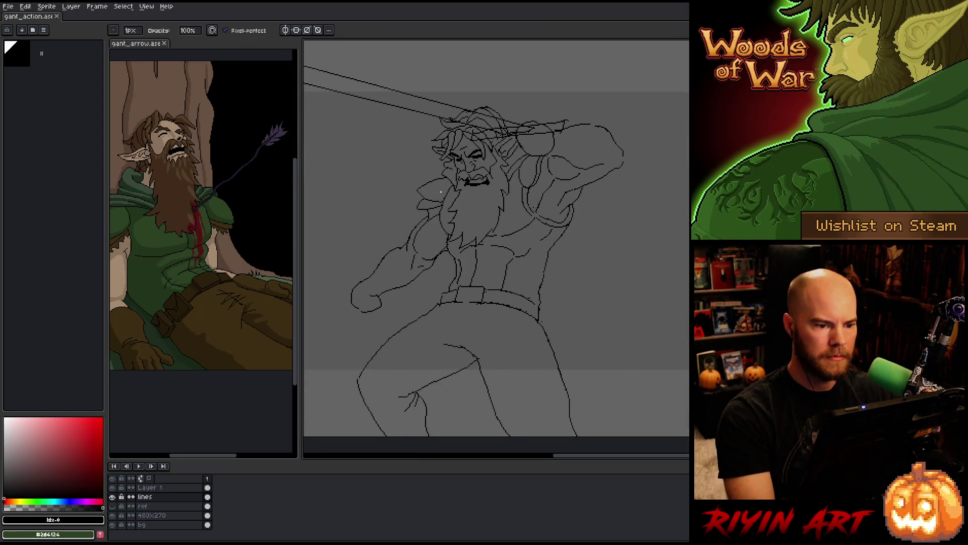
scroll(441, 192, "up", 1)
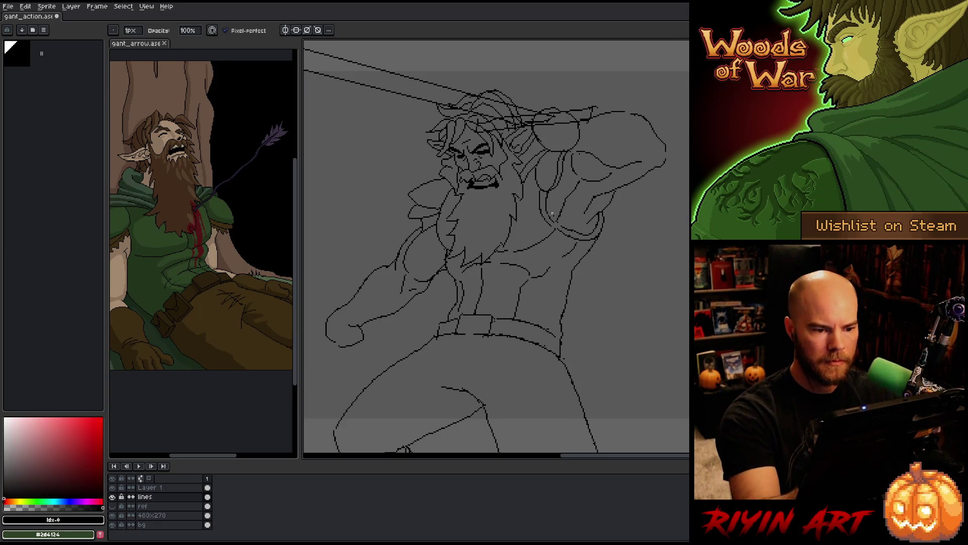
scroll(556, 230, "down", 1)
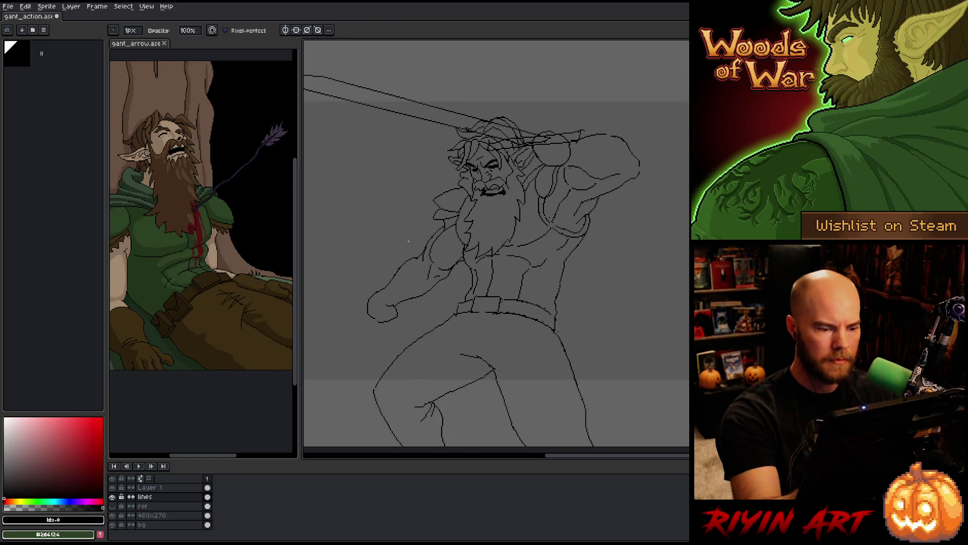
left_click(45, 6)
mouse_move(66, 66)
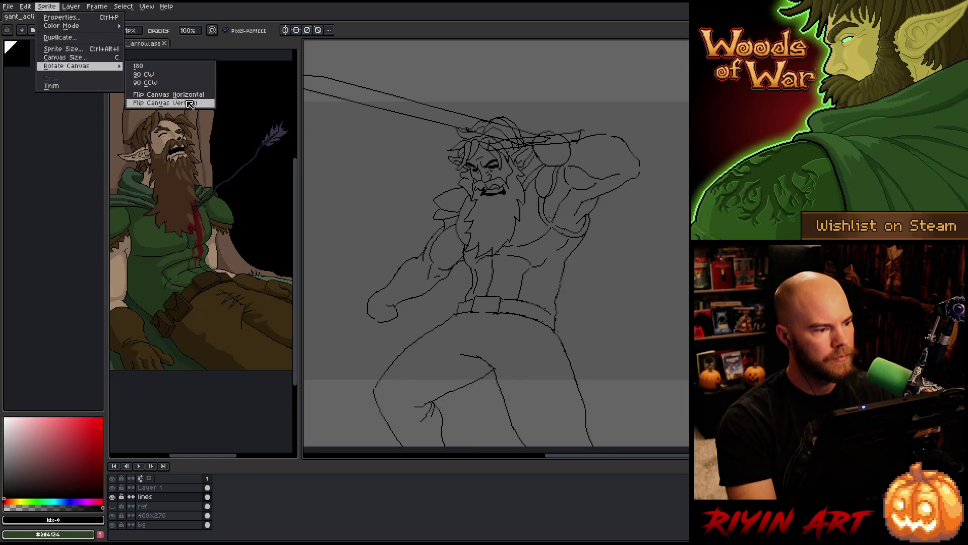
left_click(185, 97)
scroll(464, 281, "down", 1)
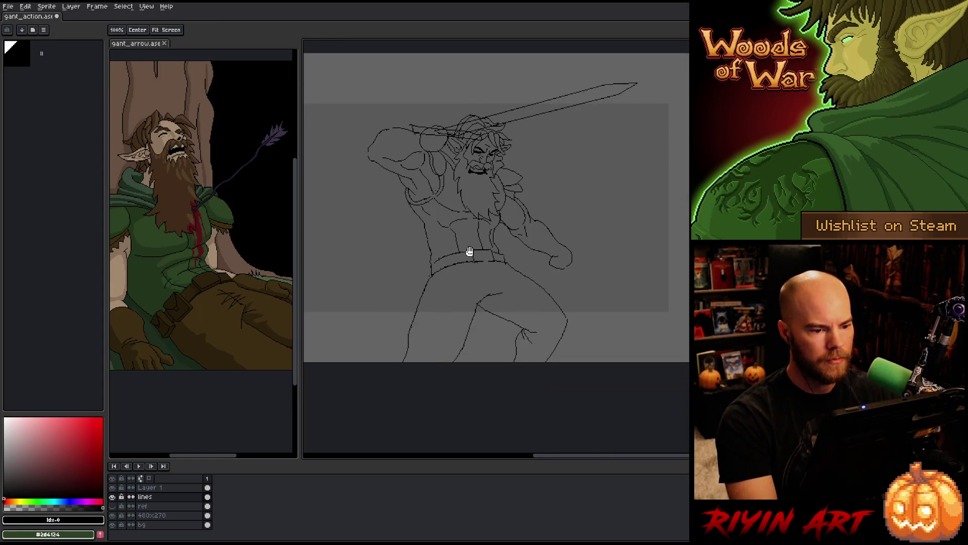
scroll(454, 226, "down", 1)
scroll(447, 211, "up", 2)
scroll(447, 211, "up", 1)
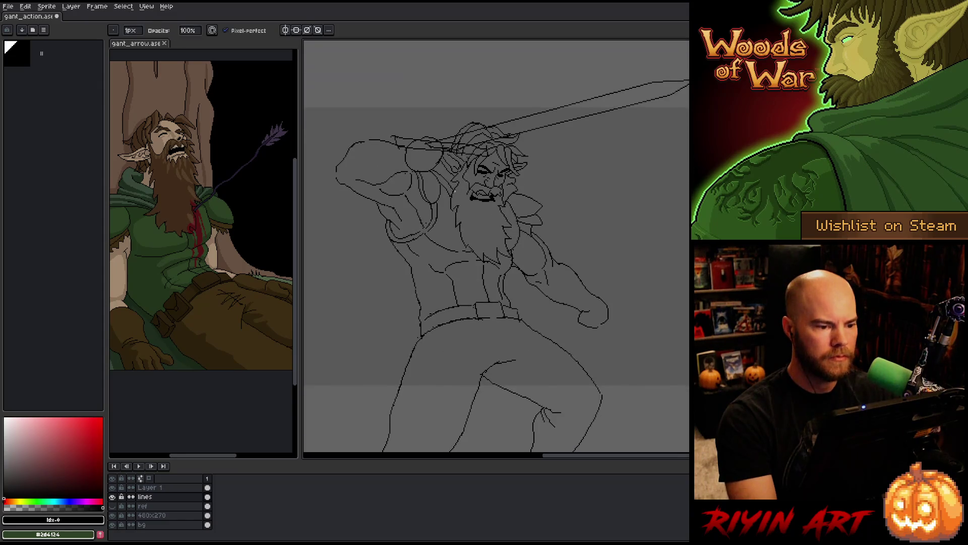
scroll(414, 169, "down", 2)
scroll(414, 170, "up", 1)
Draw a short stroke closing the lower-left corner of the raised arm's outline.
key("e")
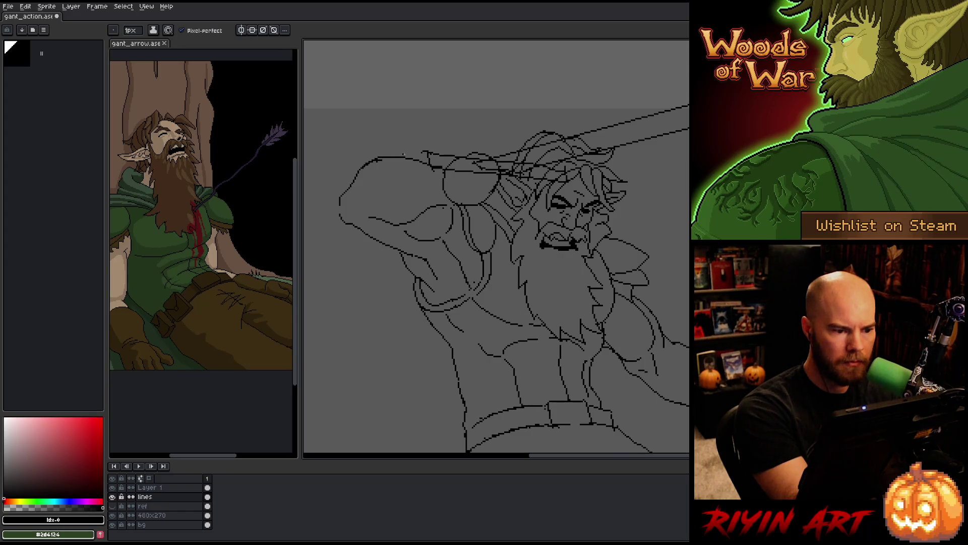
key("b")
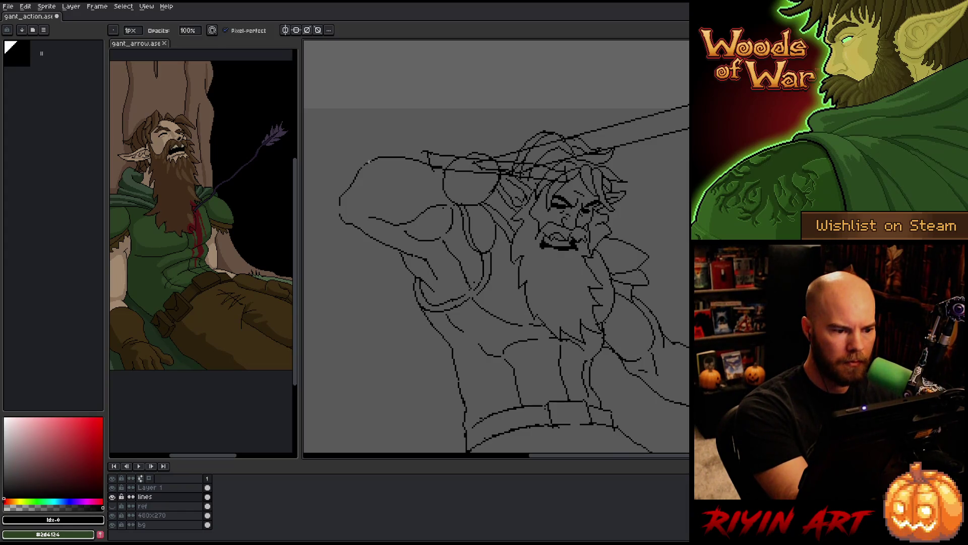
key("e")
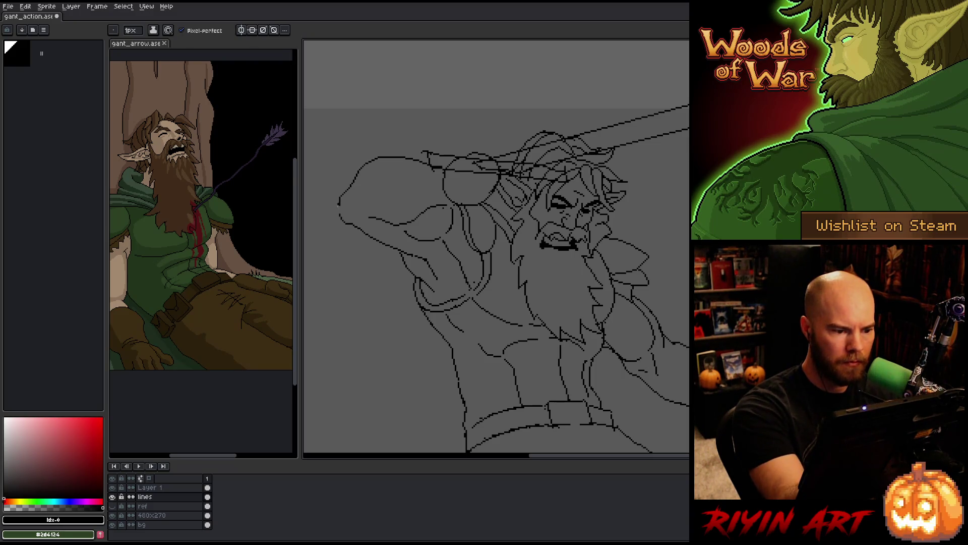
key("b")
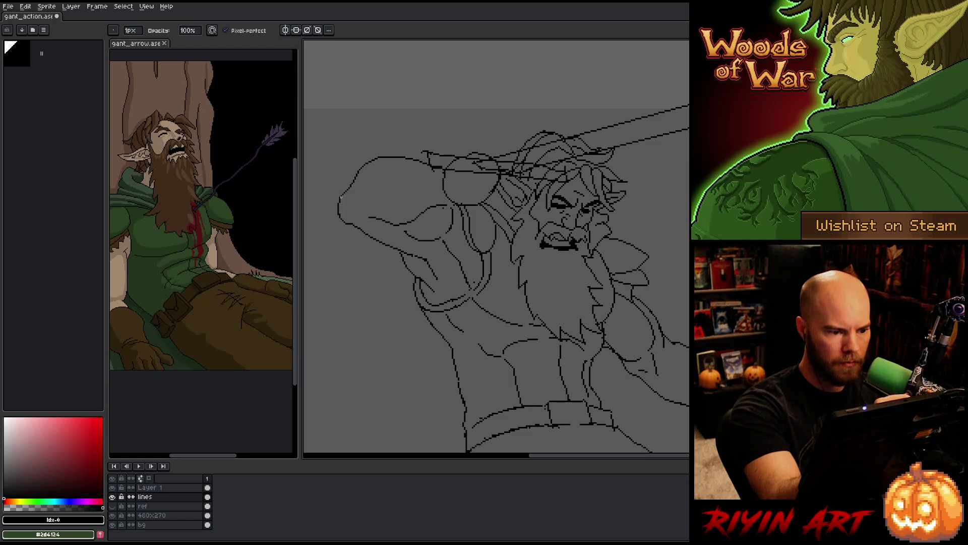
left_click_drag(339, 214, 368, 219)
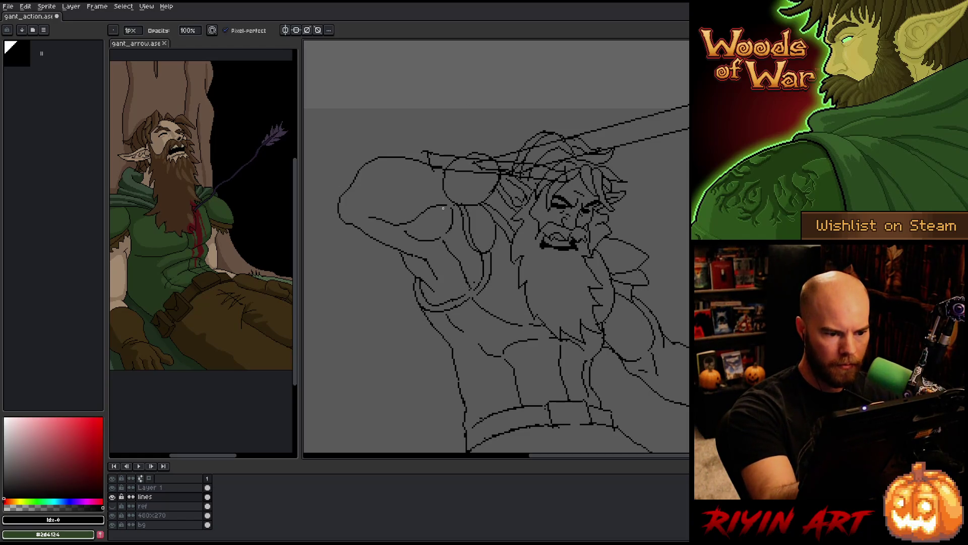
key("e")
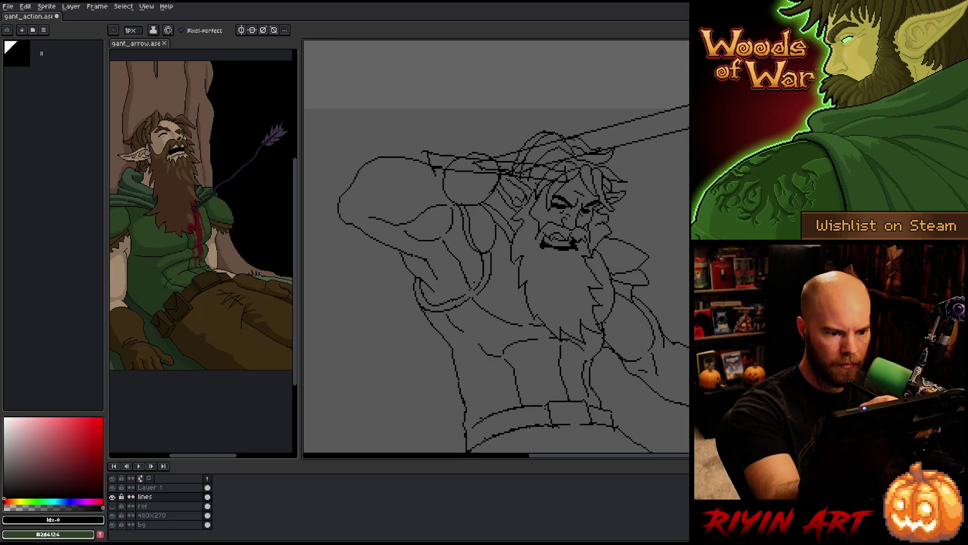
key("b")
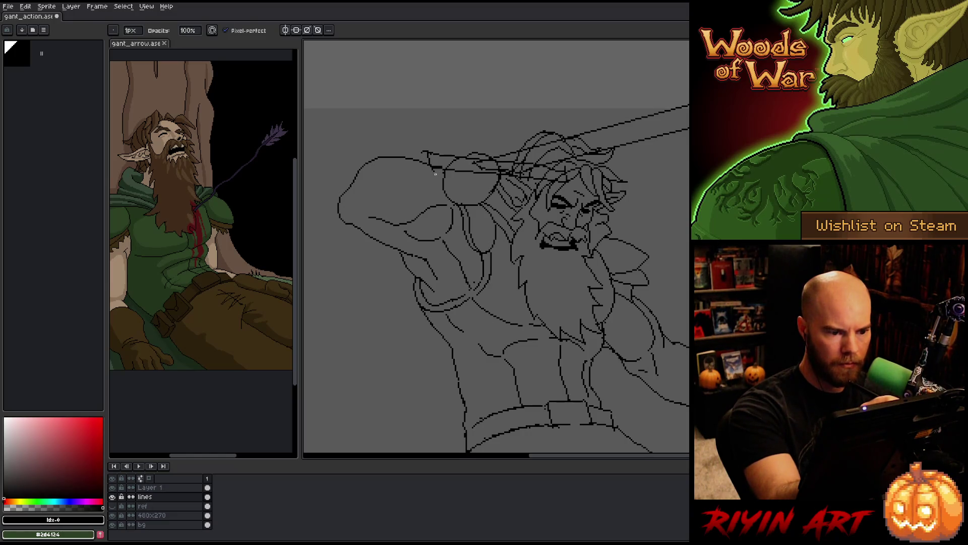
Sketch a curved thorn-like spike above the sword tip, undoing and redrawing until it sits right.
double_click(151, 487)
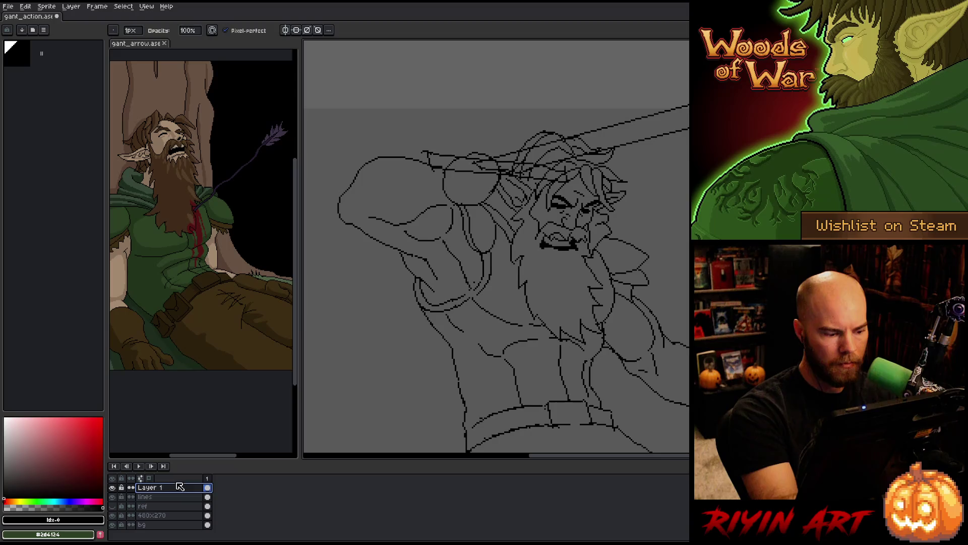
key("Return")
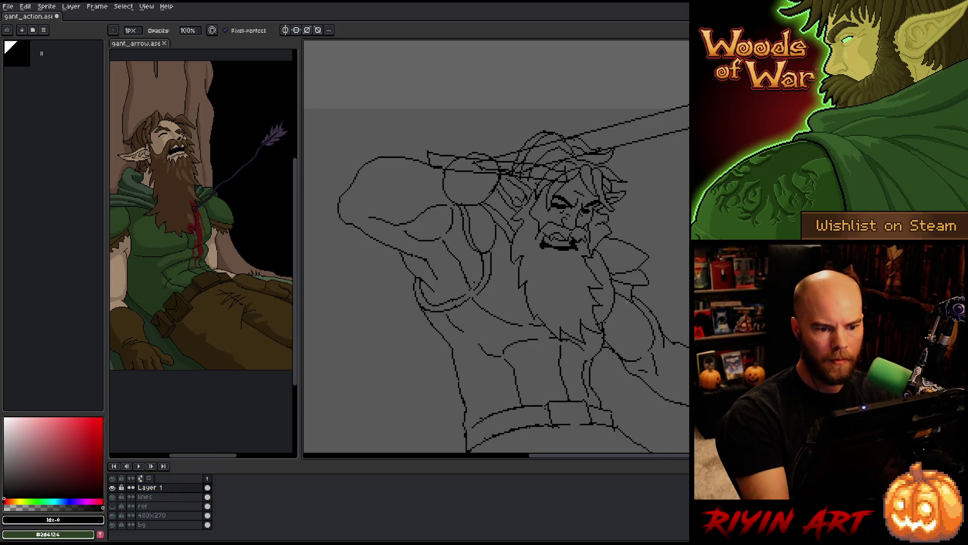
scroll(660, 266, "down", 2)
left_click_drag(610, 281, 549, 210)
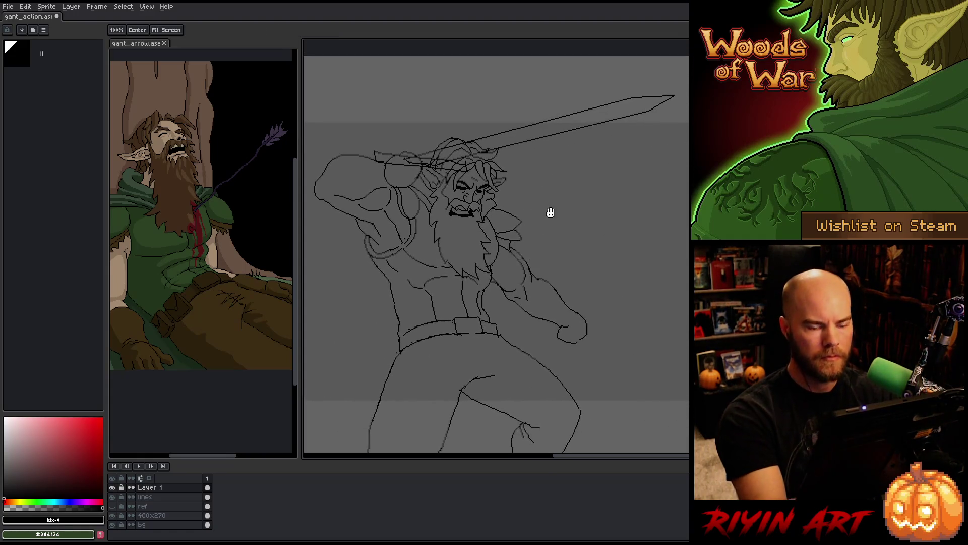
key("b")
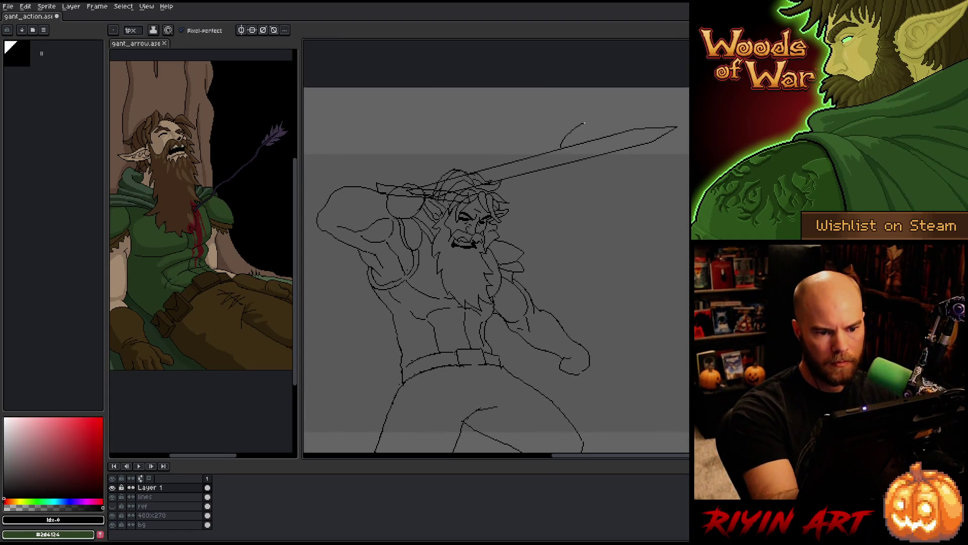
key("ctrl+z")
left_click_drag(588, 139, 623, 117)
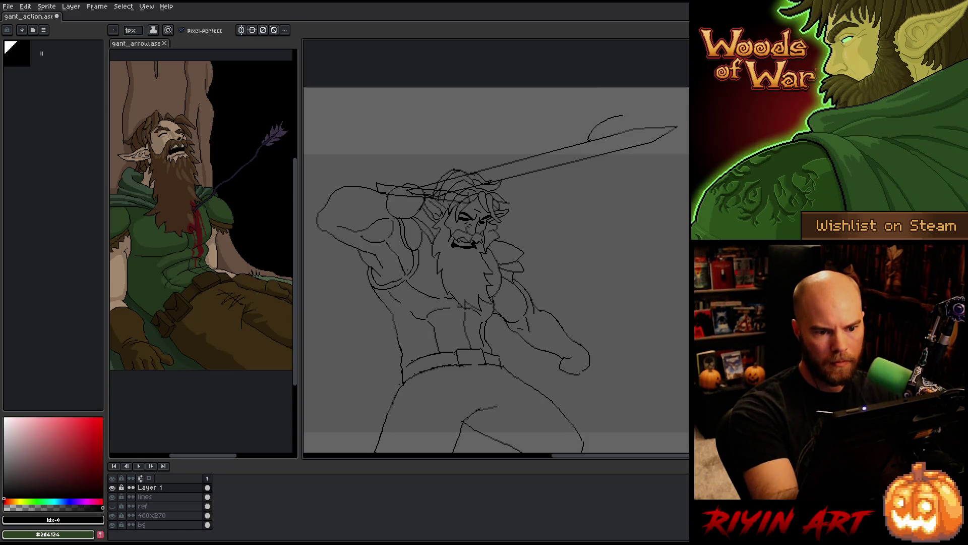
key("ctrl+z")
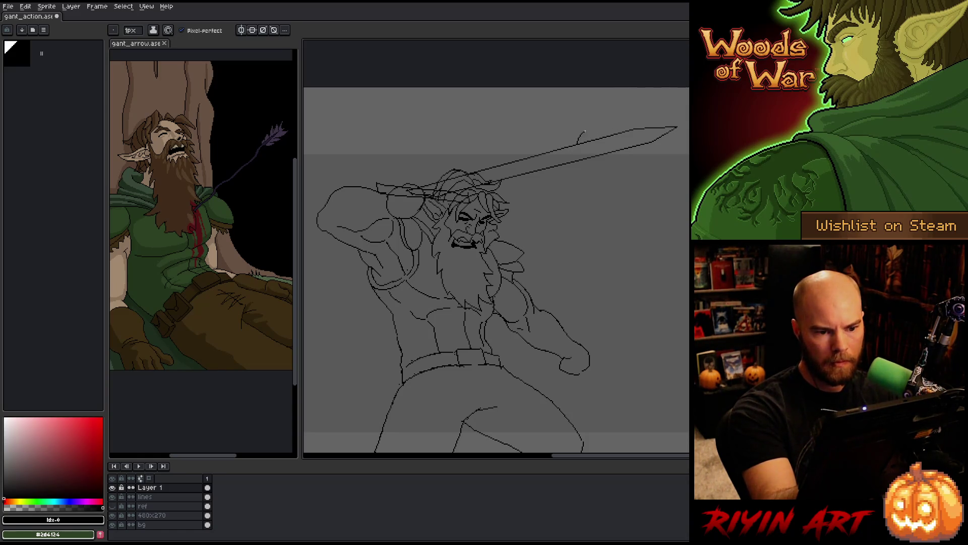
mouse_move(578, 143)
left_mouse_down()
mouse_move(605, 122)
mouse_move(584, 132)
left_mouse_up()
key("ctrl+z")
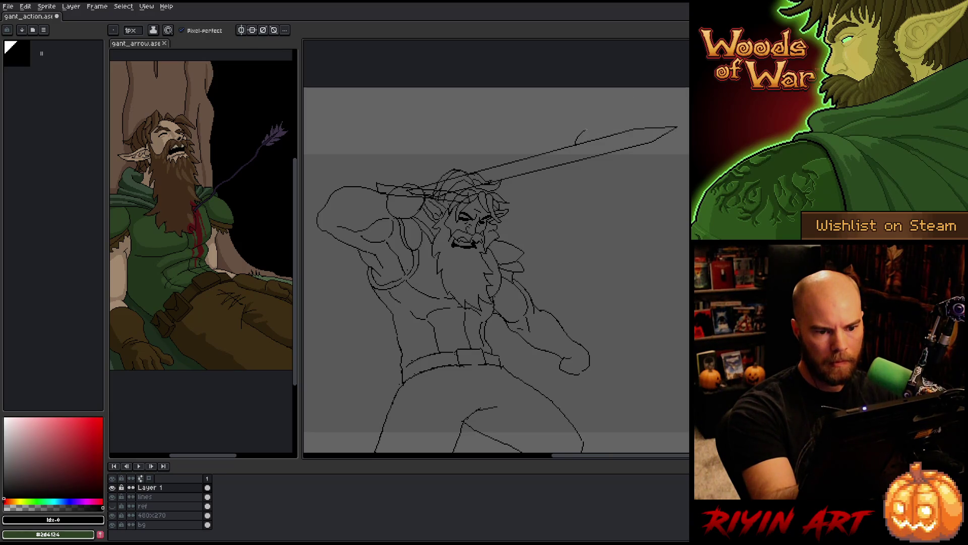
key("ctrl+z")
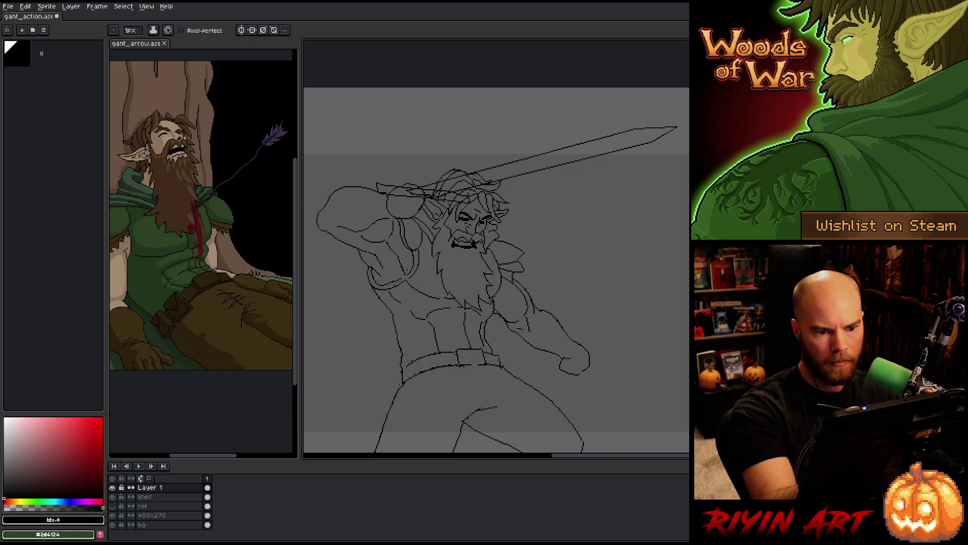
left_click_drag(578, 142, 605, 119)
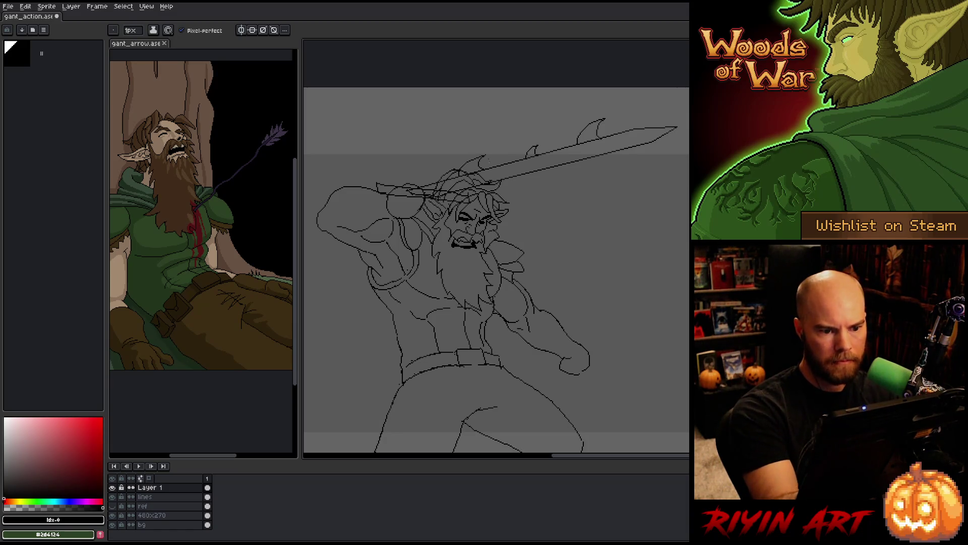
Redraw the hair strand slightly further left and remove the strokes atop the head.
key("ctrl+z")
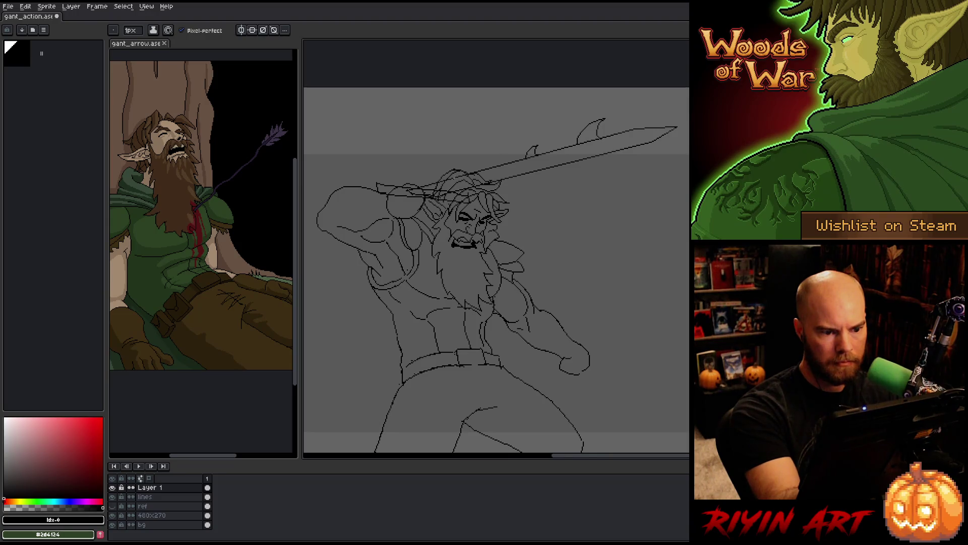
left_click_drag(458, 169, 474, 162)
key("ctrl+z")
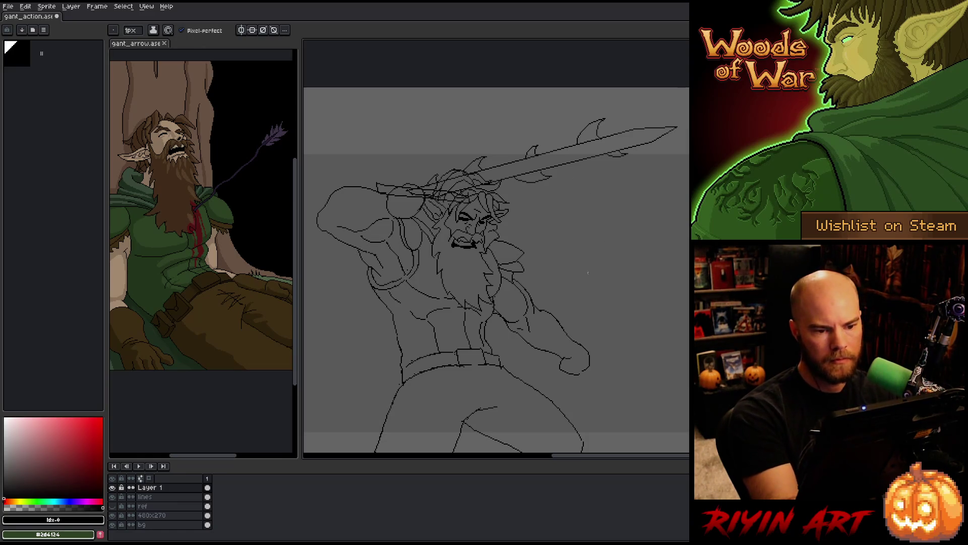
scroll(596, 262, "down", 2)
scroll(564, 251, "up", 1)
left_click_drag(564, 251, 564, 210)
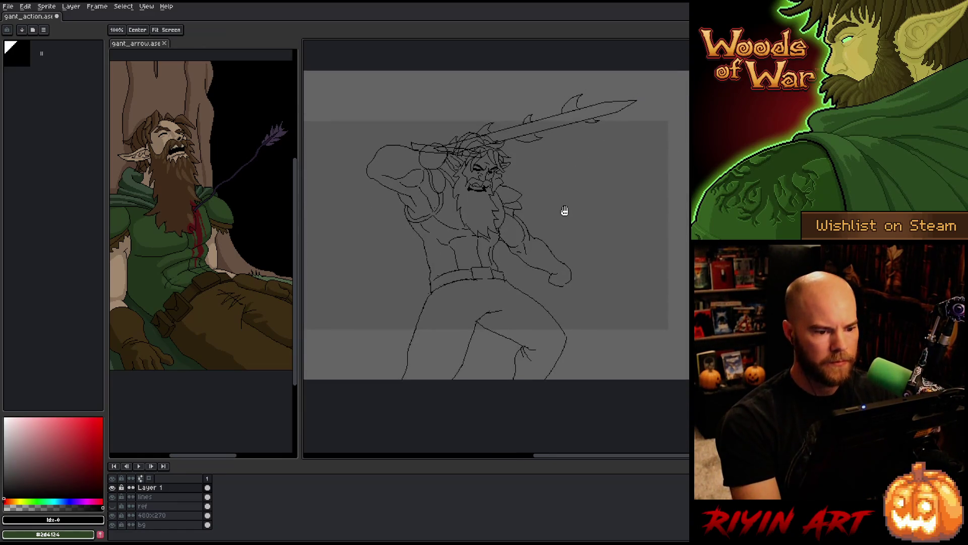
scroll(564, 227, "down", 1)
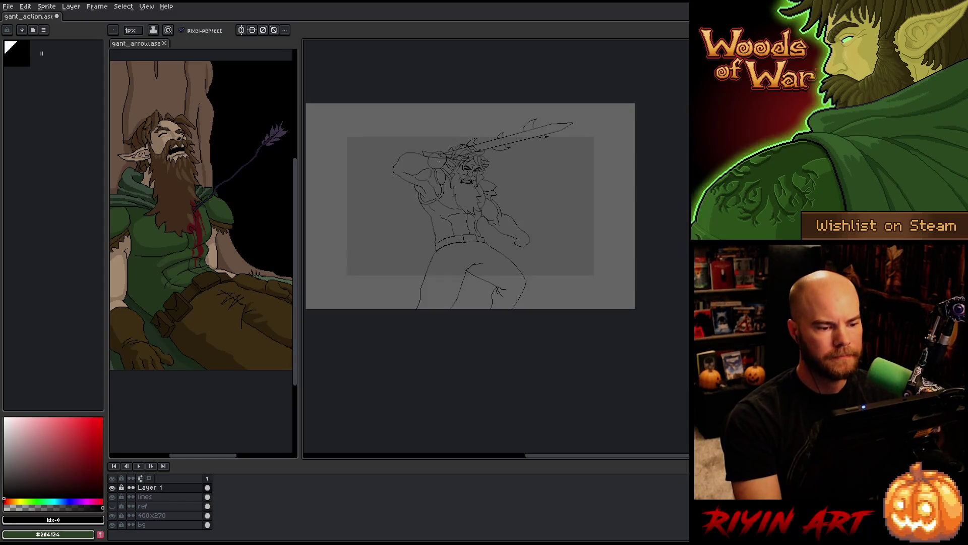
scroll(564, 227, "up", 1)
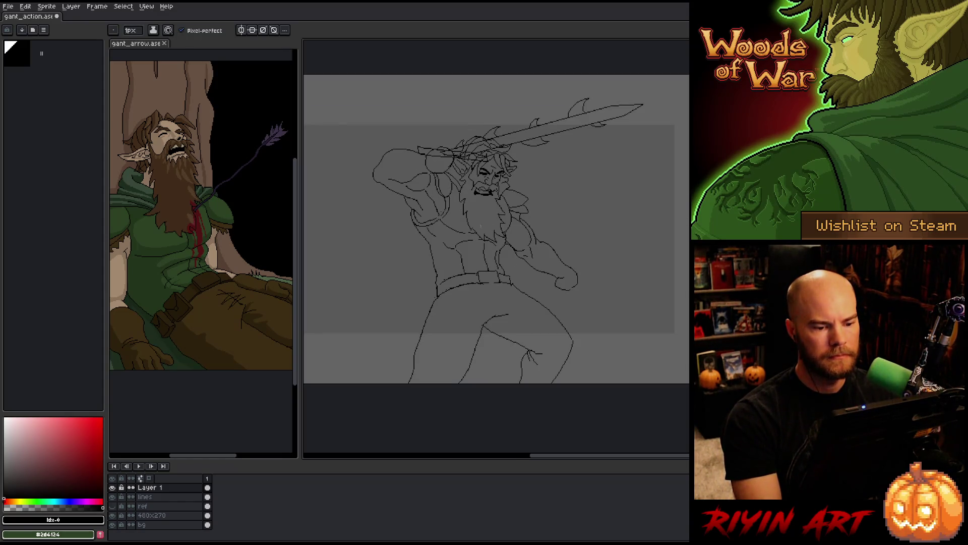
scroll(542, 211, "up", 1)
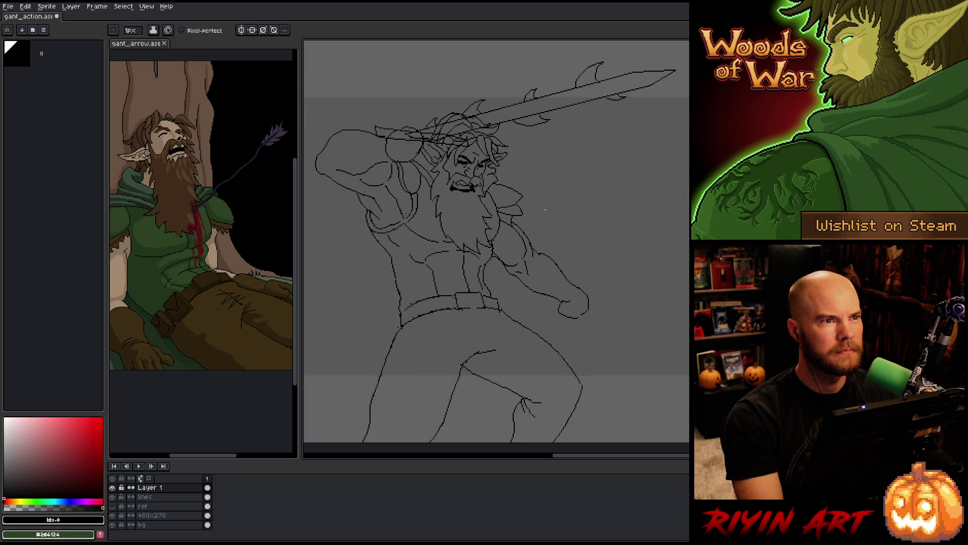
scroll(540, 198, "down", 1)
left_click_drag(501, 202, 508, 213)
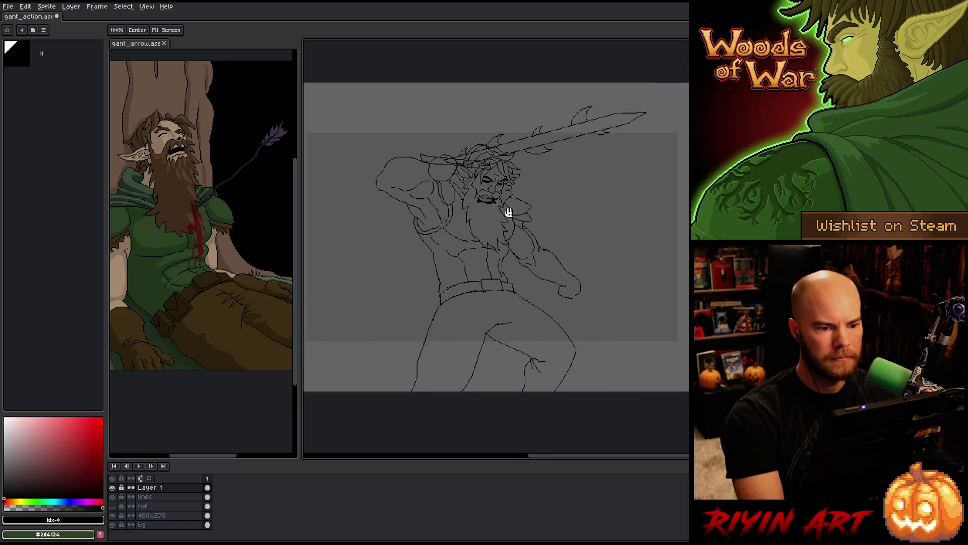
key("space")
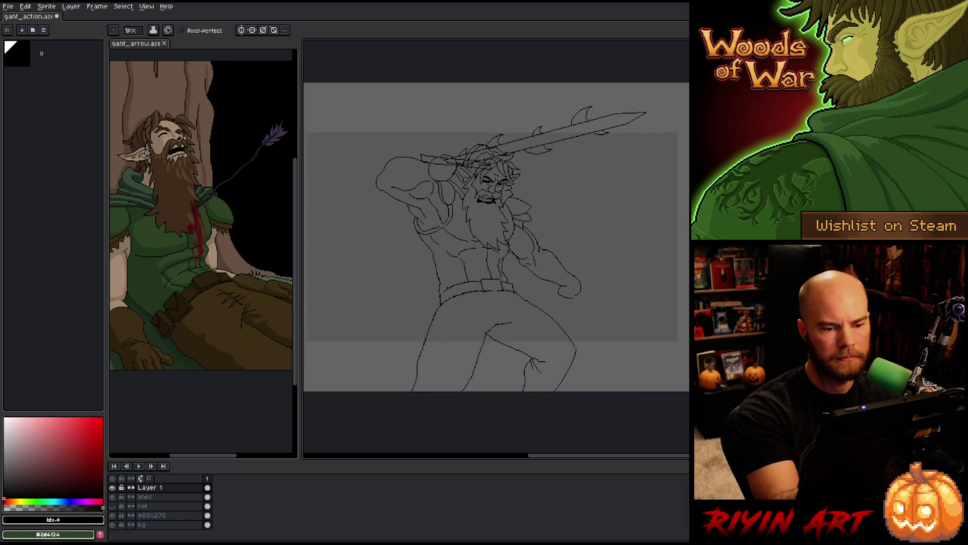
left_click_drag(596, 288, 530, 312)
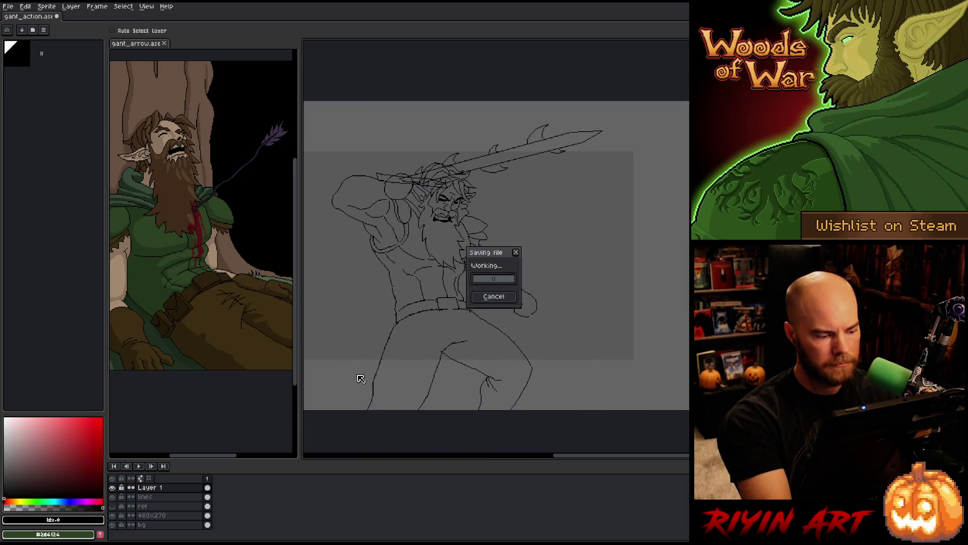
Rename the sketch layer to thornblade and add a new empty layer above it.
double_click(149, 488)
type("thorn")
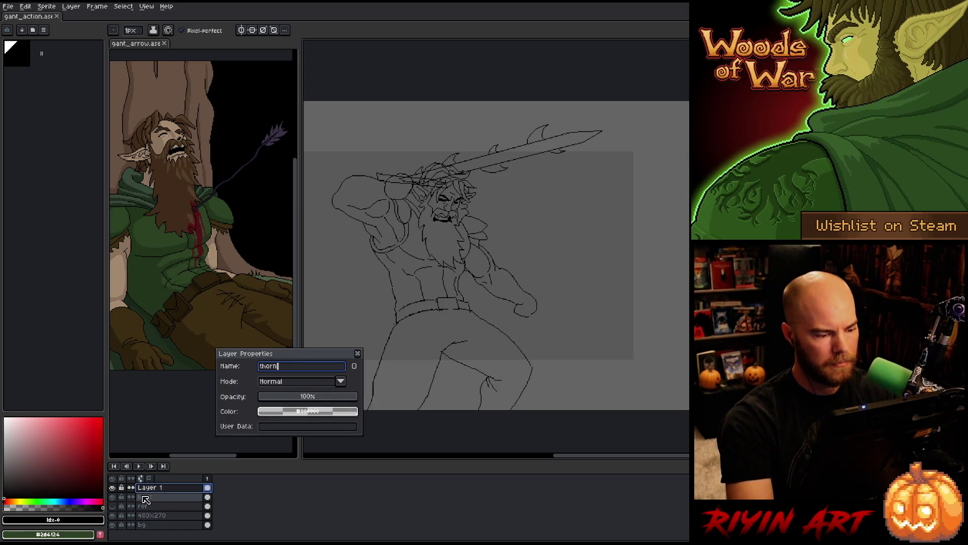
type("blade")
key("Return")
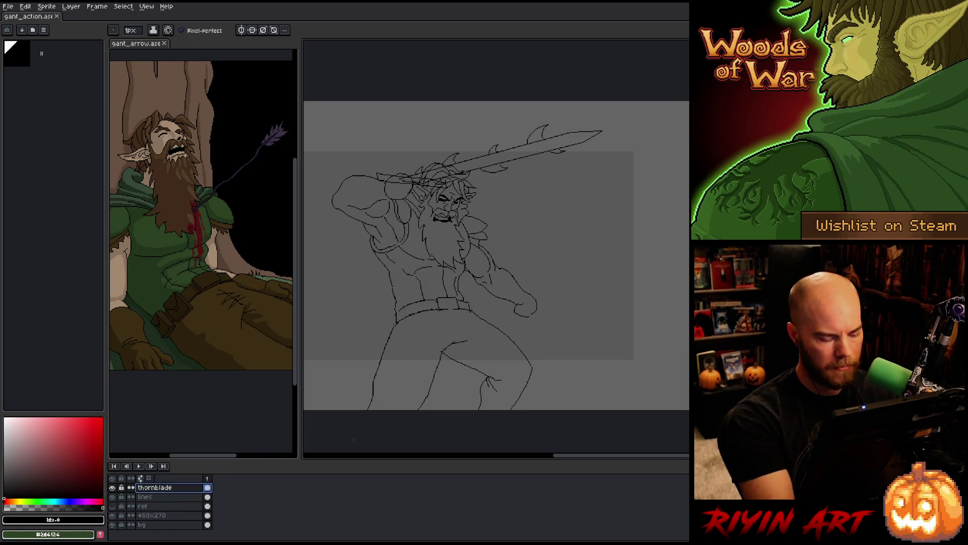
key("shift+n")
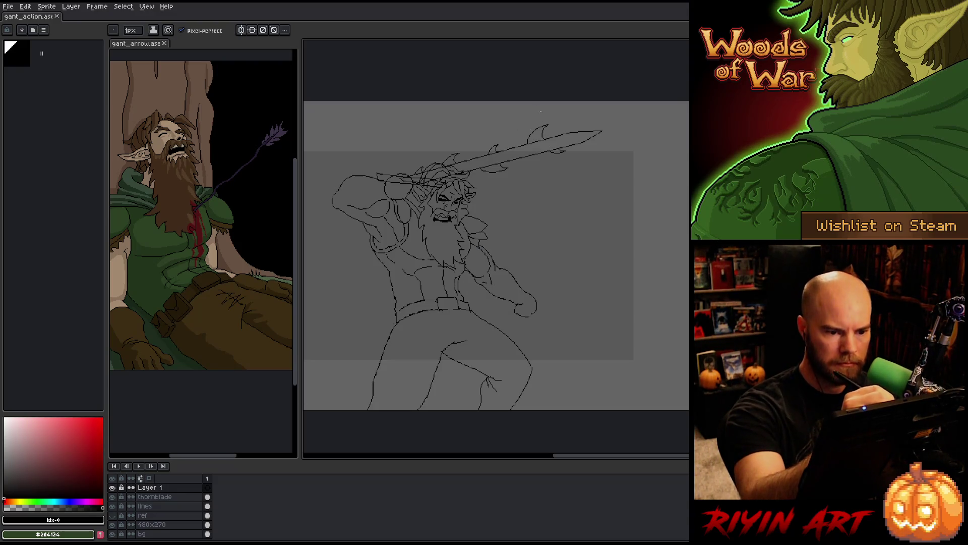
Sketch a diagonal stroke and a curve extending right from the sword tip on the new layer.
left_click_drag(538, 107, 579, 175)
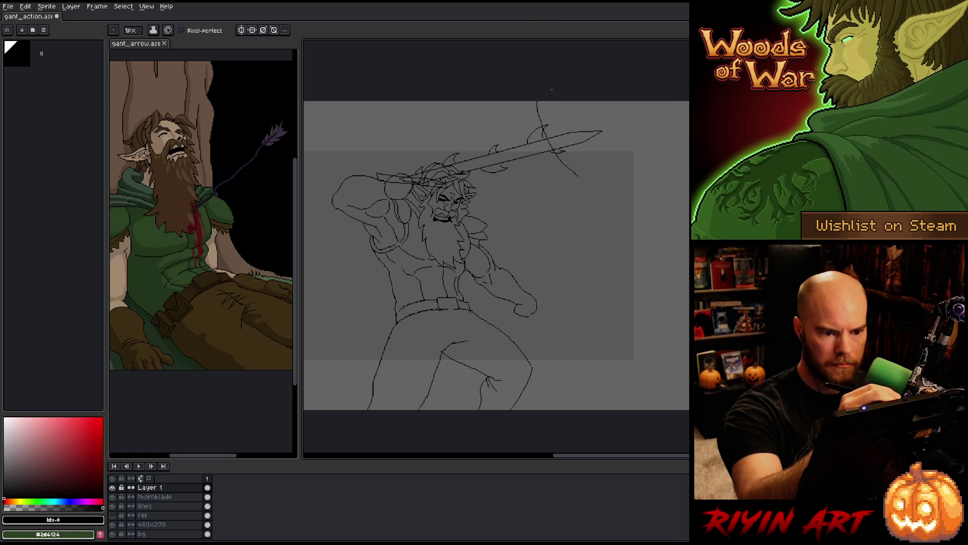
key("ctrl+z")
left_click_drag(539, 112, 594, 190)
key("ctrl+z")
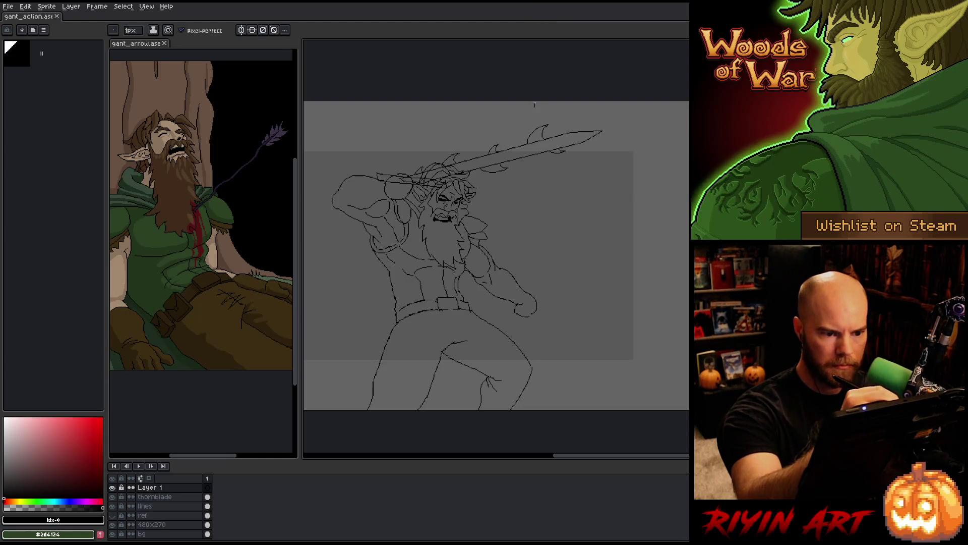
mouse_move(535, 104)
left_mouse_down()
mouse_move(587, 186)
mouse_move(627, 148)
left_mouse_up()
key("ctrl+z")
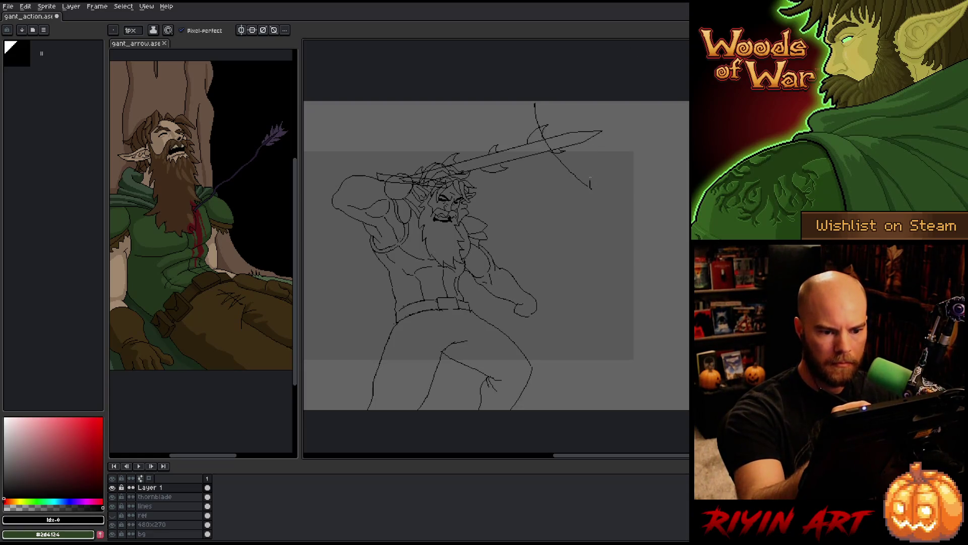
left_click_drag(591, 188, 630, 134)
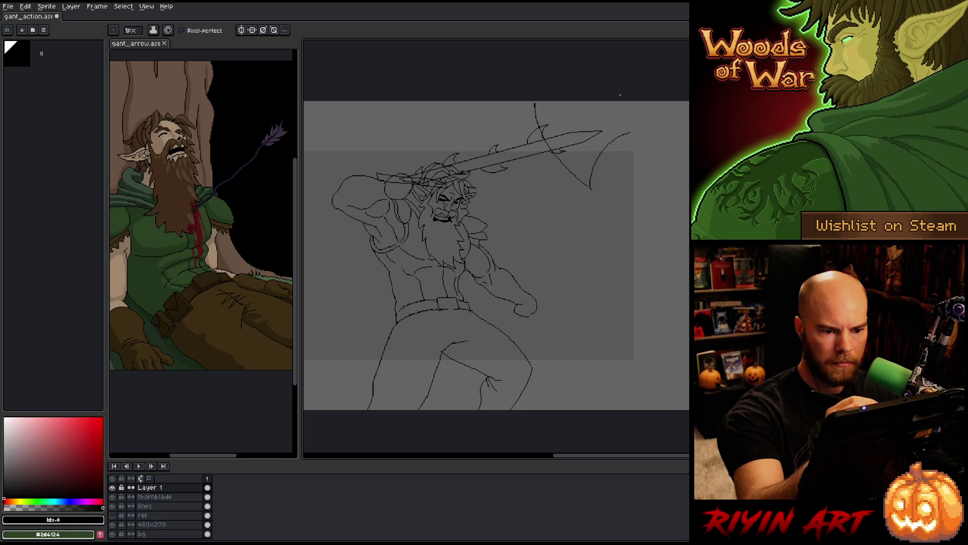
key("b")
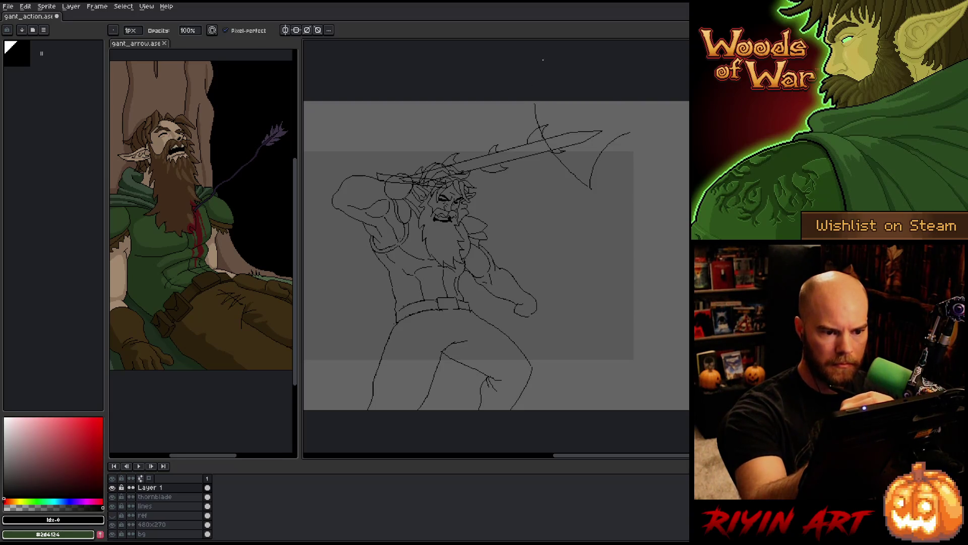
key("e")
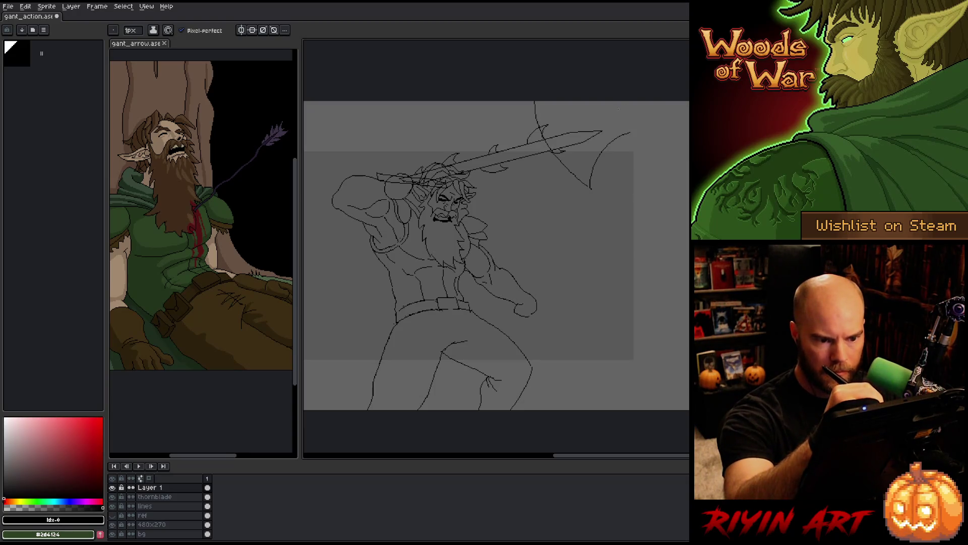
Draw the two parallel edges of the orc's weapon handle at the top right.
left_click_drag(614, 102, 690, 201)
key("ctrl+z")
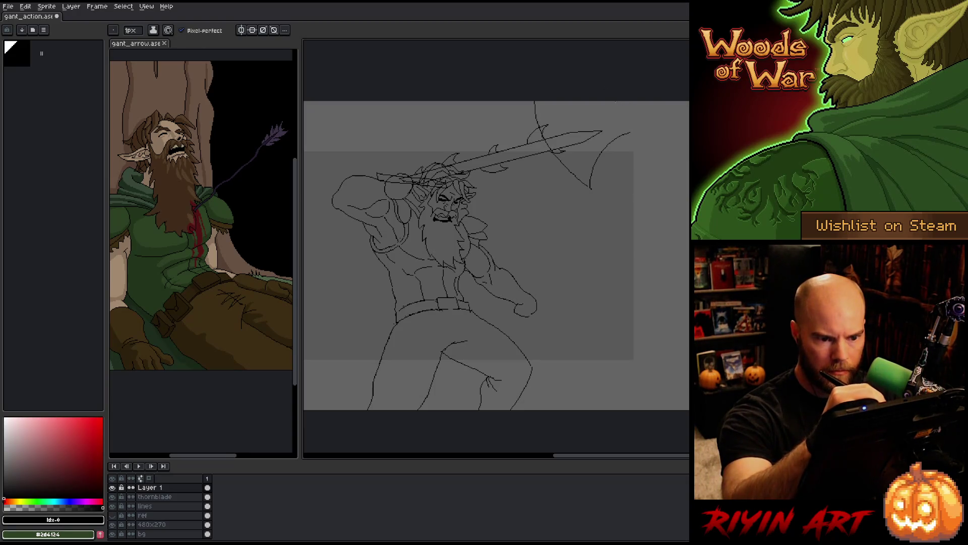
left_click_drag(613, 101, 690, 218)
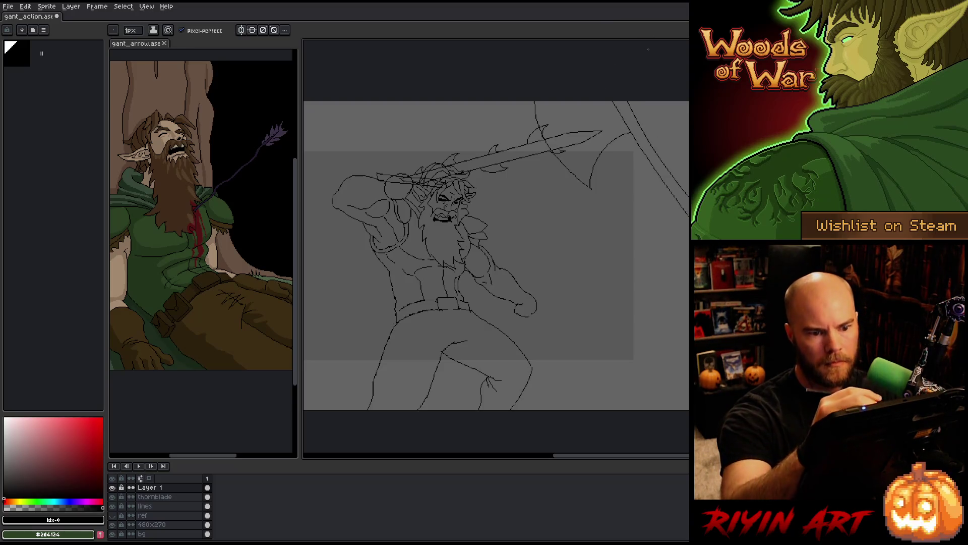
left_click_drag(626, 102, 690, 193)
key("ctrl+z")
left_click_drag(627, 102, 690, 195)
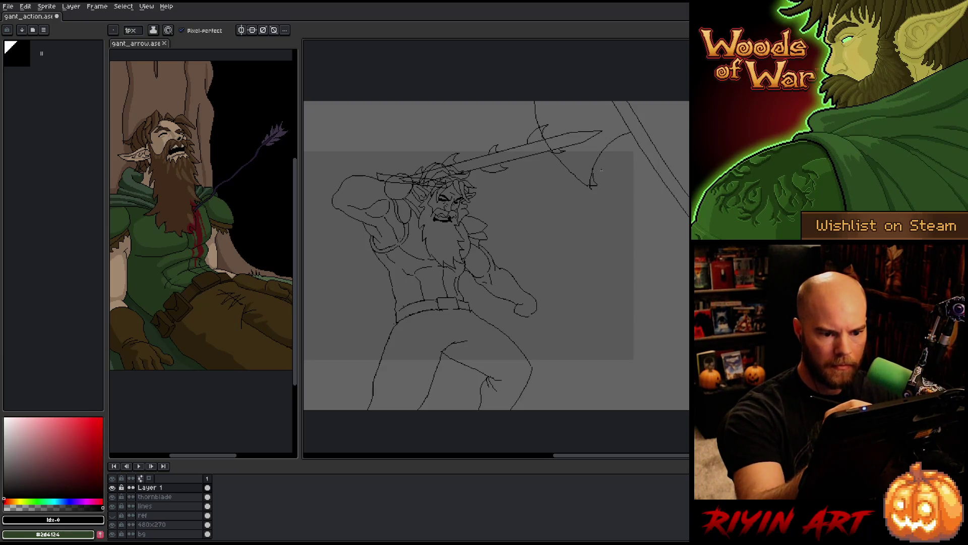
key("b")
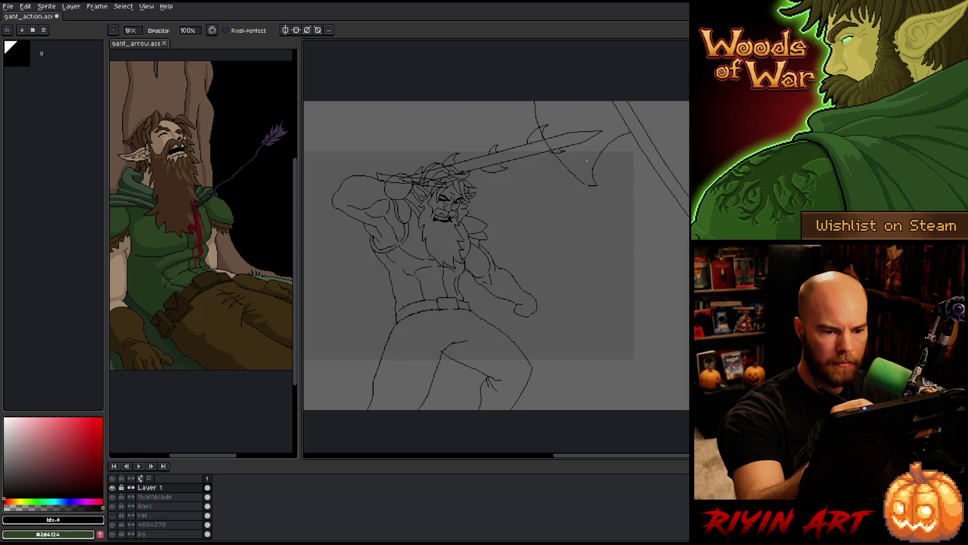
key("e")
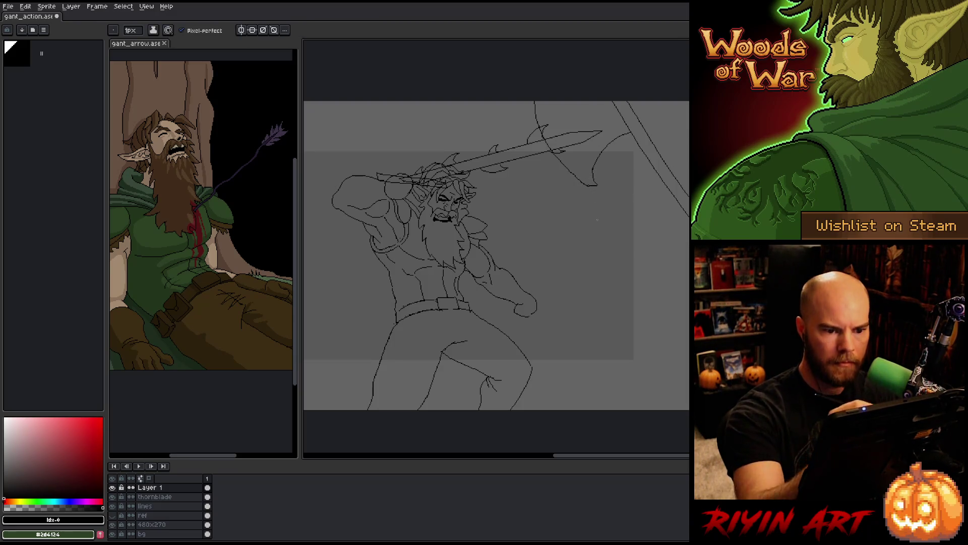
Sketch a curve along the orc's axe head beside the handle.
left_click_drag(583, 264, 606, 281)
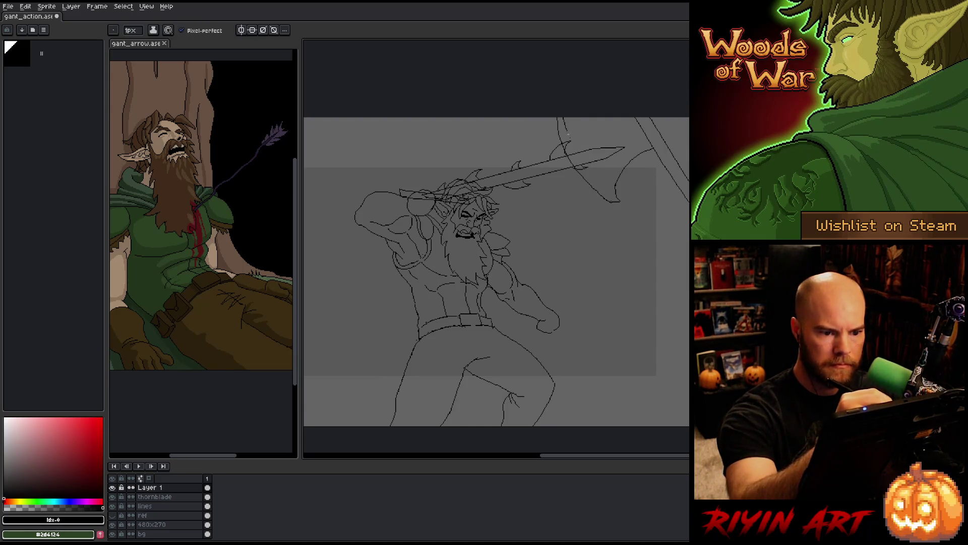
left_click_drag(567, 127, 602, 186)
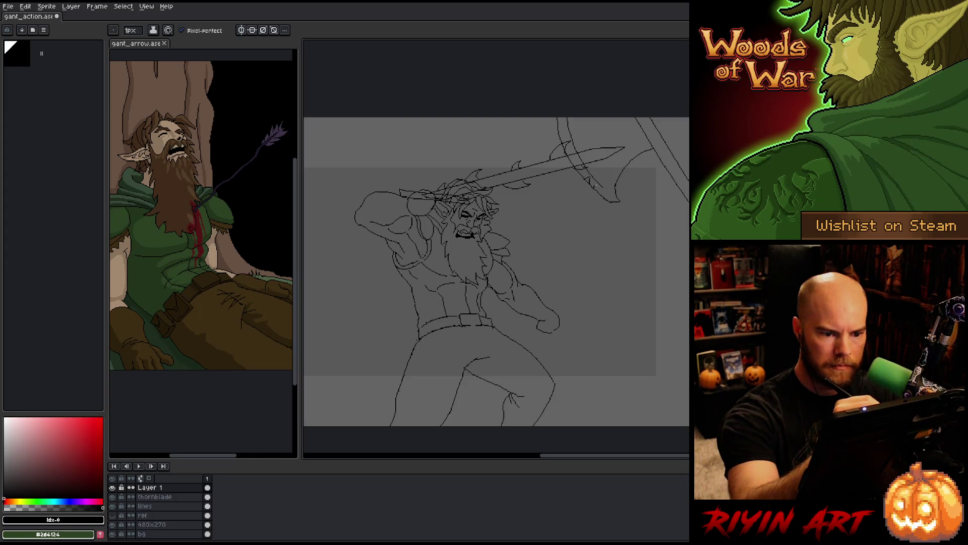
key("b")
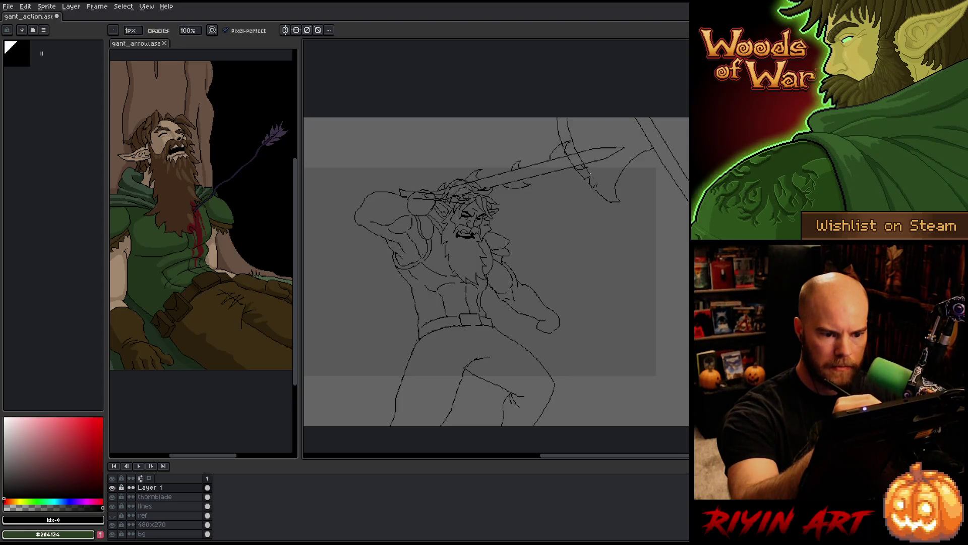
key("e")
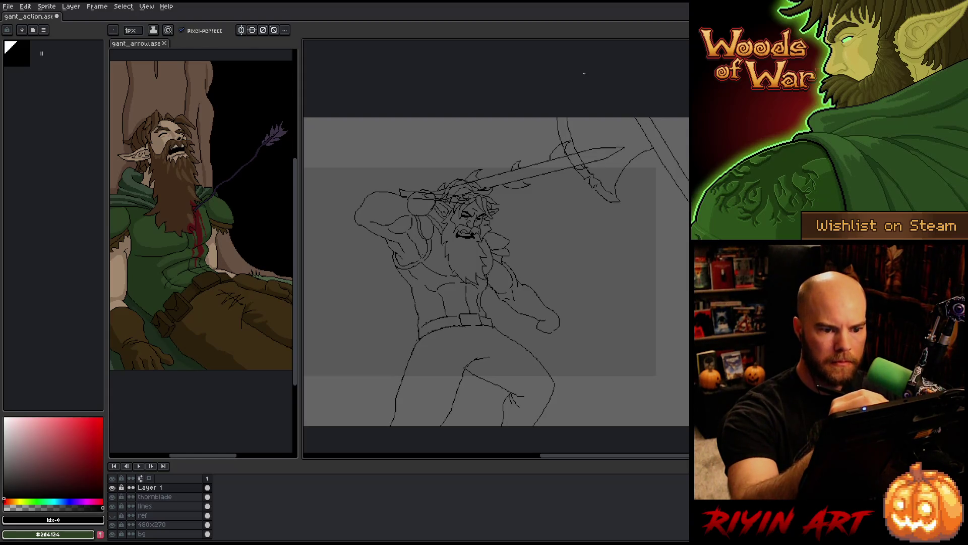
key("q")
Lasso the curved stroke by the sword tip and nudge it up a pixel.
mouse_move(592, 131)
left_mouse_down()
mouse_move(612, 171)
mouse_move(588, 145)
left_mouse_up()
left_click(597, 143)
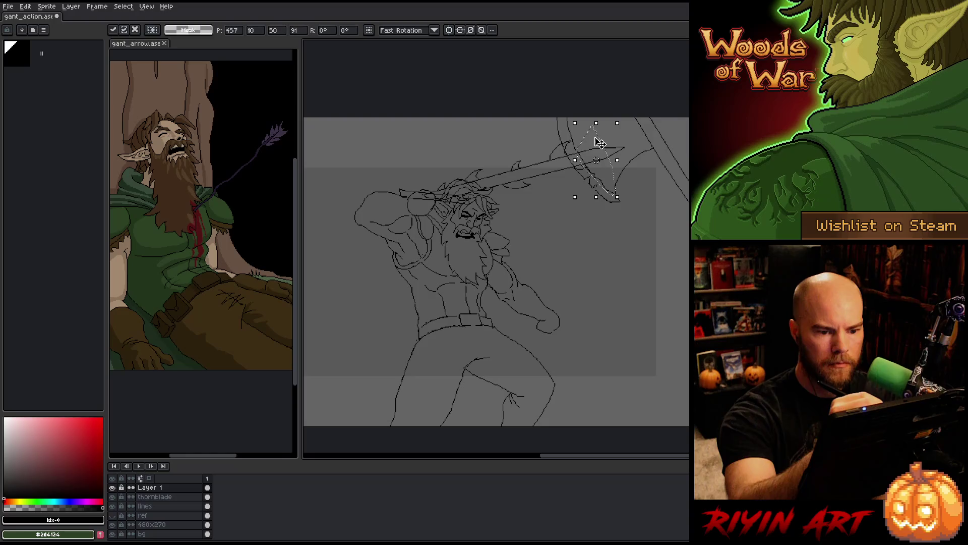
mouse_move(588, 149)
left_mouse_down()
mouse_move(589, 120)
mouse_move(598, 159)
left_mouse_up()
left_click(597, 160)
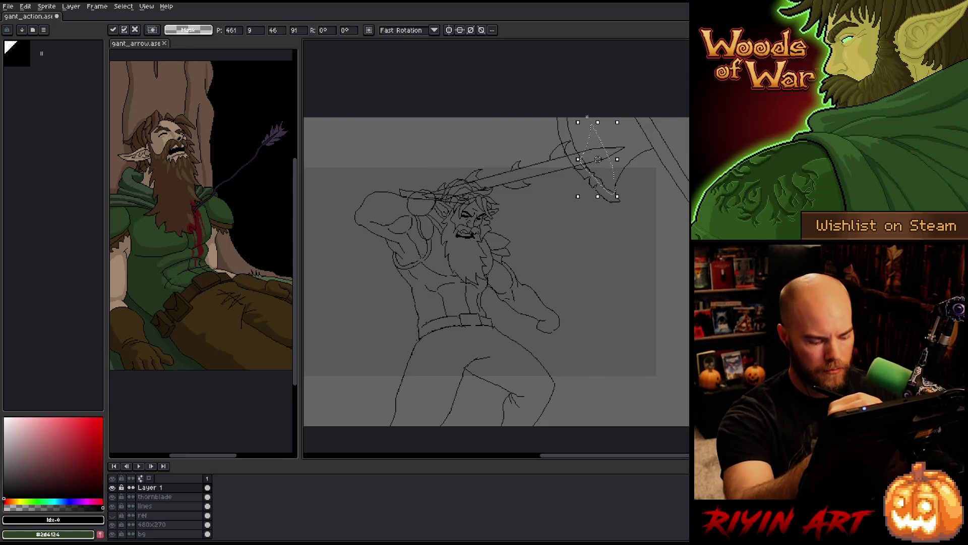
key("ctrl+d")
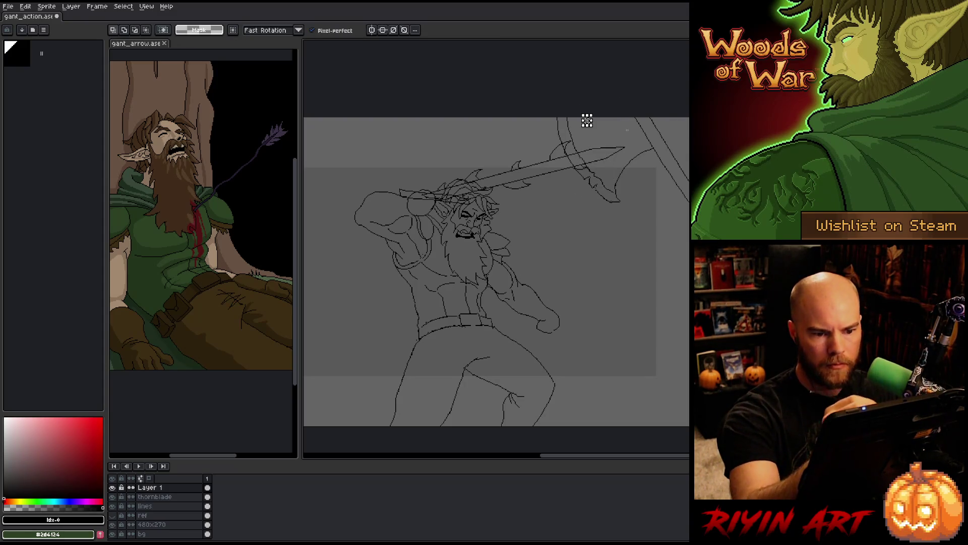
left_click_drag(606, 93, 611, 180)
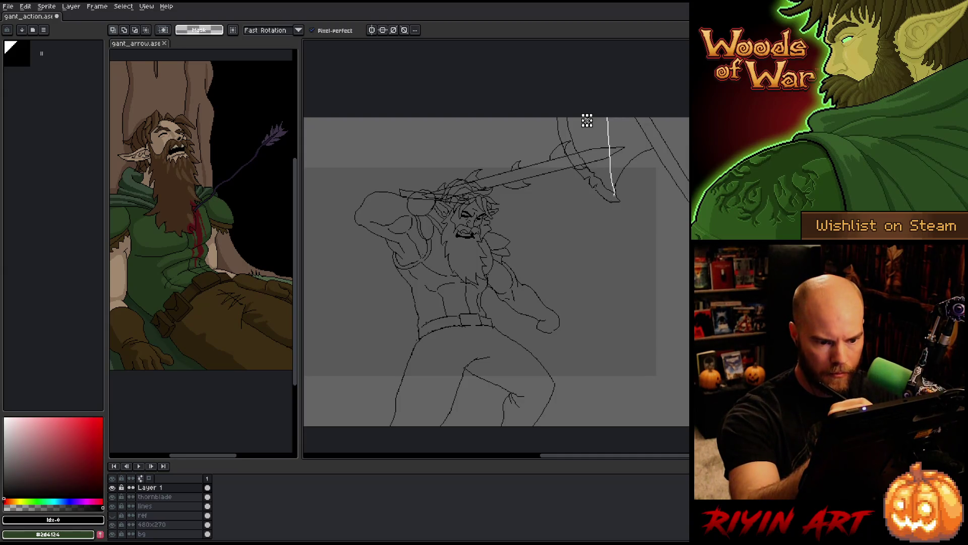
left_click_drag(587, 122, 565, 120)
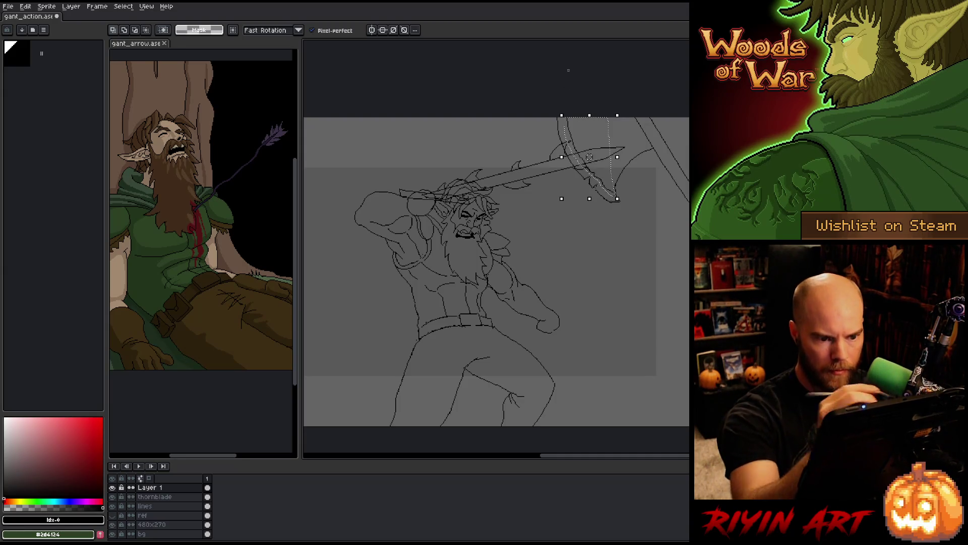
left_click_drag(588, 157, 588, 156)
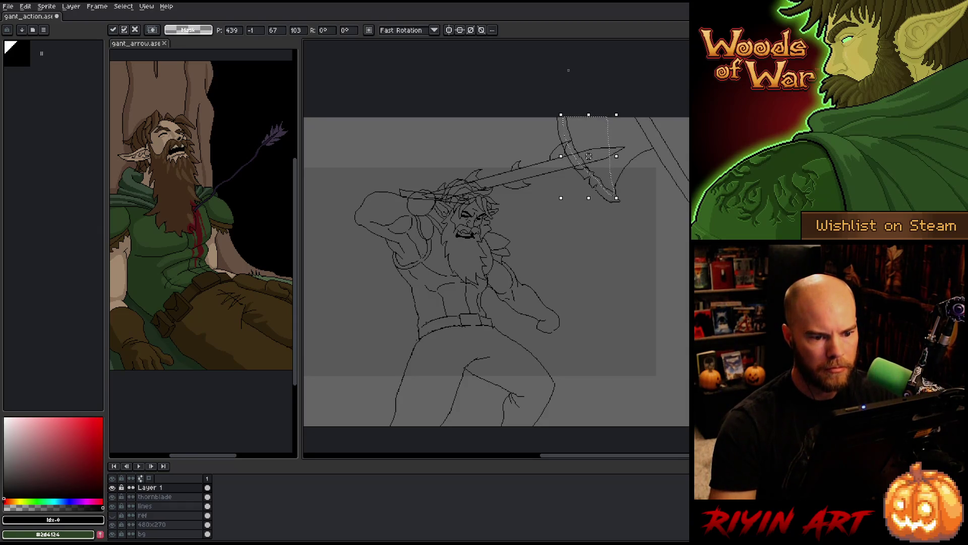
key("Up")
key("Up")
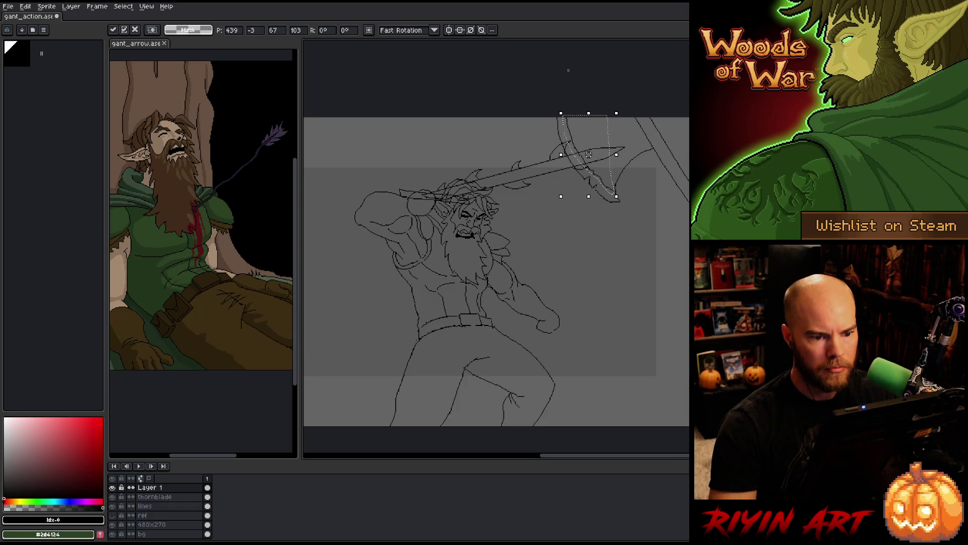
key("ctrl+d")
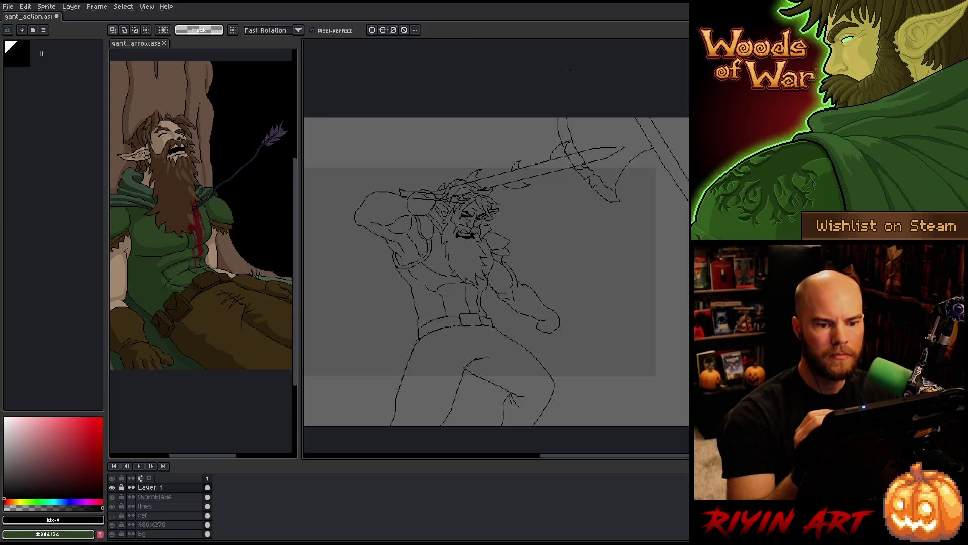
key("b")
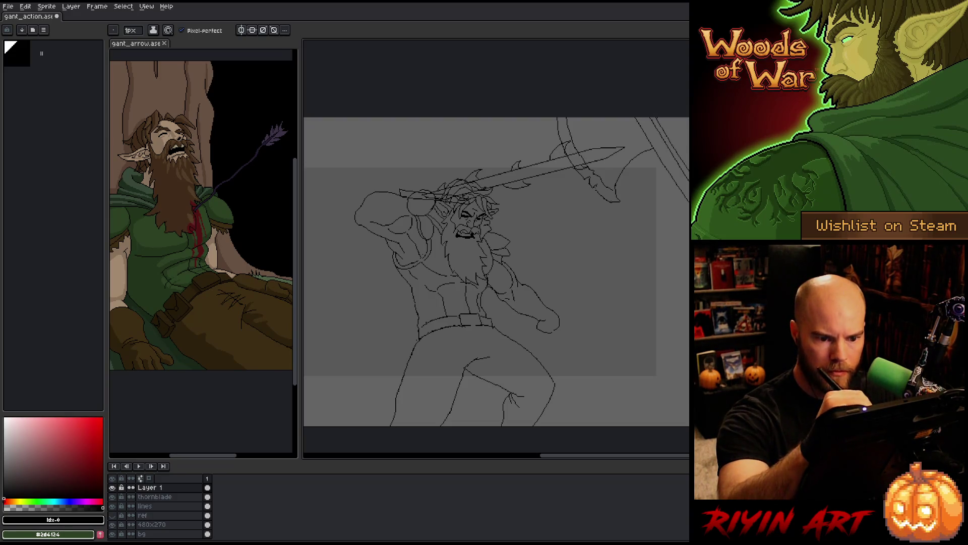
Select the top-right diagonal handle line and tilt it to a steeper angle.
key("m")
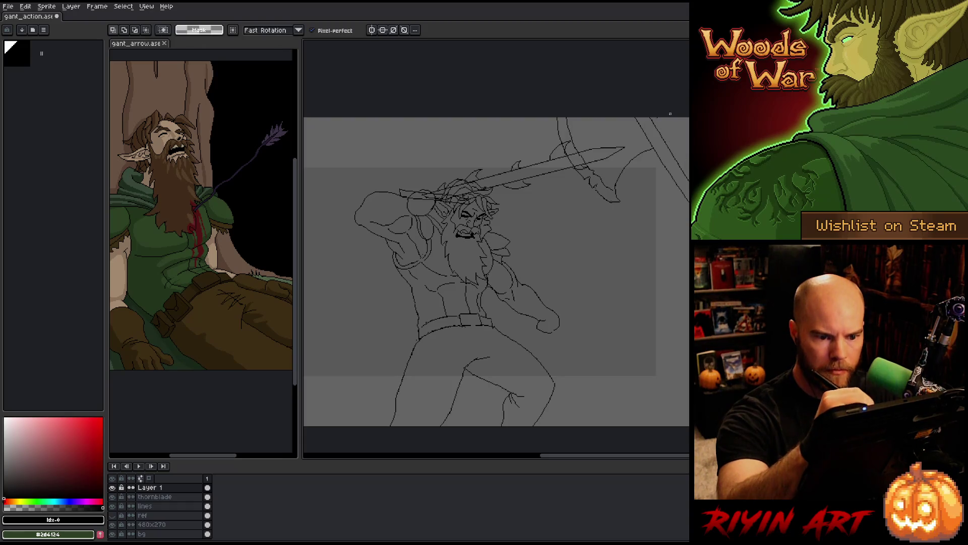
left_click_drag(645, 115, 682, 227)
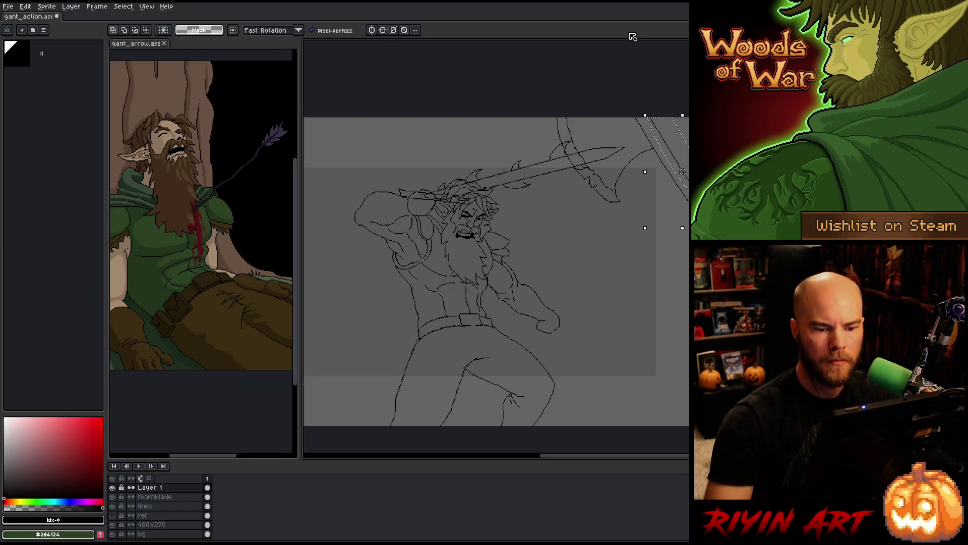
left_click_drag(666, 152, 684, 181)
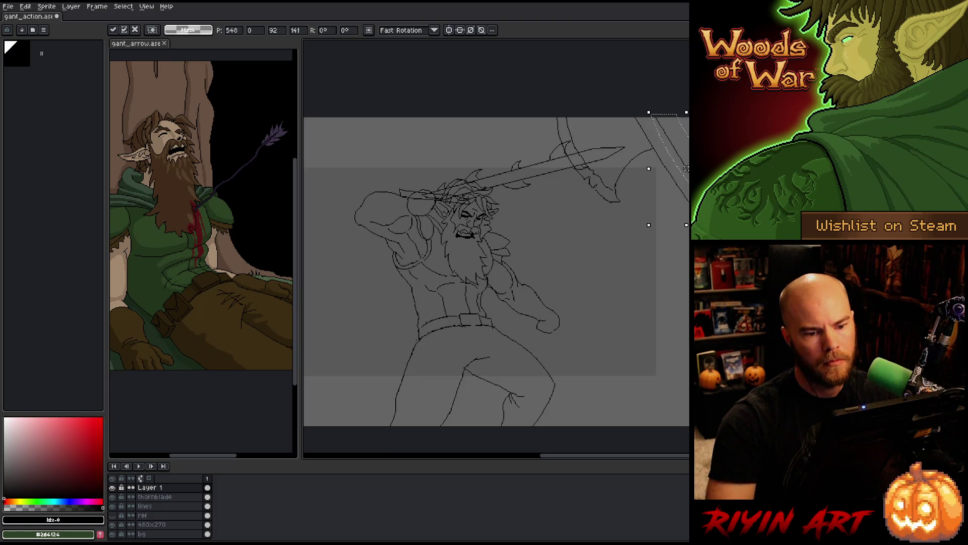
key("Return")
key("b")
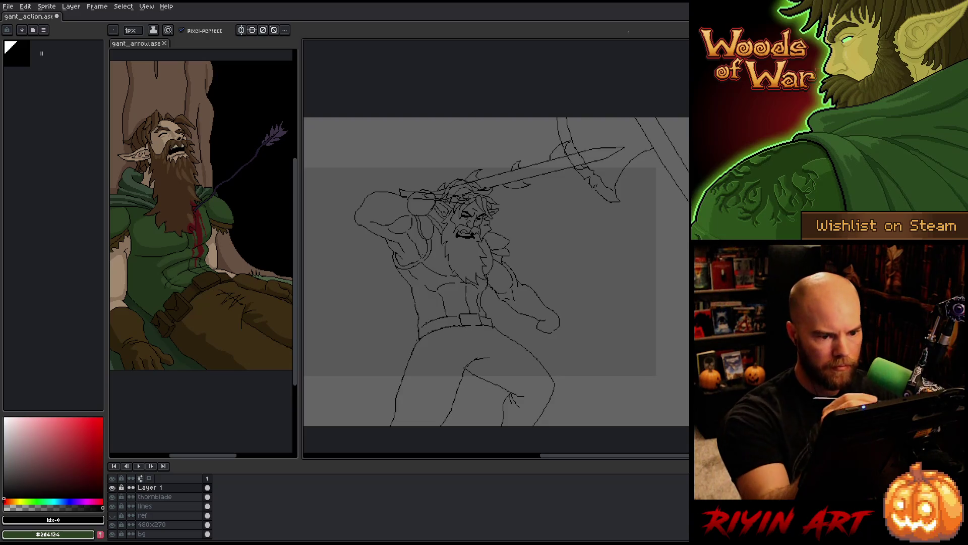
key("e")
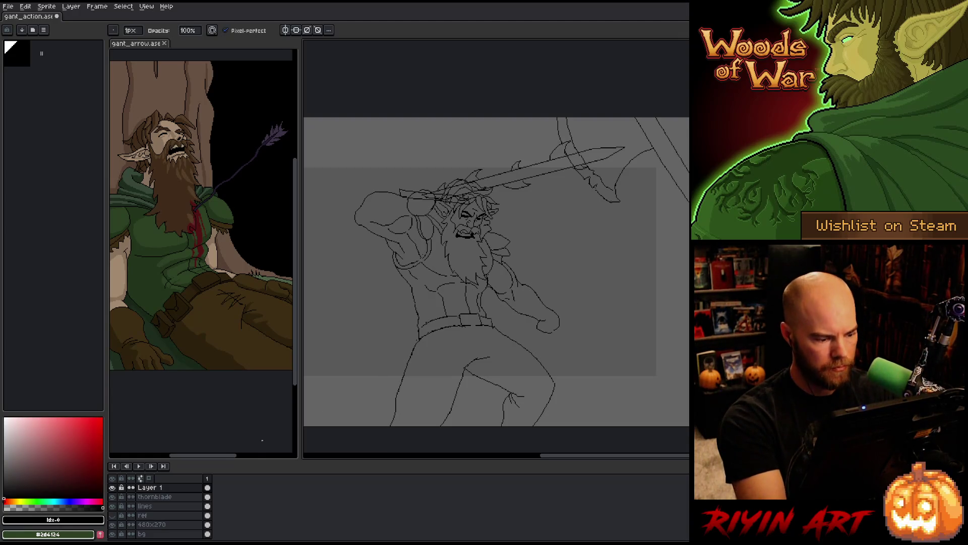
Rework the elf's lower fist outline on Layer 1 and undo the unwanted trial stroke.
key("alt+Down")
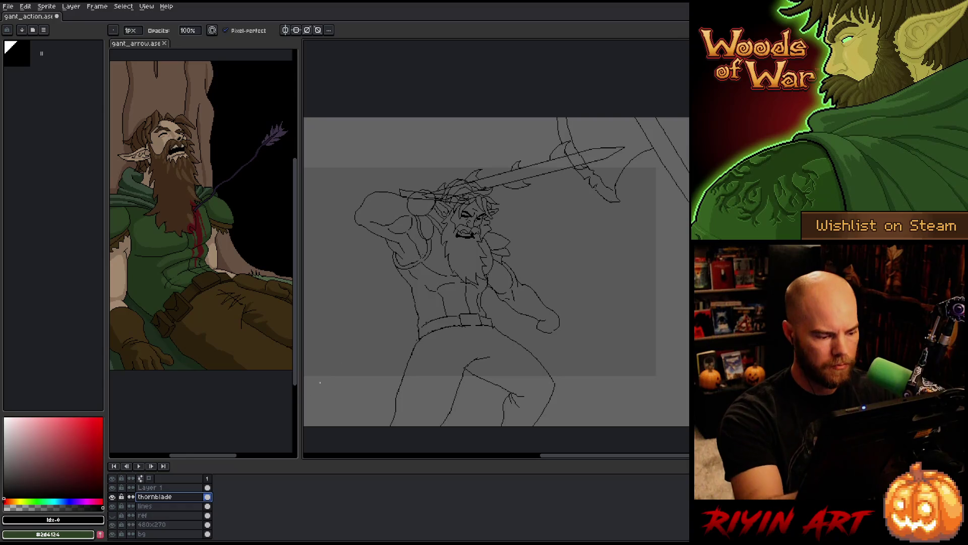
key("alt+Up")
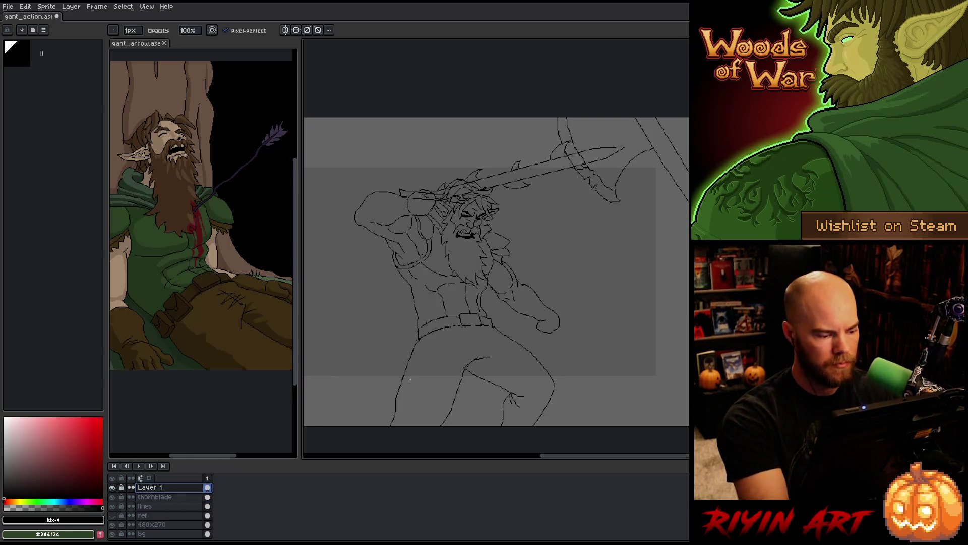
mouse_move(619, 295)
left_mouse_down()
mouse_move(655, 295)
mouse_move(673, 268)
left_mouse_up()
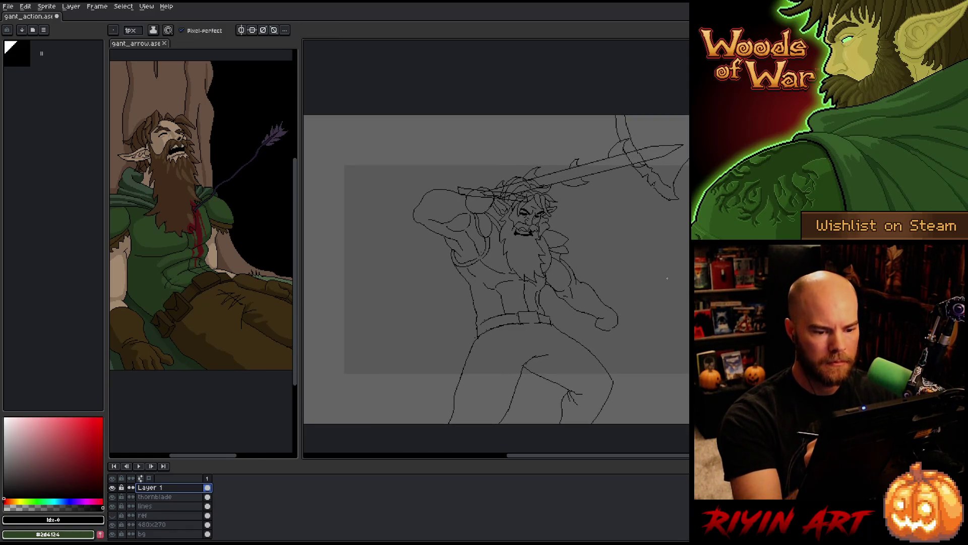
left_click_drag(647, 310, 613, 308)
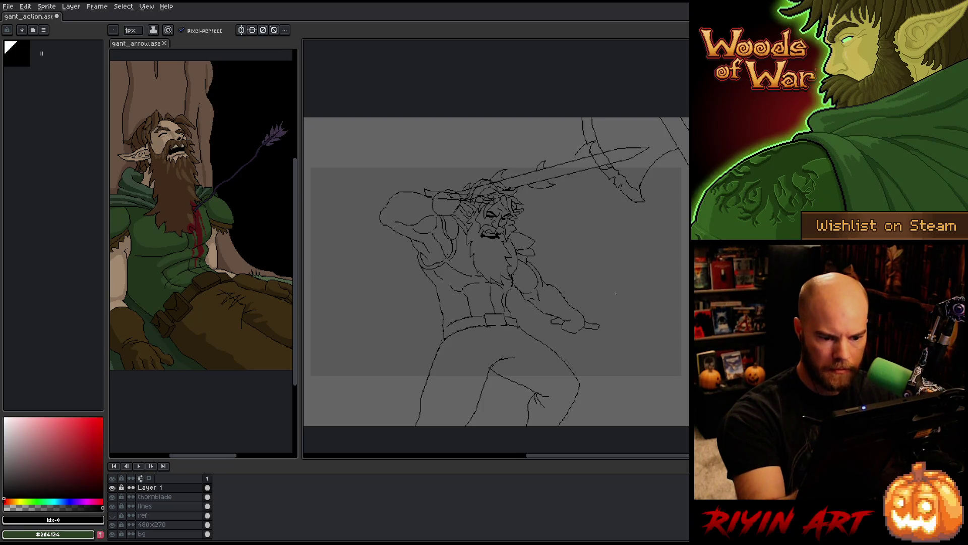
key("ctrl+z")
key("ctrl+z")
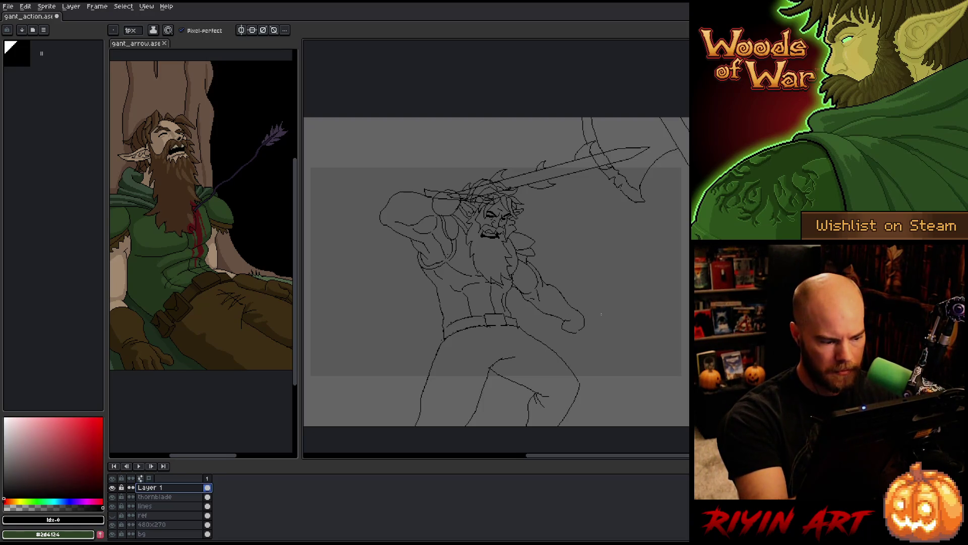
Draw a short blade line through the lower hand on the thornblade layer and nudge it into place.
left_click_drag(580, 320, 583, 324)
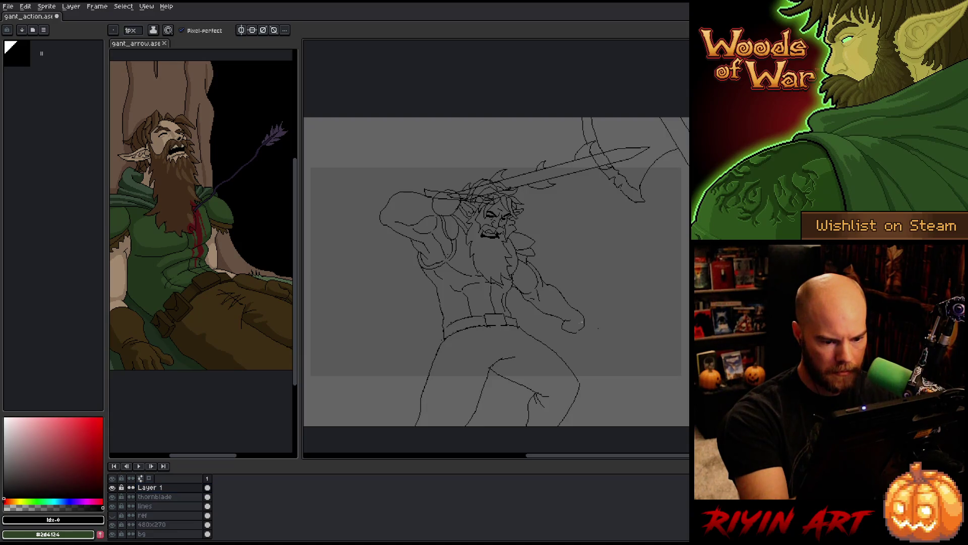
key("alt+Down")
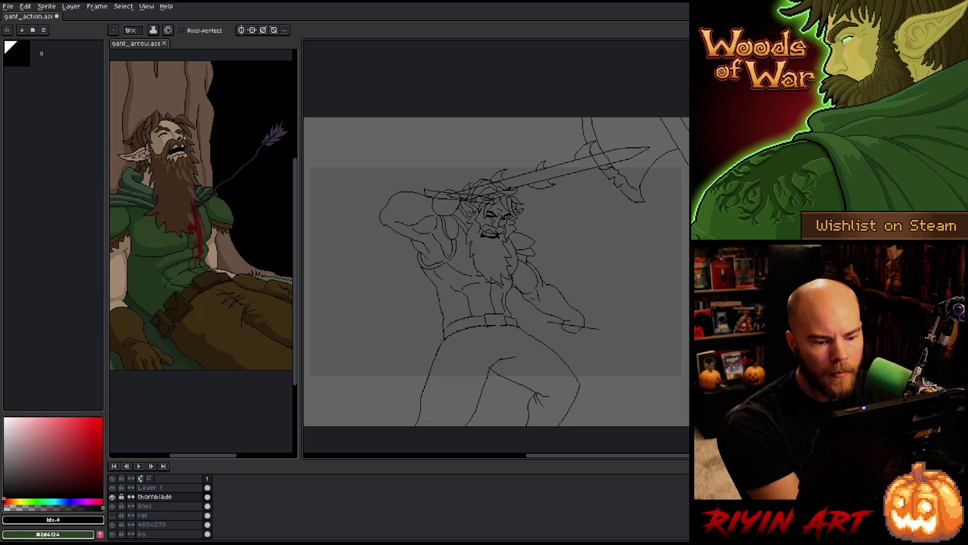
mouse_move(598, 330)
left_mouse_down()
mouse_move(546, 321)
mouse_move(605, 325)
left_mouse_up()
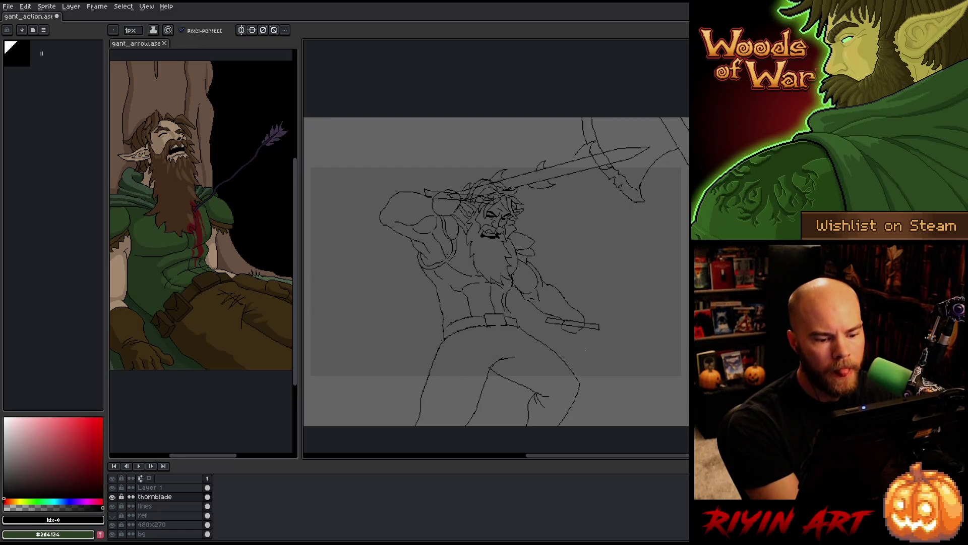
key("m")
left_click_drag(538, 311, 643, 345)
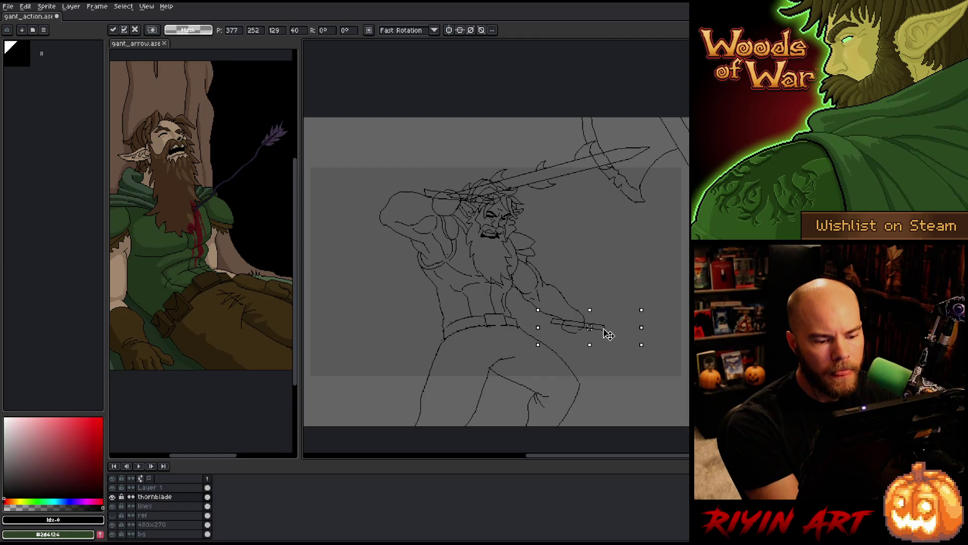
key("ctrl+d")
key("b")
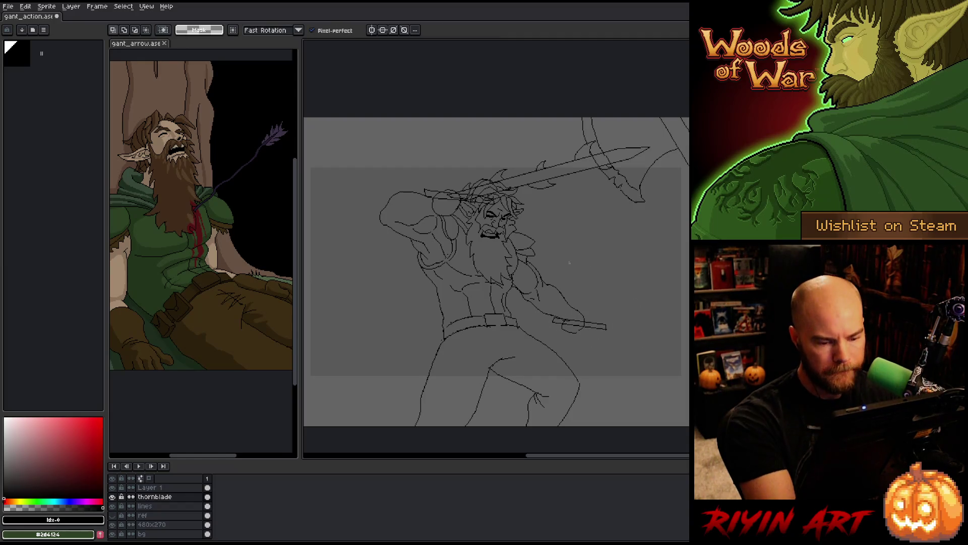
Redraw the gripping fingers around the short blade on the lines layer and adjust them with the Lasso.
left_click(177, 506)
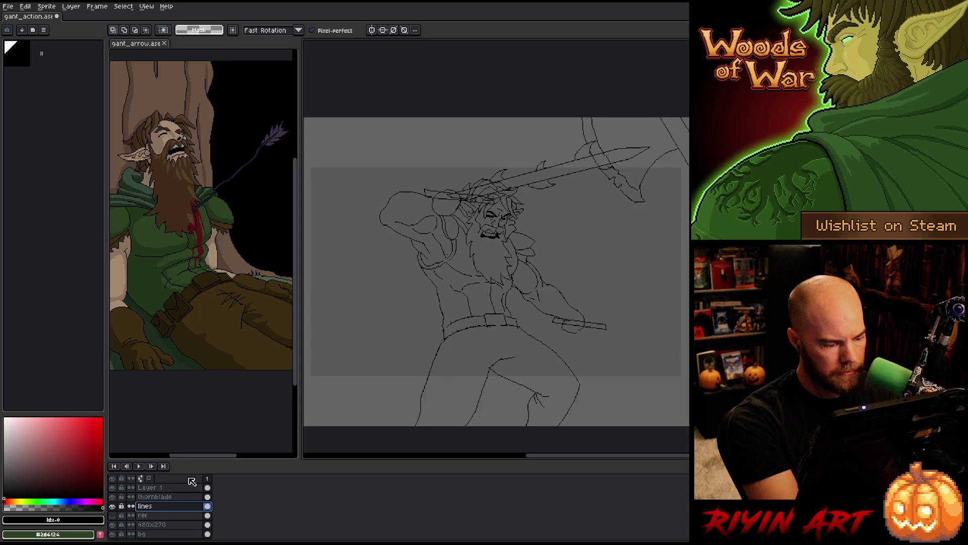
key("b")
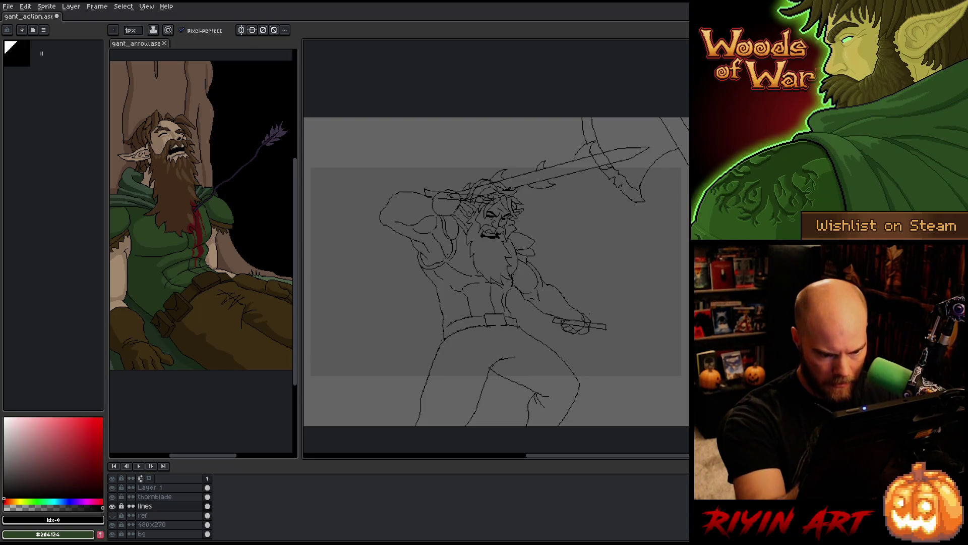
key("q")
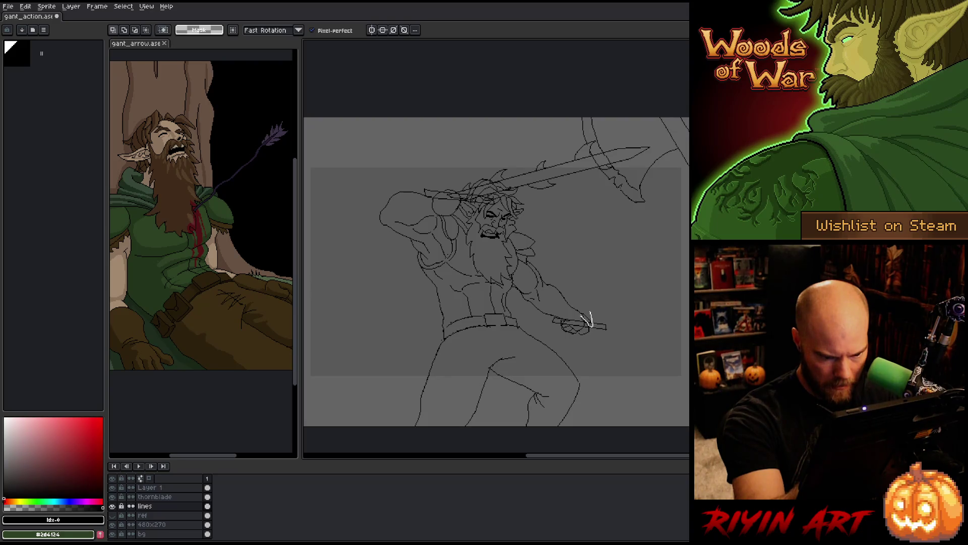
left_click_drag(588, 318, 583, 300)
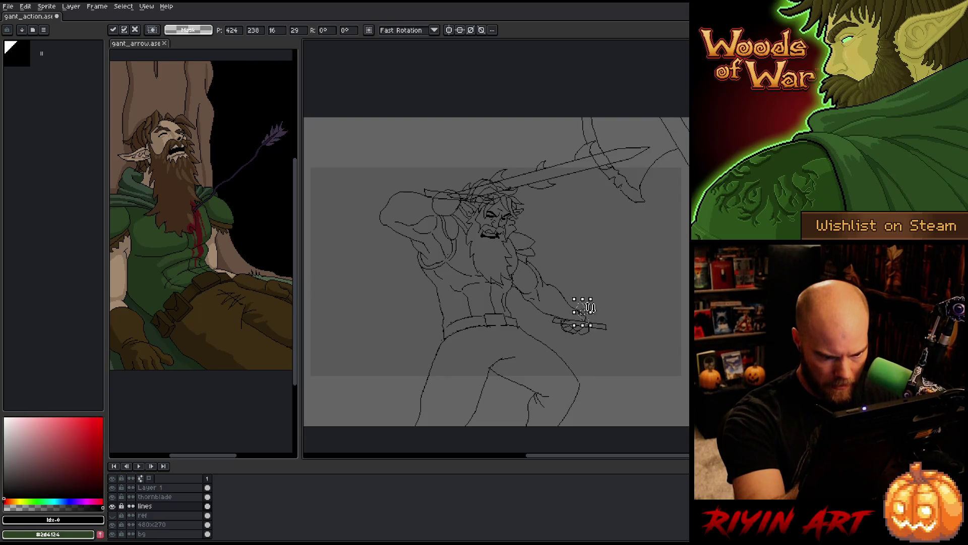
key("ctrl+d")
Return to the thornblade sketch layer and erase stray pixels around the lower hand.
key("b")
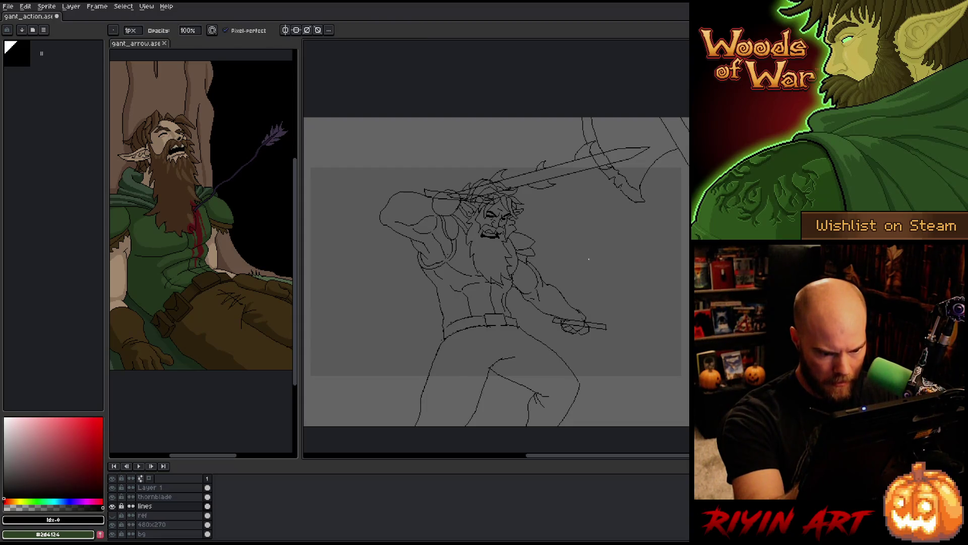
key("alt+Up")
key("alt+Up")
key("alt+Down")
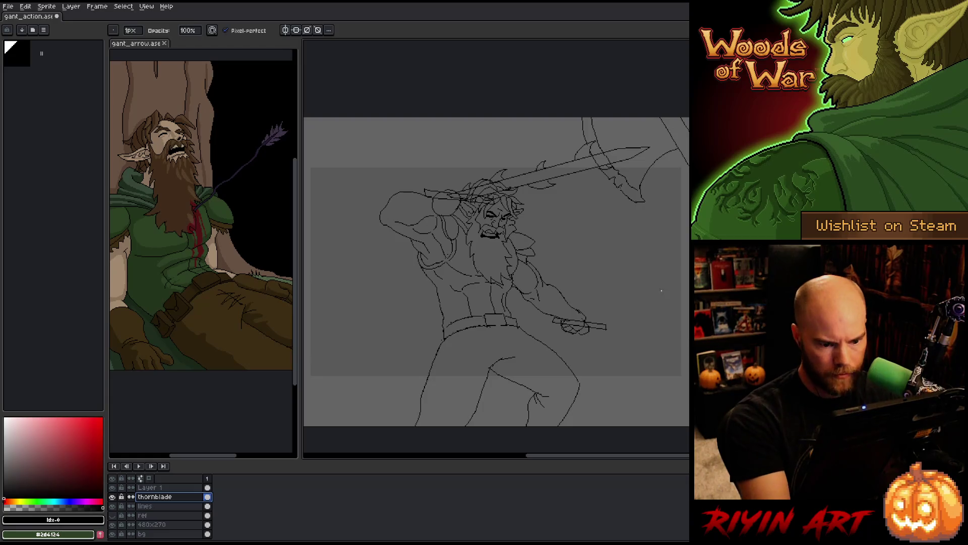
key("e")
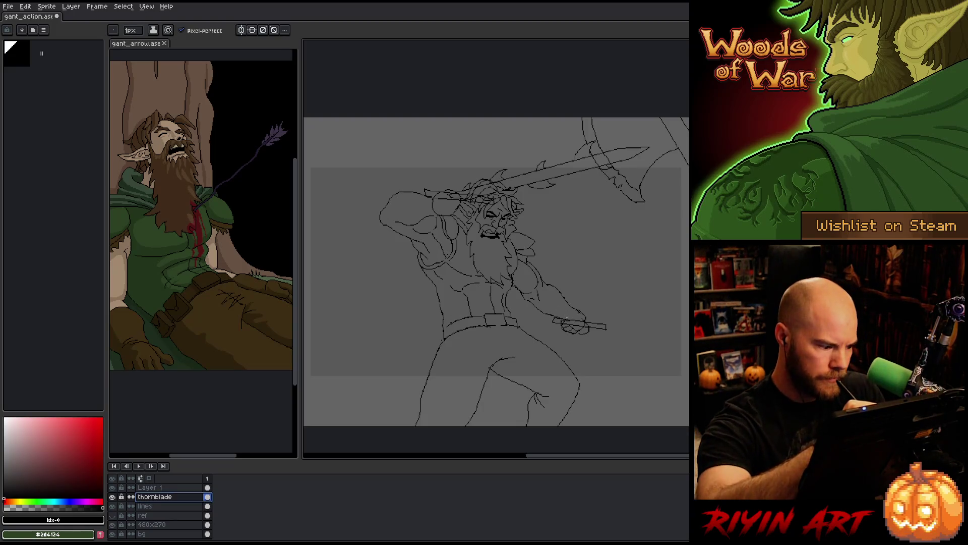
Lasso the hilt in the warrior's lower hand, commit its adjustment, then undo a test stroke at the hand.
key("m")
left_click(605, 338)
mouse_move(635, 333)
left_mouse_down()
mouse_move(633, 355)
mouse_move(615, 339)
left_mouse_up()
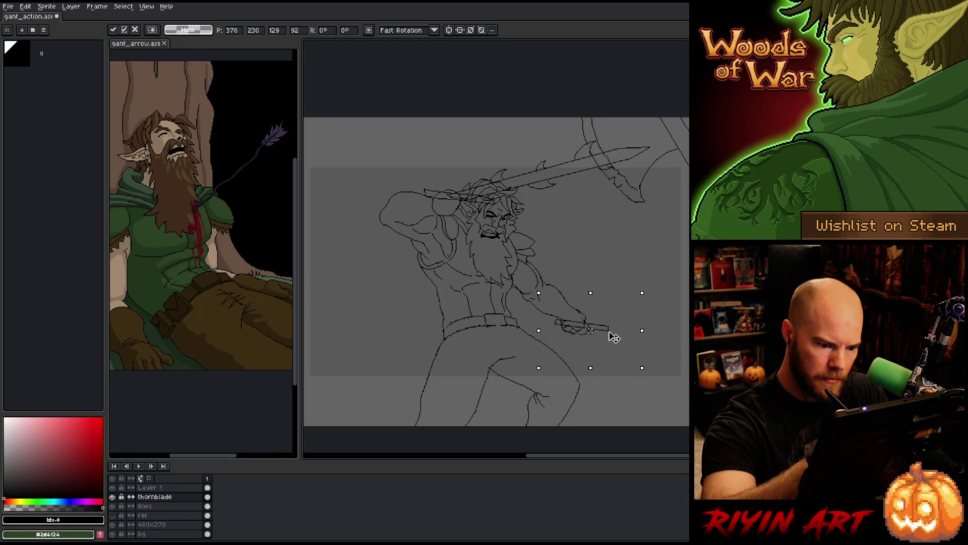
key("ctrl+d")
key("b")
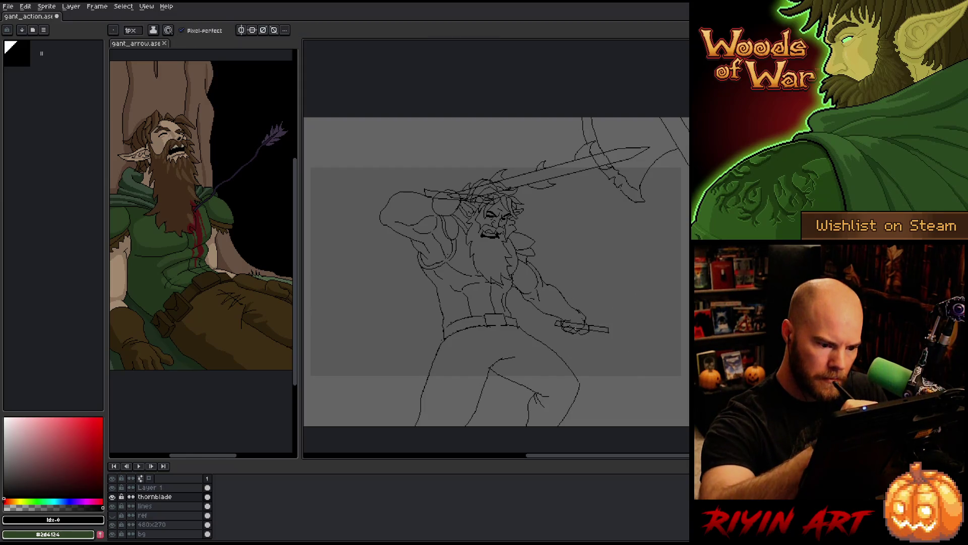
left_click_drag(551, 315, 567, 327)
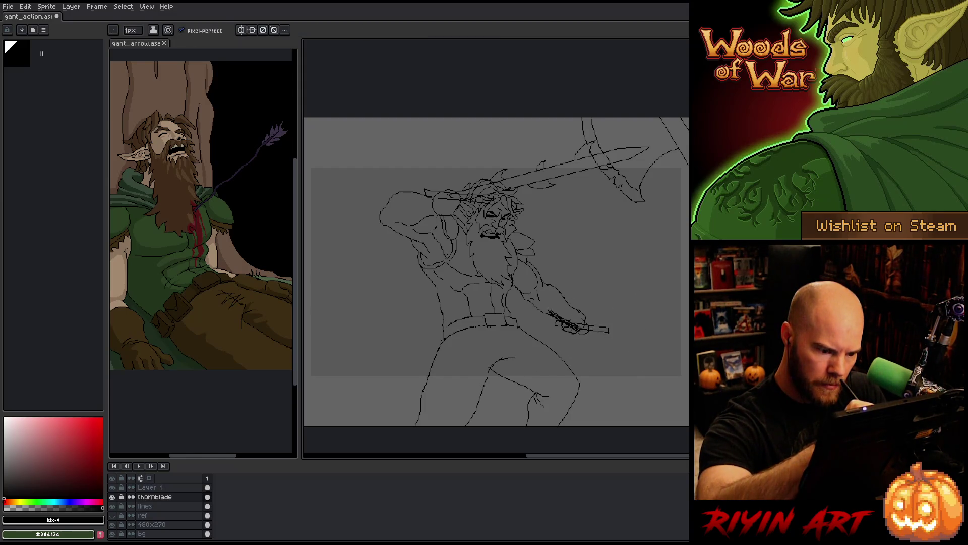
key("ctrl+z")
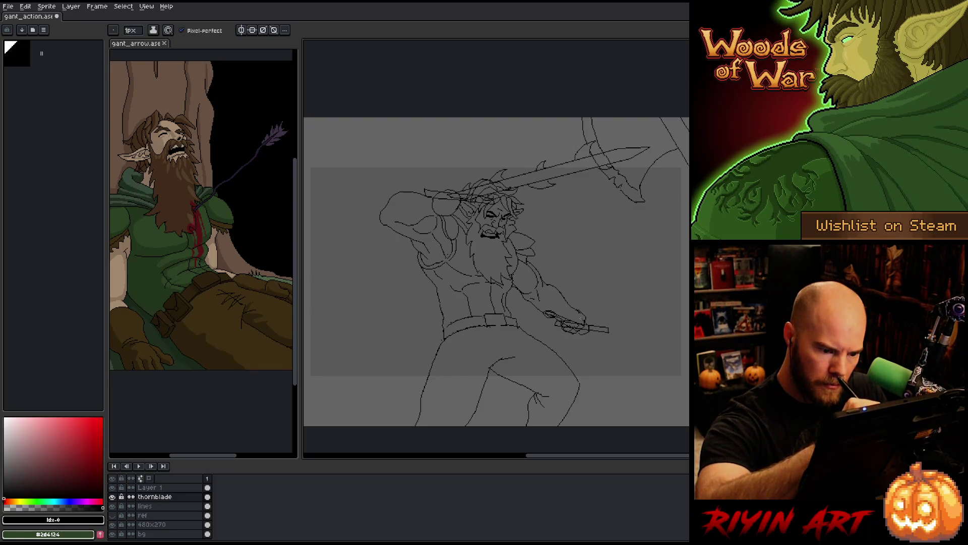
Lasso the dagger in the lower hand, nudge it up slightly and commit the move.
key("q")
left_click_drag(544, 303, 601, 335)
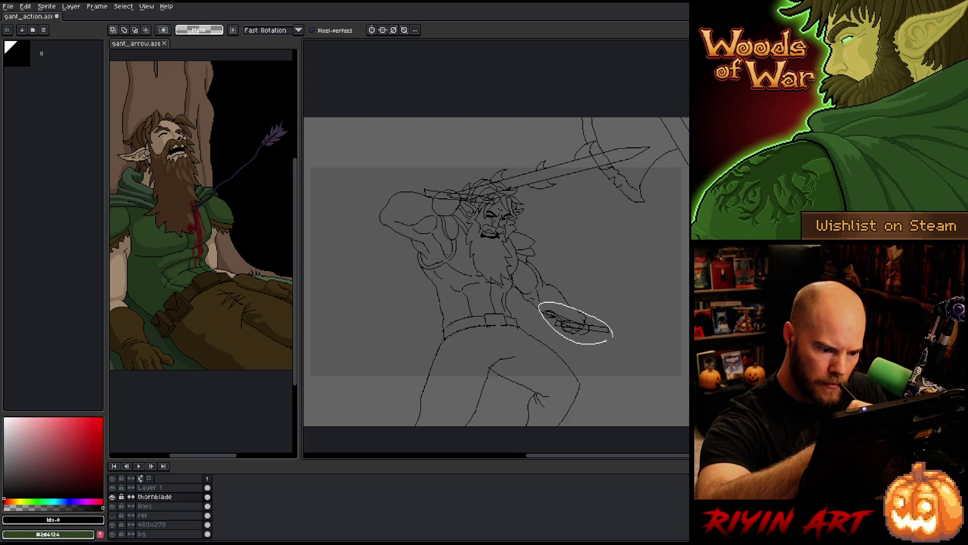
key("ctrl+t")
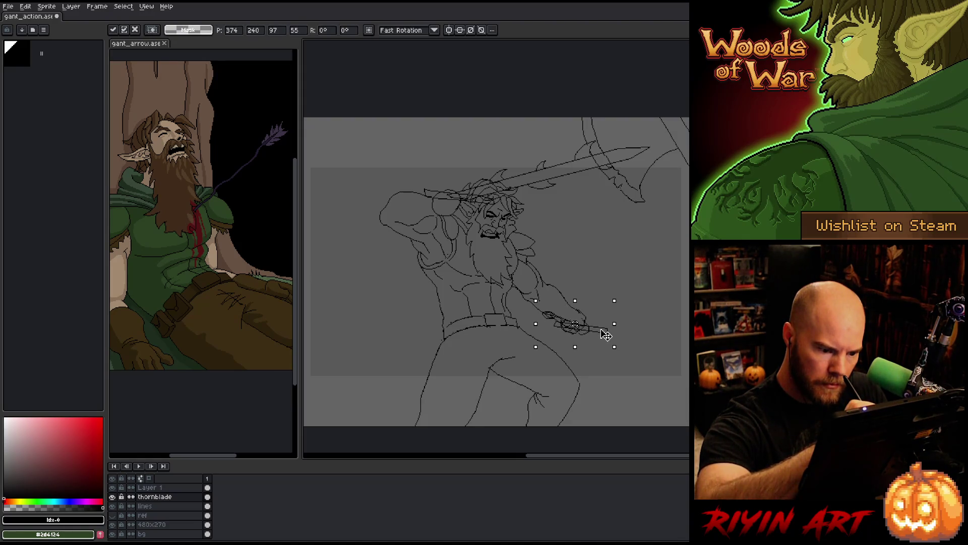
left_click_drag(605, 333, 608, 331)
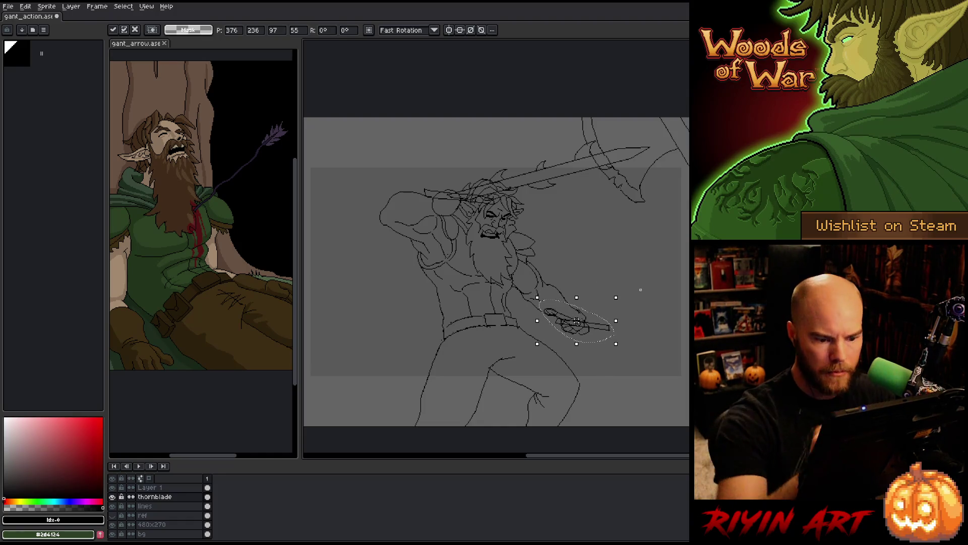
key("b")
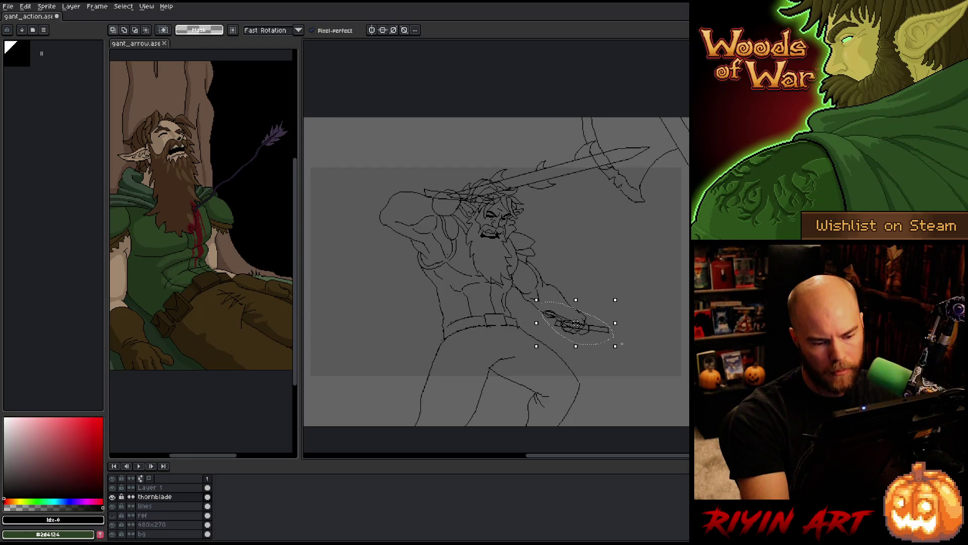
left_click_drag(637, 330, 613, 340)
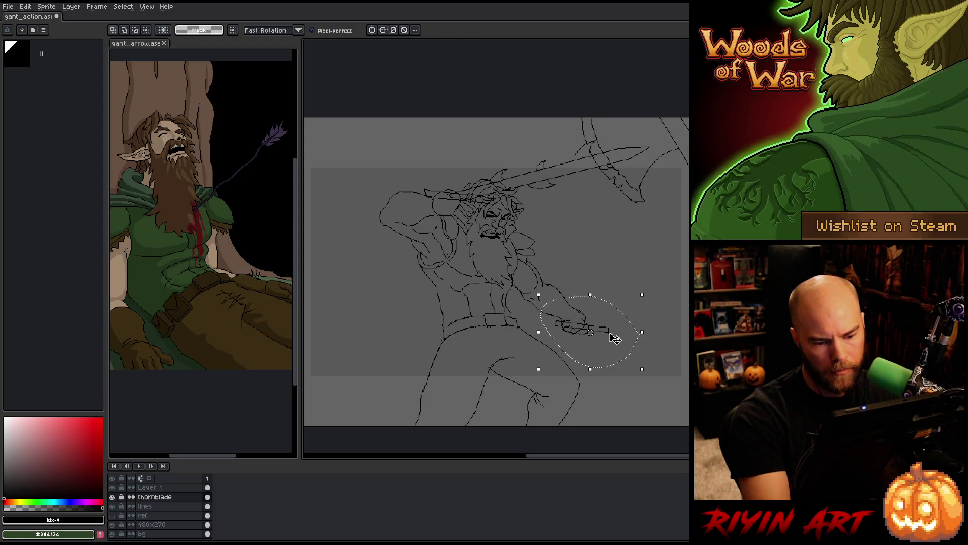
key("b")
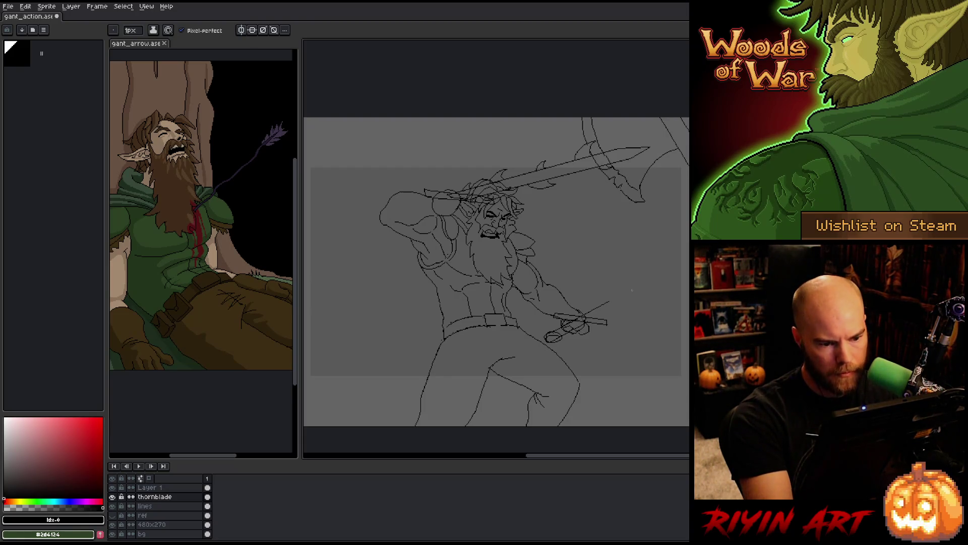
key("ctrl+z")
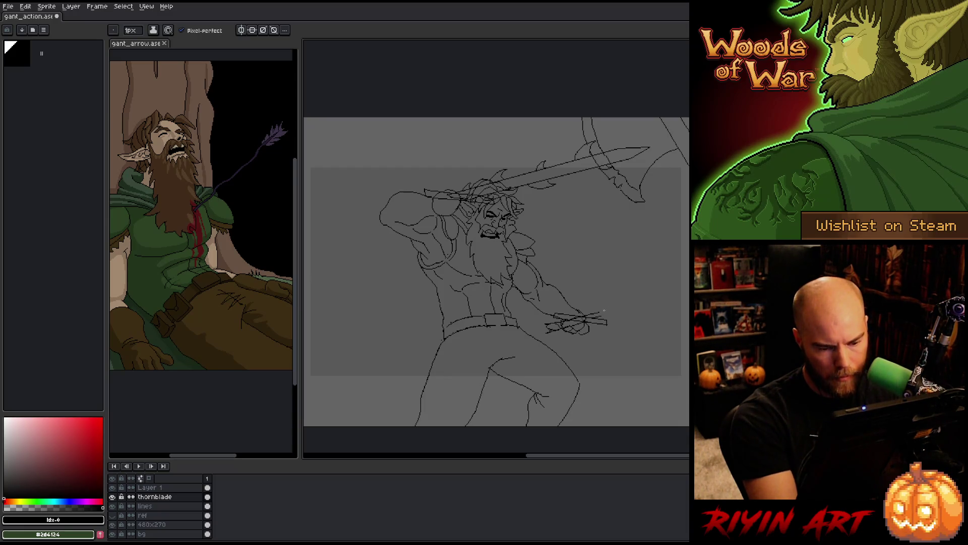
Resketch and erase around the short blade, then reselect it and set it in place.
key("b")
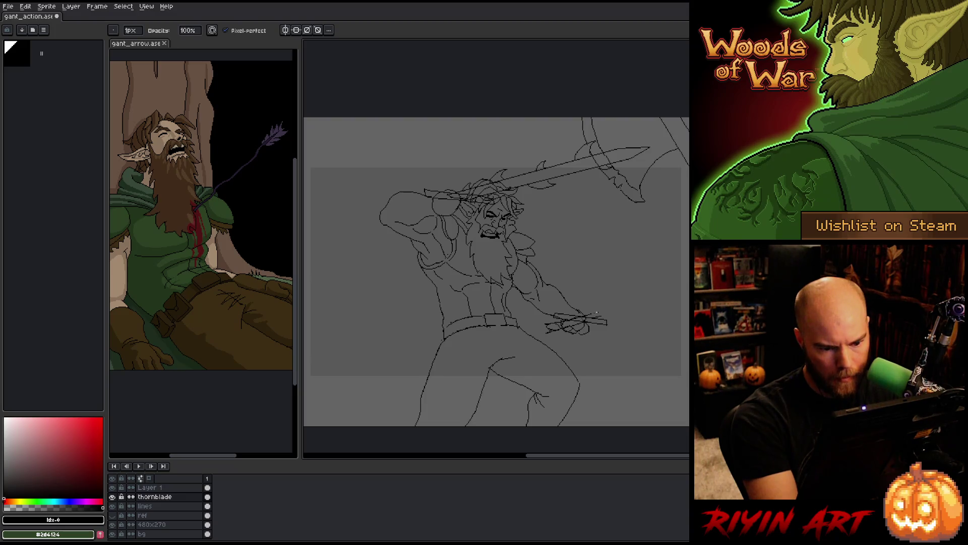
key("e")
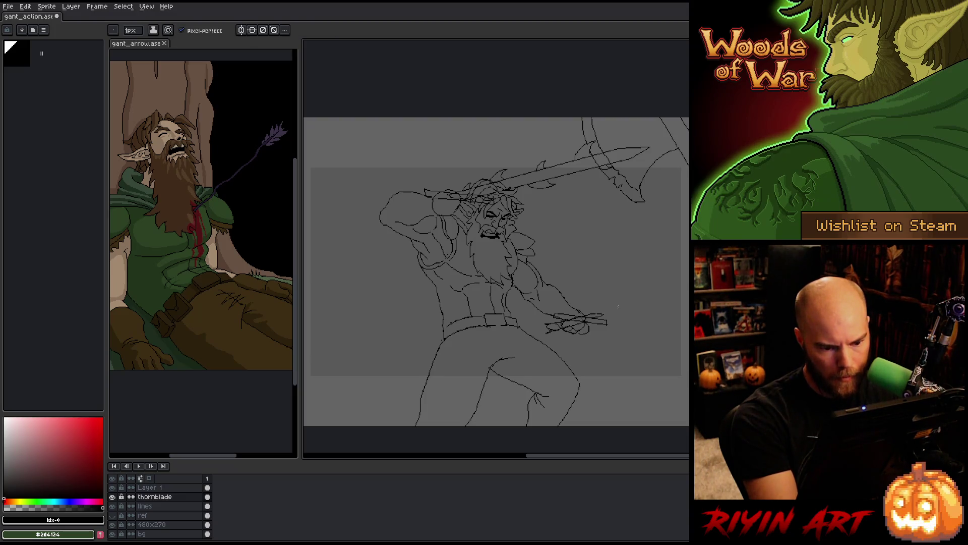
key("q")
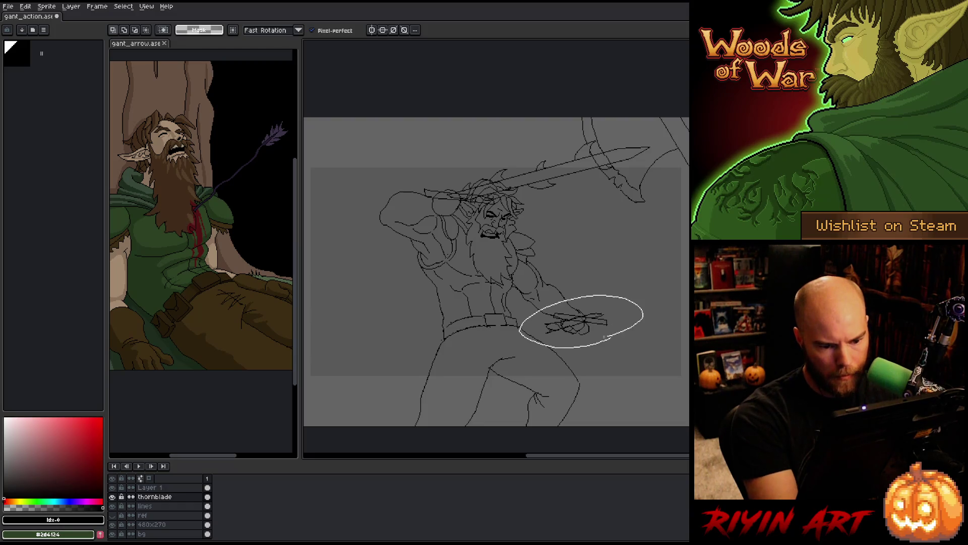
mouse_move(612, 349)
left_mouse_down()
mouse_move(639, 344)
mouse_move(613, 329)
left_mouse_up()
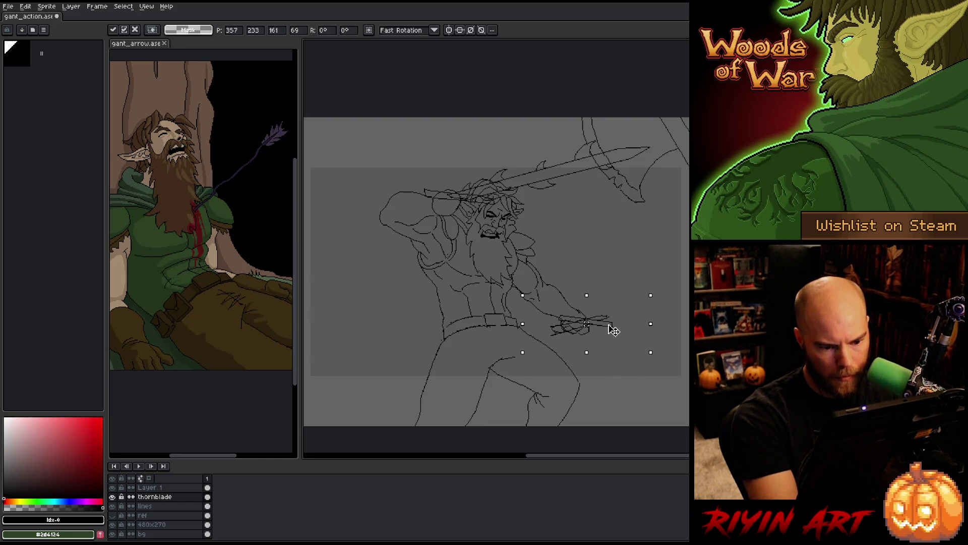
key("ctrl+d")
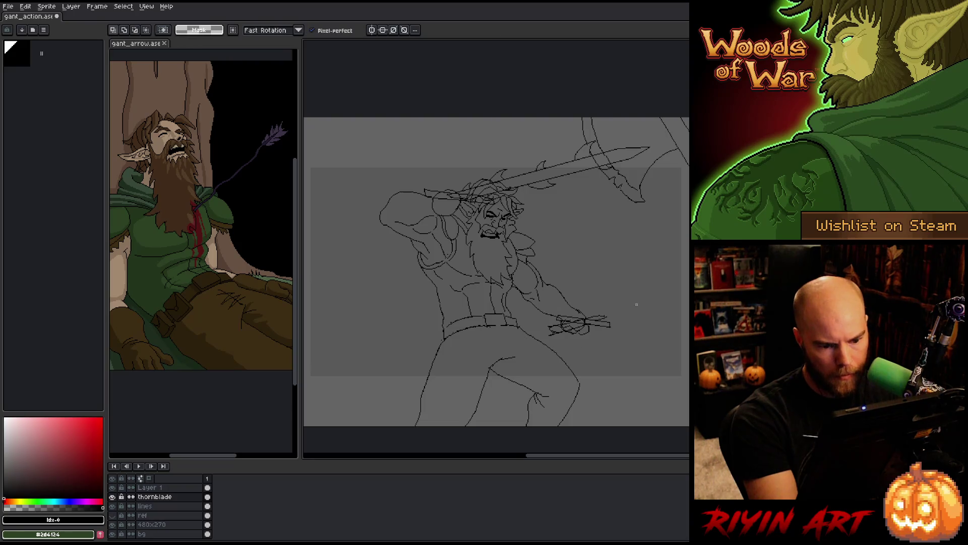
key("b")
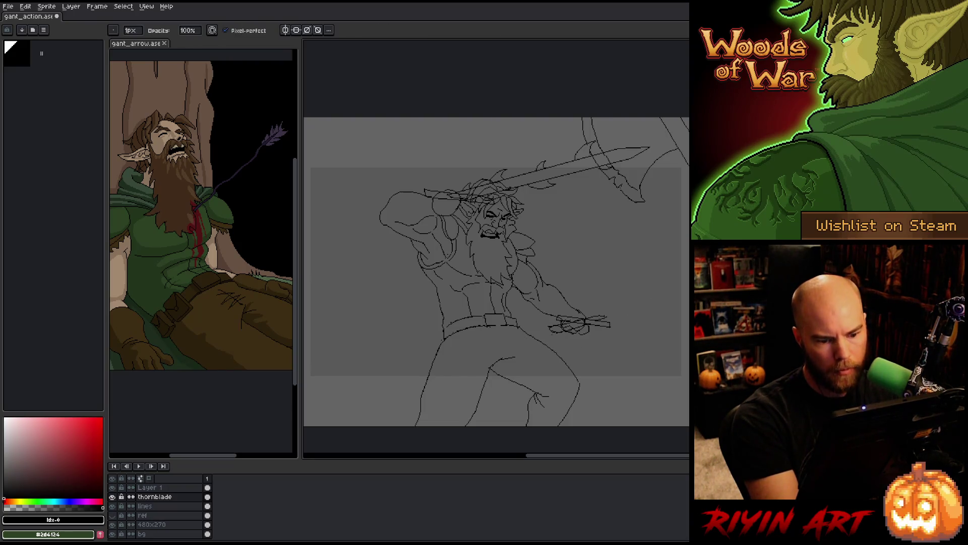
key("e")
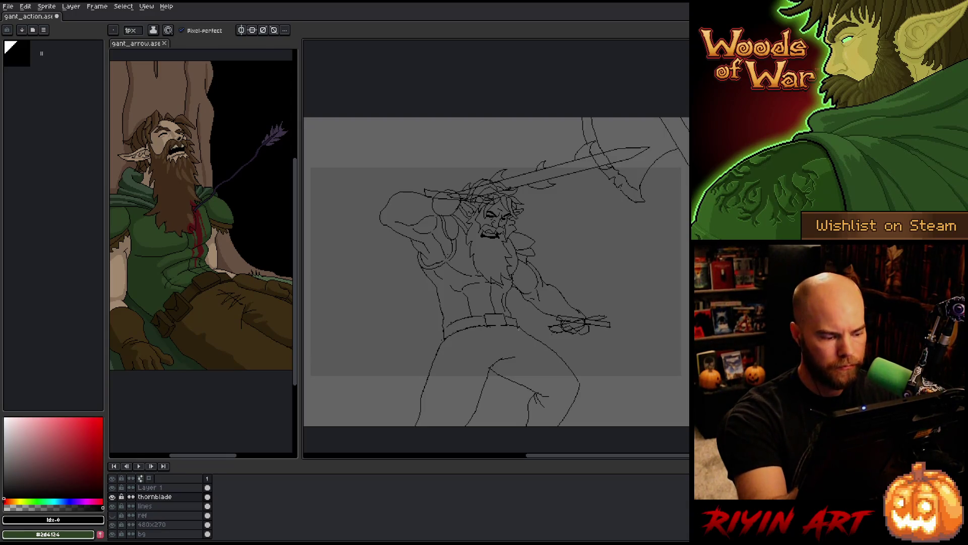
Rename Layer 1 to 'axe' in its Layer Properties.
left_click(165, 488)
key("Return")
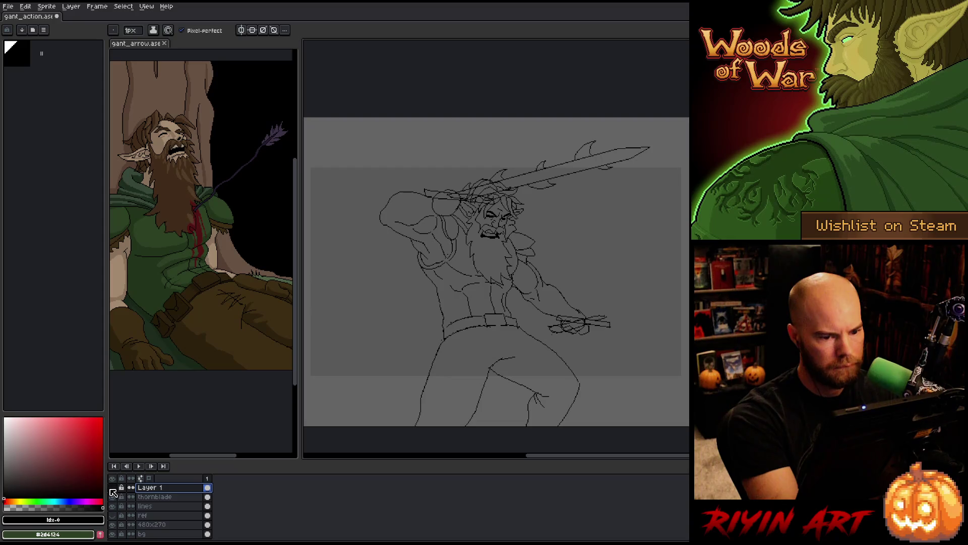
double_click(155, 488)
type("a")
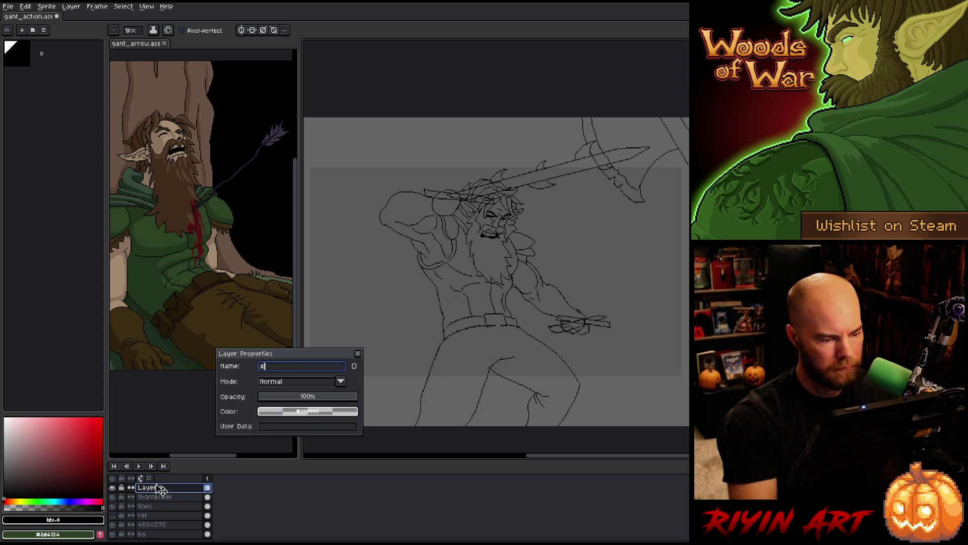
type("xre")
key("Return")
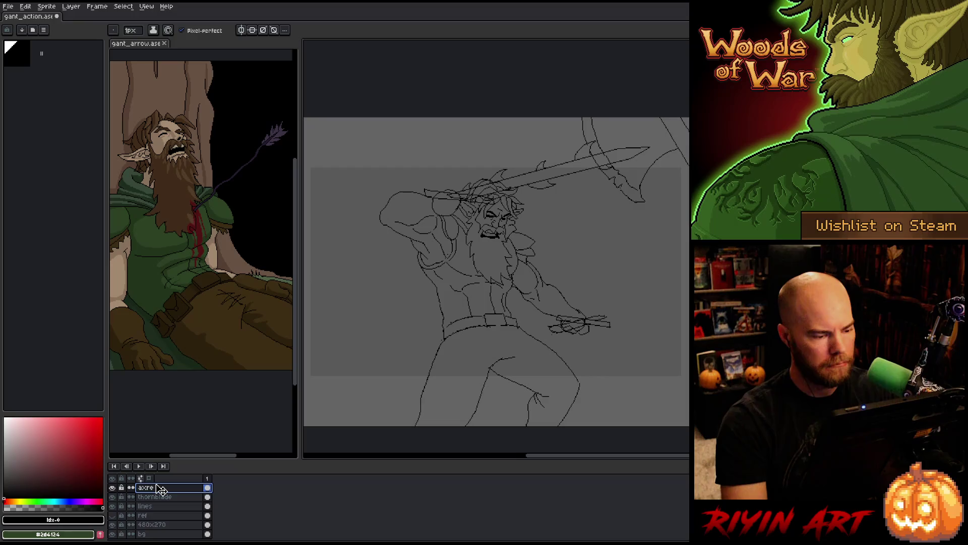
double_click(155, 488)
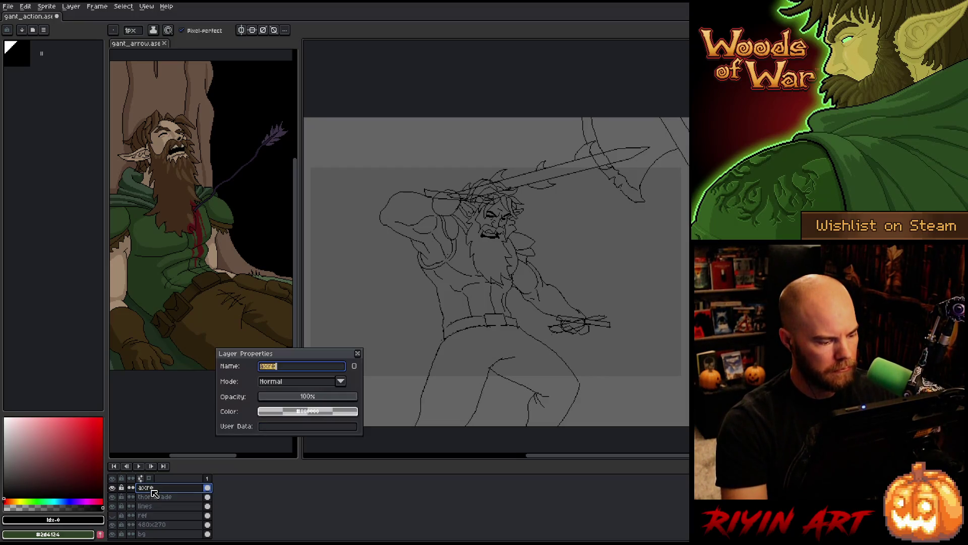
type("axr")
key("Return")
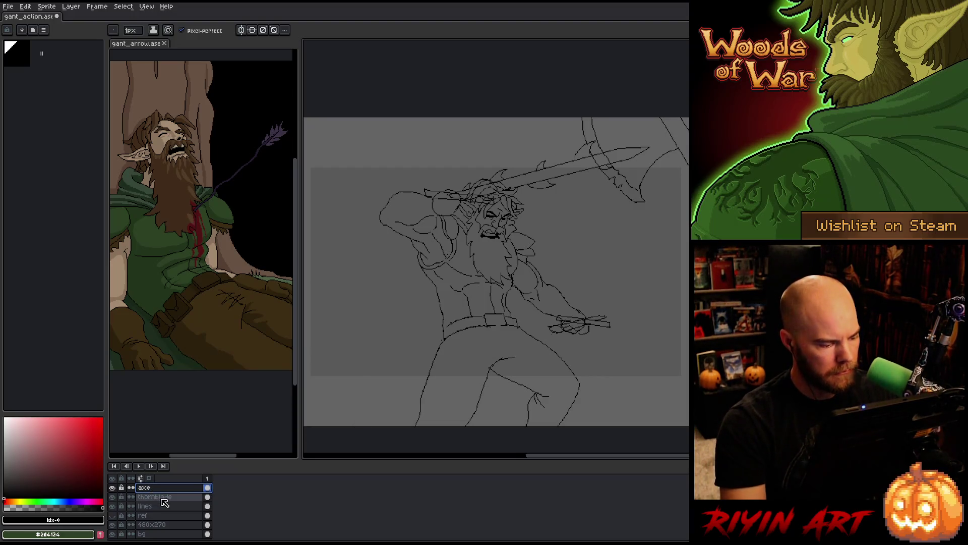
Add a new empty Layer 1 directly above the ref layer.
left_click(159, 497)
left_click(157, 516)
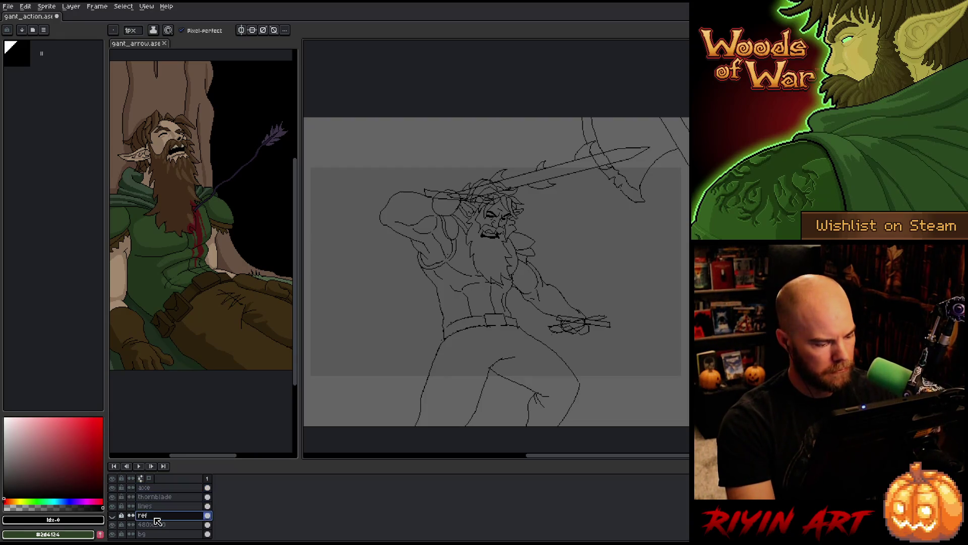
key("shift+n")
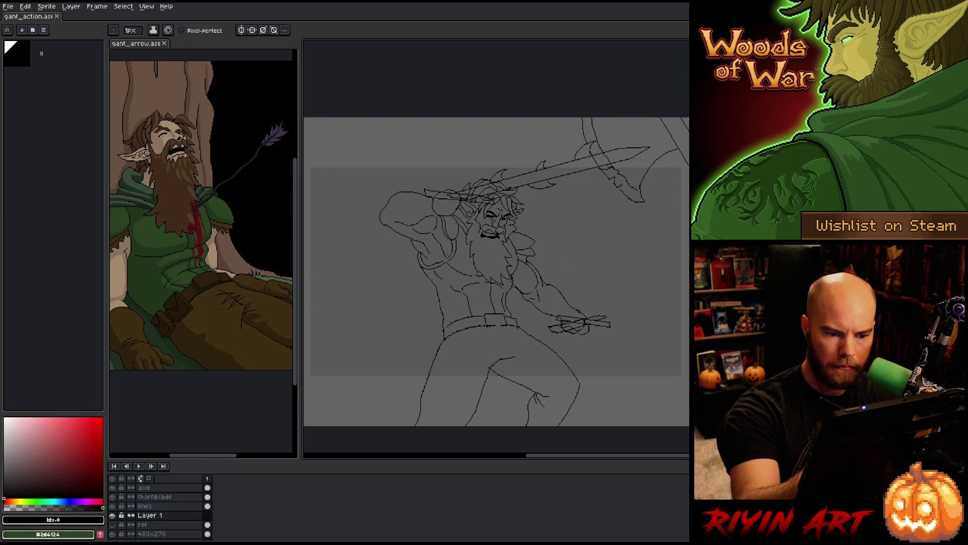
Try curves, an oval and an arc right of the sword, undoing each along with the large circle.
left_click_drag(556, 257, 587, 260)
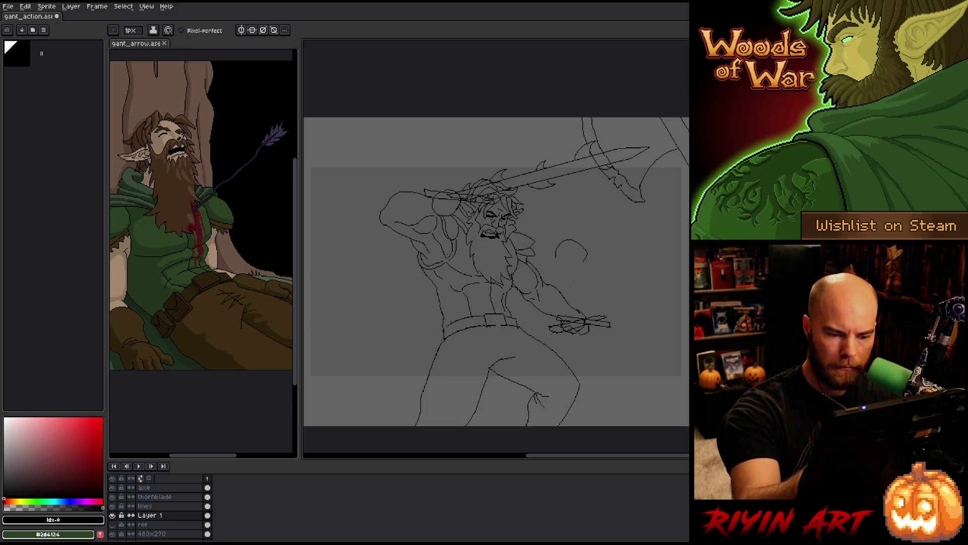
key("ctrl+z")
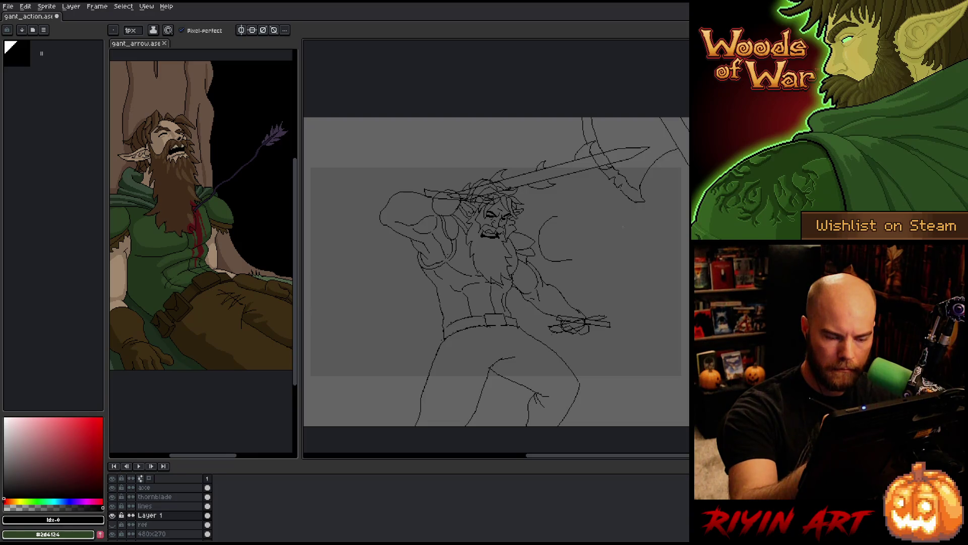
key("ctrl+z")
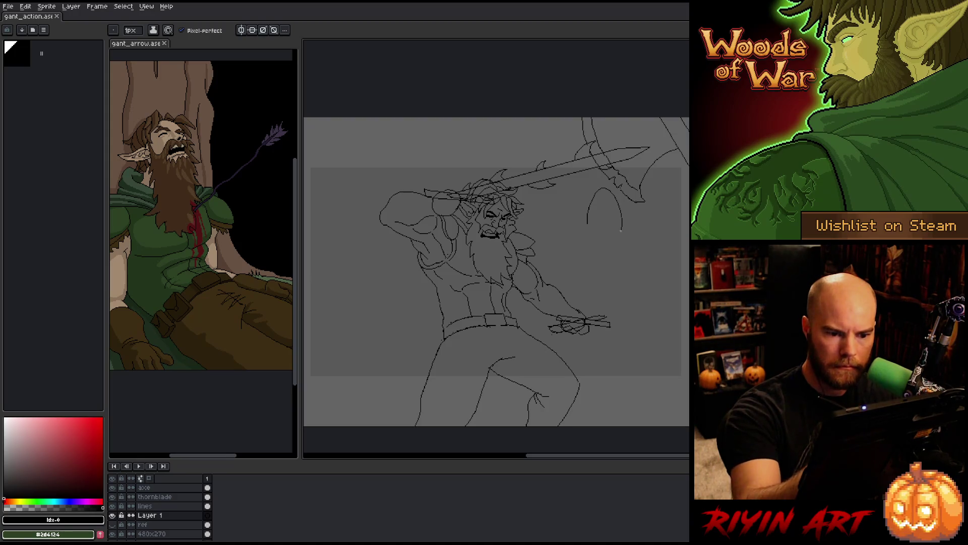
left_click_drag(609, 189, 605, 191)
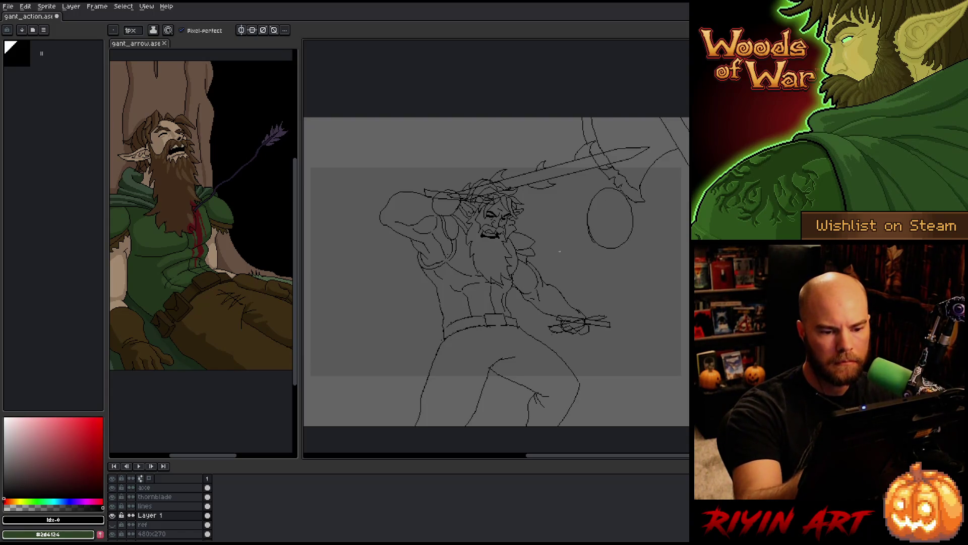
key("ctrl+z")
key("ctrl+z")
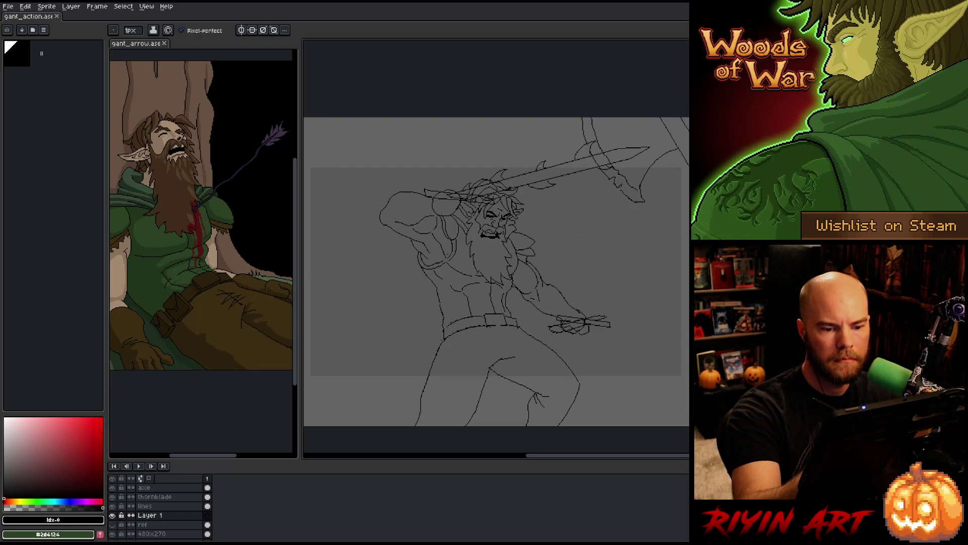
mouse_move(581, 222)
left_mouse_down()
mouse_move(655, 229)
mouse_move(674, 265)
mouse_move(640, 198)
left_mouse_up()
key("ctrl+z")
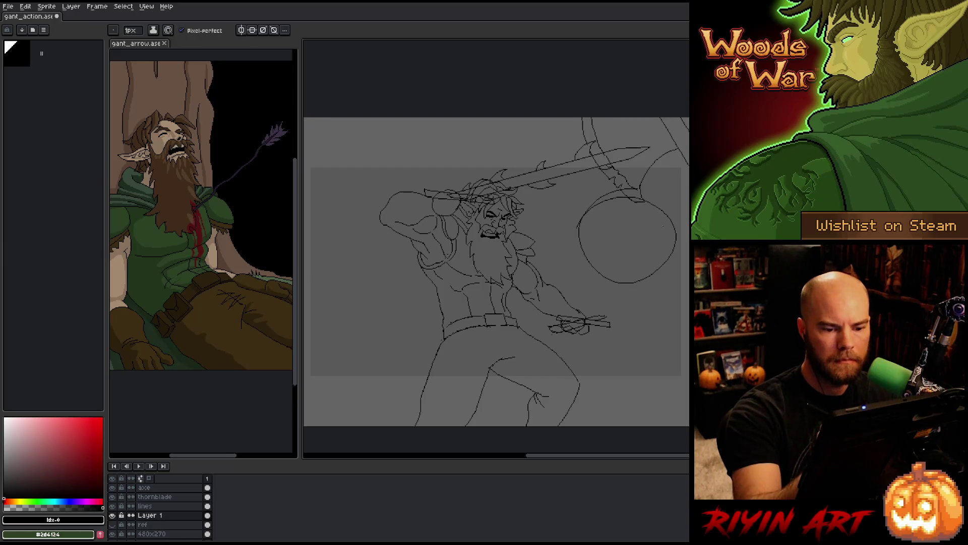
left_click_drag(677, 244, 658, 326)
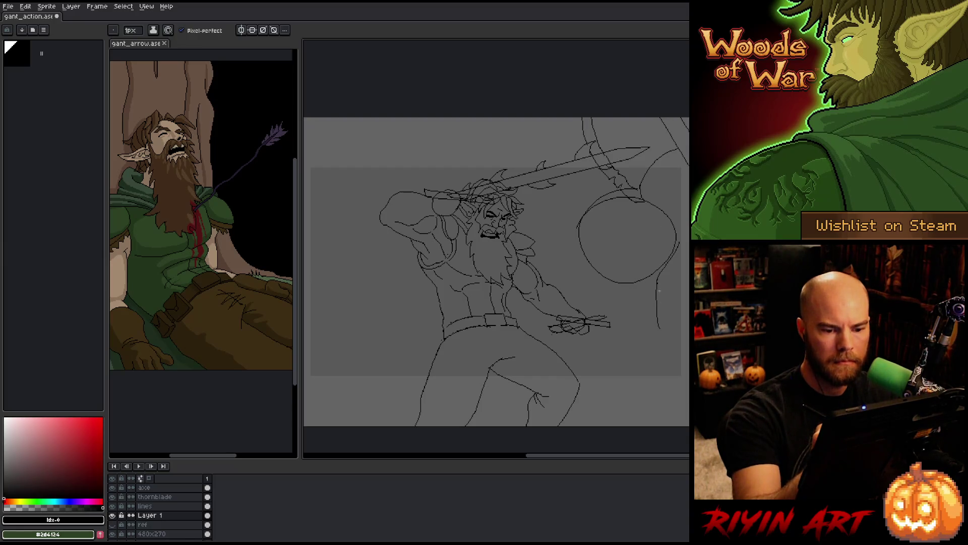
key("ctrl+z")
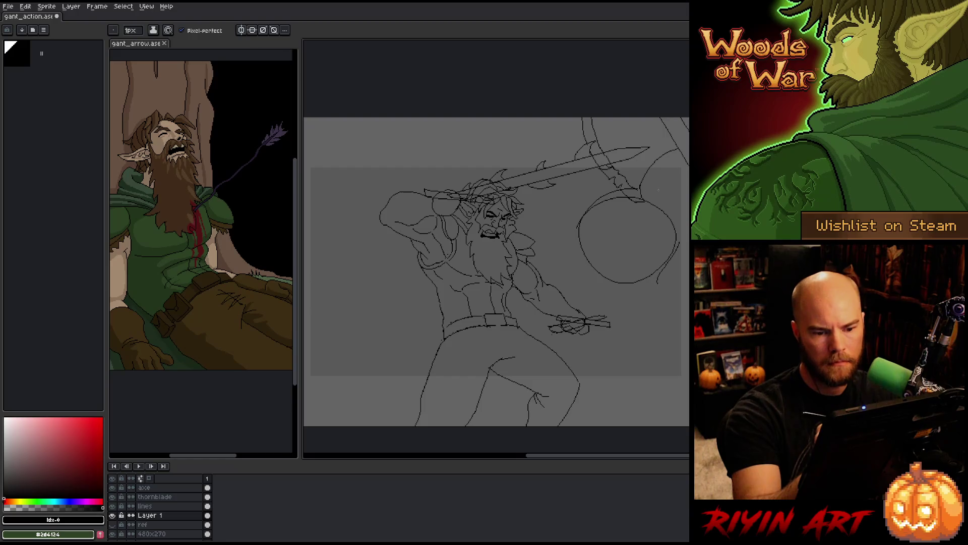
key("ctrl+z")
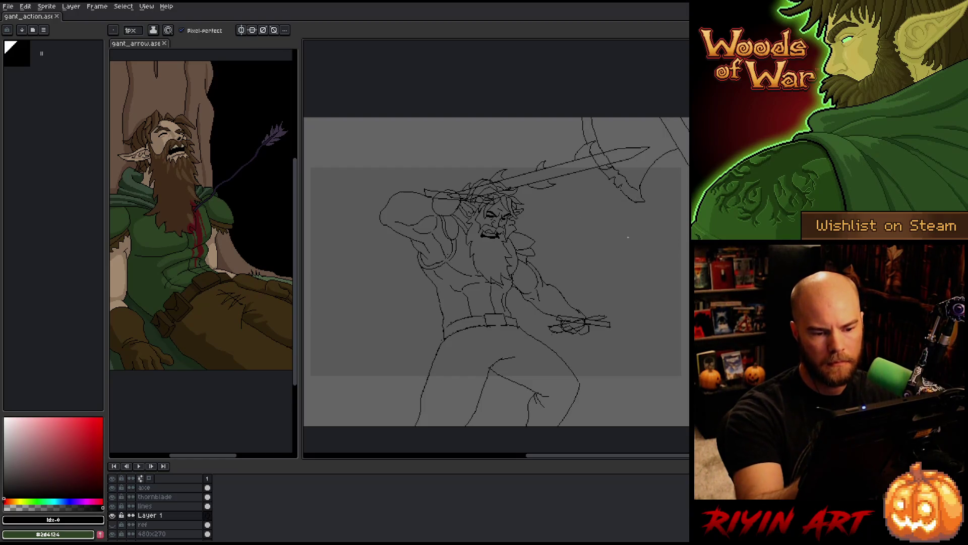
left_click_drag(621, 227, 613, 244)
key("ctrl+z")
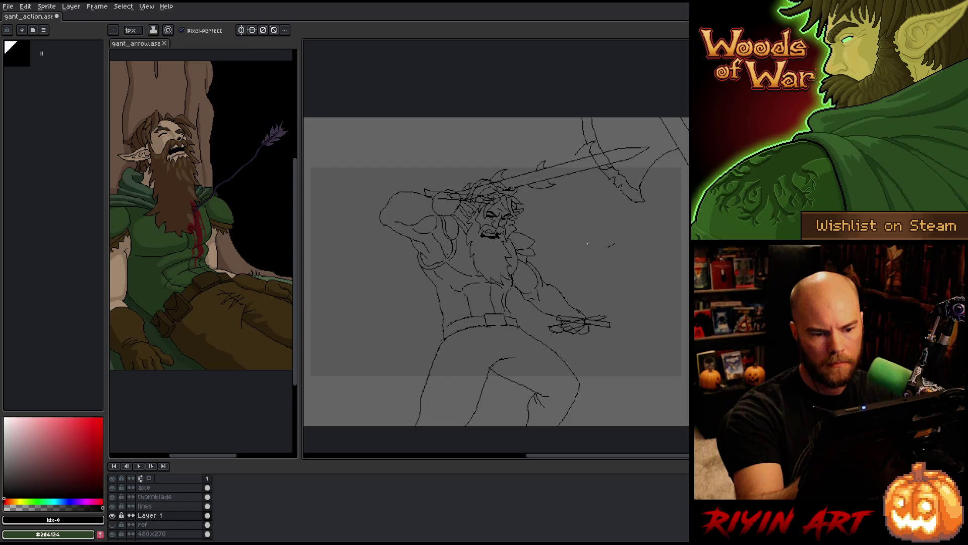
mouse_move(586, 203)
left_mouse_down()
mouse_move(597, 227)
mouse_move(605, 219)
left_mouse_up()
key("ctrl+z")
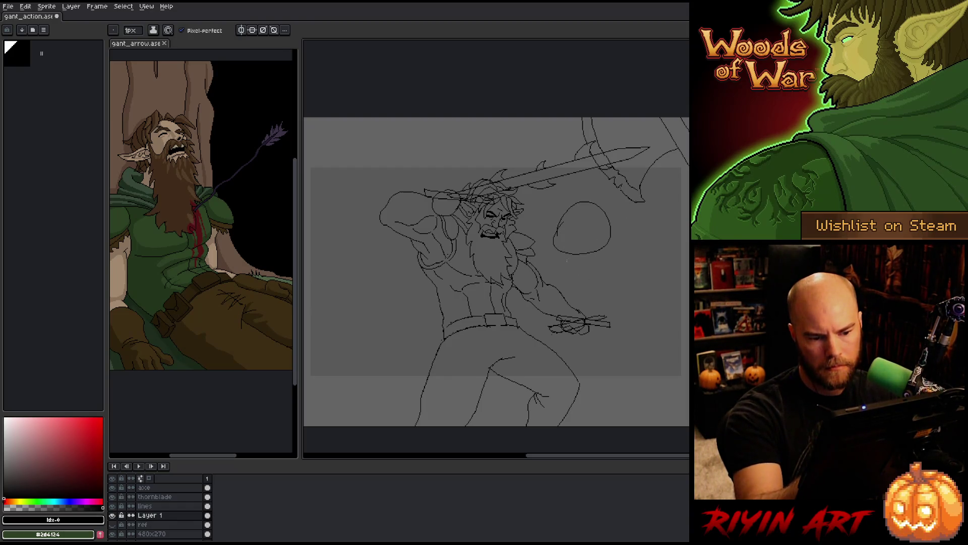
key("ctrl+z")
left_click_drag(564, 251, 629, 314)
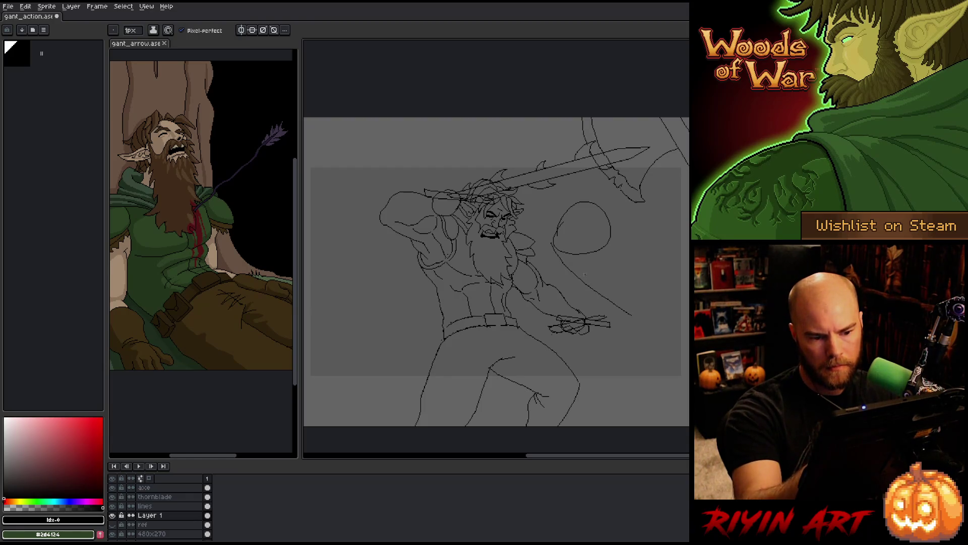
key("ctrl+z")
left_click_drag(558, 227, 566, 261)
key("ctrl+z")
left_click_drag(635, 266, 590, 306)
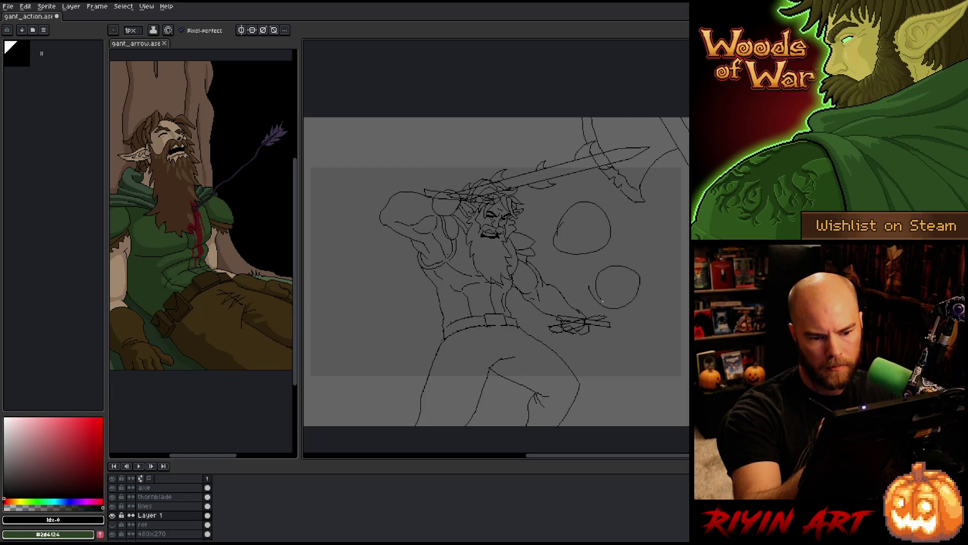
key("ctrl+z")
left_click_drag(632, 267, 663, 285)
left_click_drag(558, 254, 655, 310)
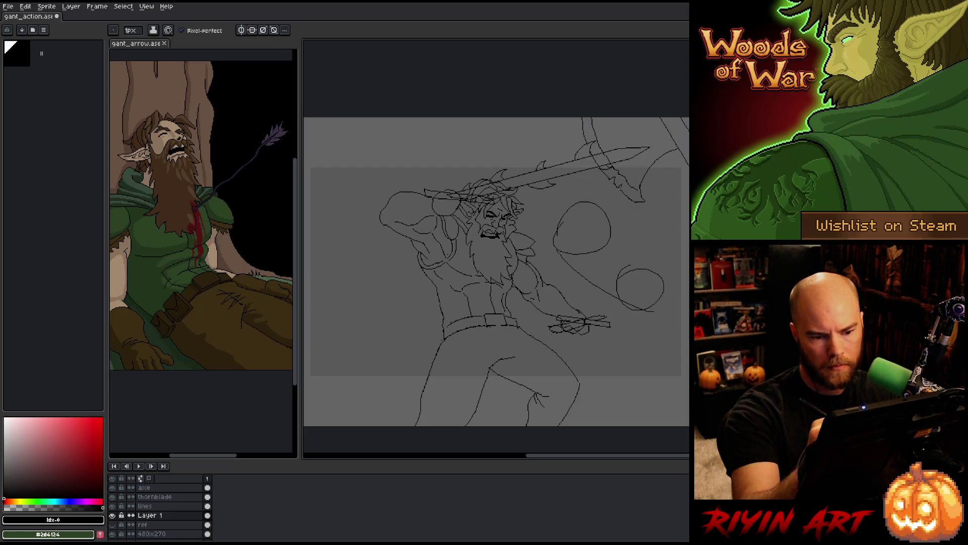
left_click_drag(621, 268, 673, 243)
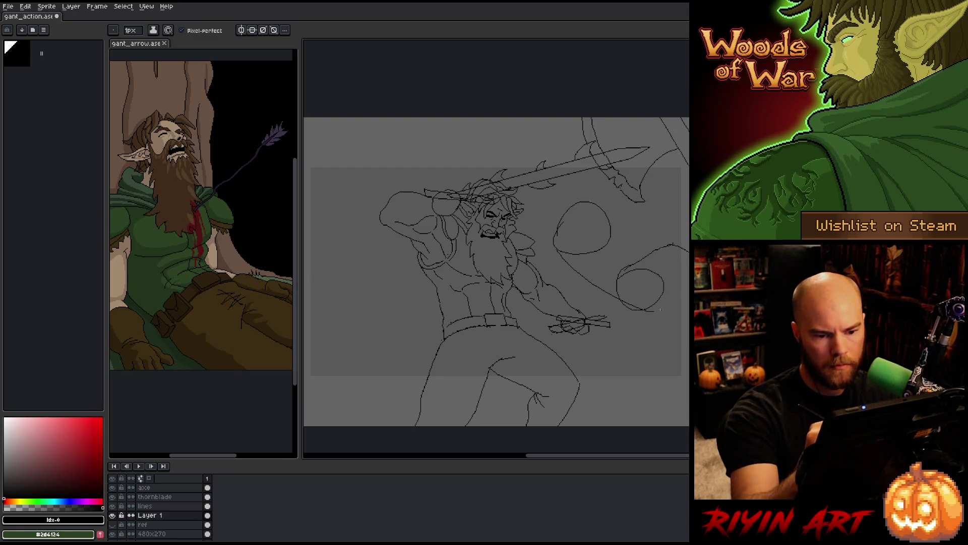
left_click_drag(685, 246, 660, 310)
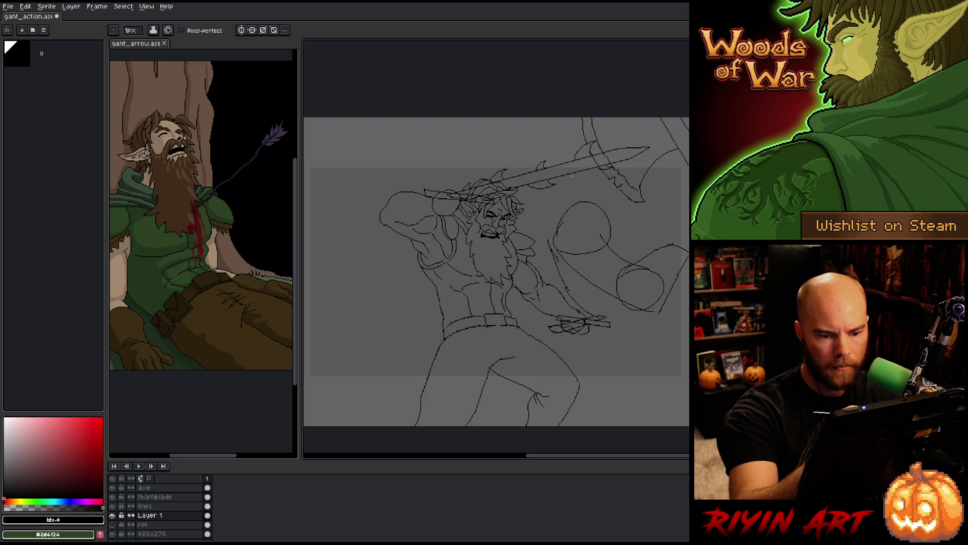
key("ctrl+z")
left_click_drag(548, 295, 594, 314)
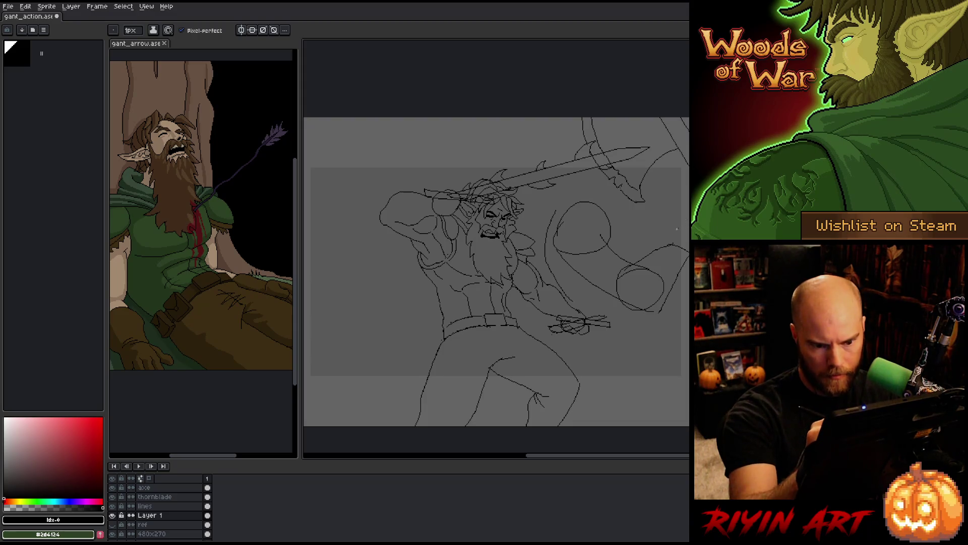
left_click_drag(666, 224, 677, 248)
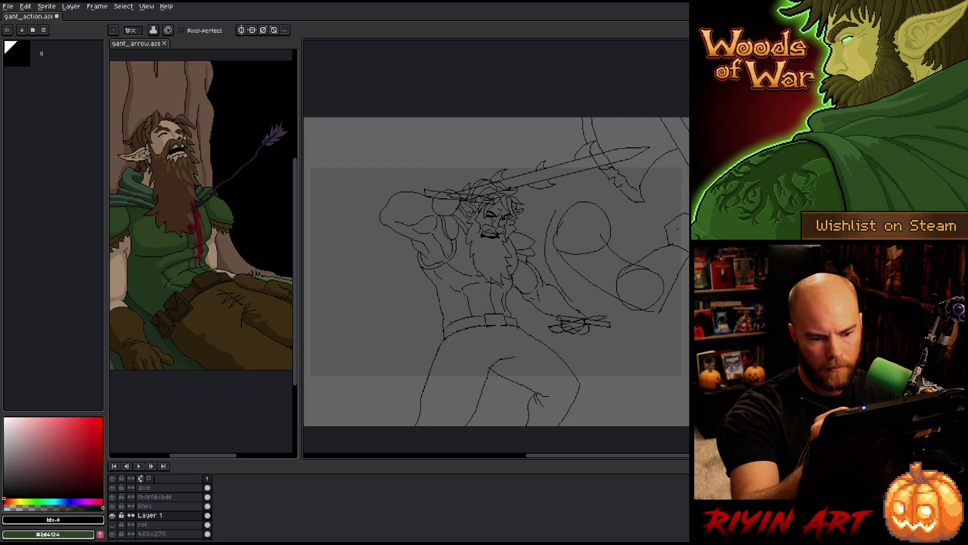
left_click_drag(556, 212, 567, 298)
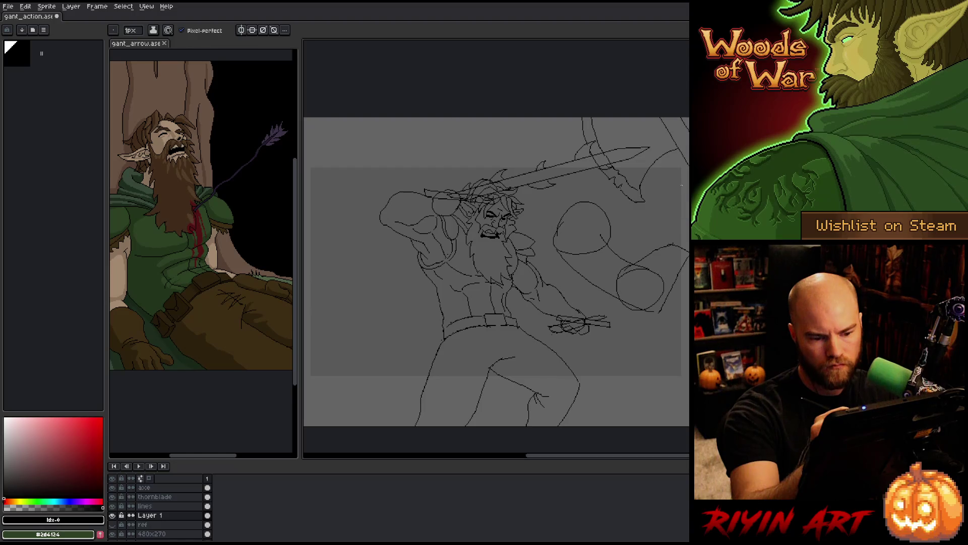
left_click_drag(601, 234, 650, 269)
left_click_drag(684, 257, 662, 310)
mouse_move(674, 246)
left_mouse_down()
mouse_move(628, 269)
mouse_move(659, 303)
left_mouse_up()
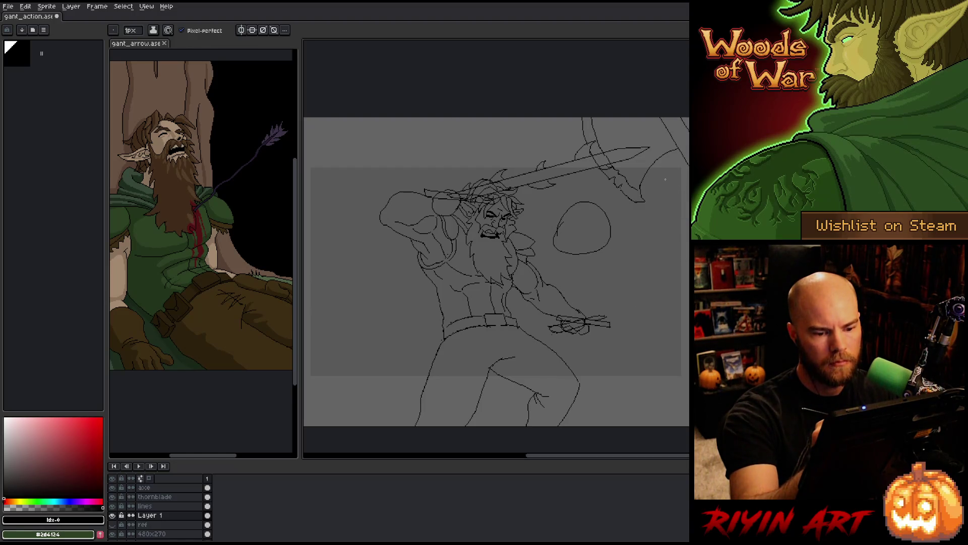
left_click_drag(560, 208, 605, 250)
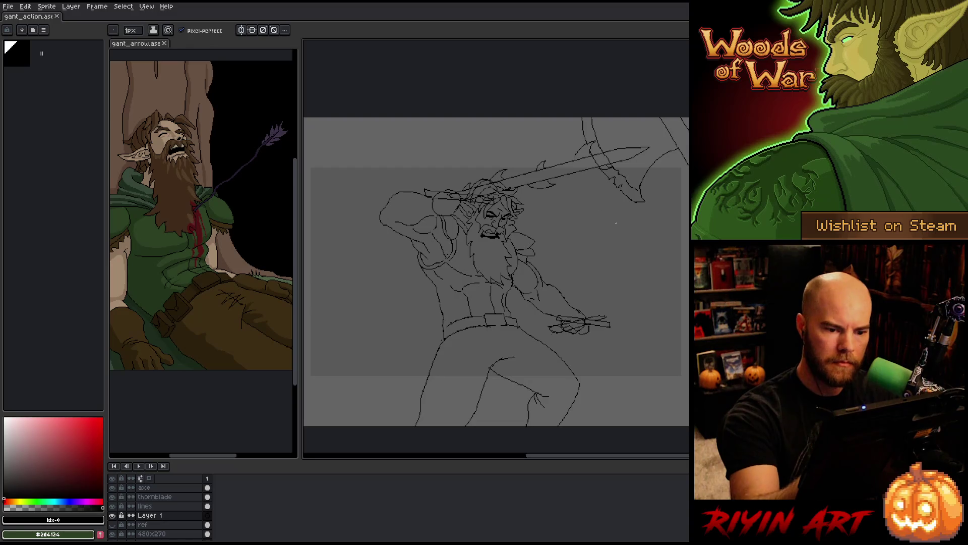
left_click_drag(580, 248, 667, 241)
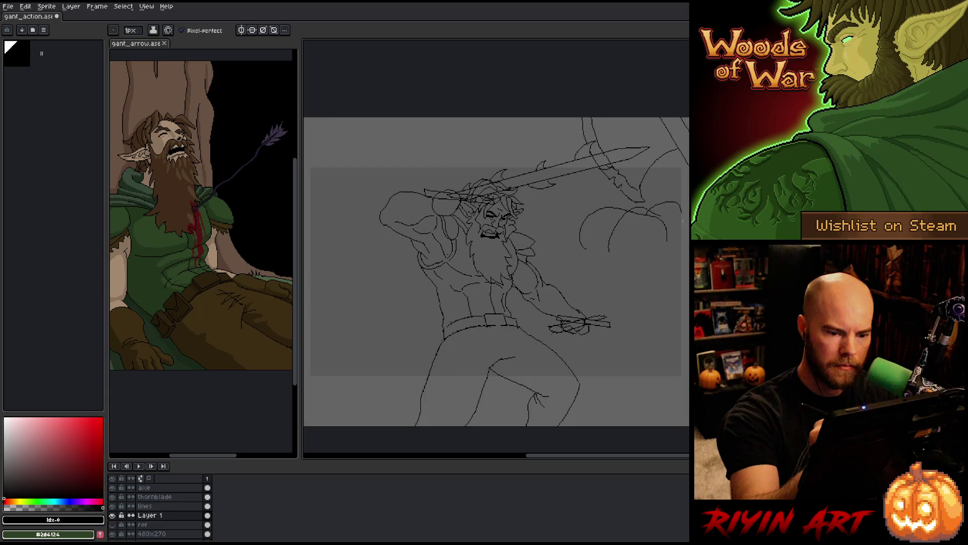
mouse_move(602, 210)
left_mouse_down()
mouse_move(635, 202)
mouse_move(670, 261)
mouse_move(647, 290)
left_mouse_up()
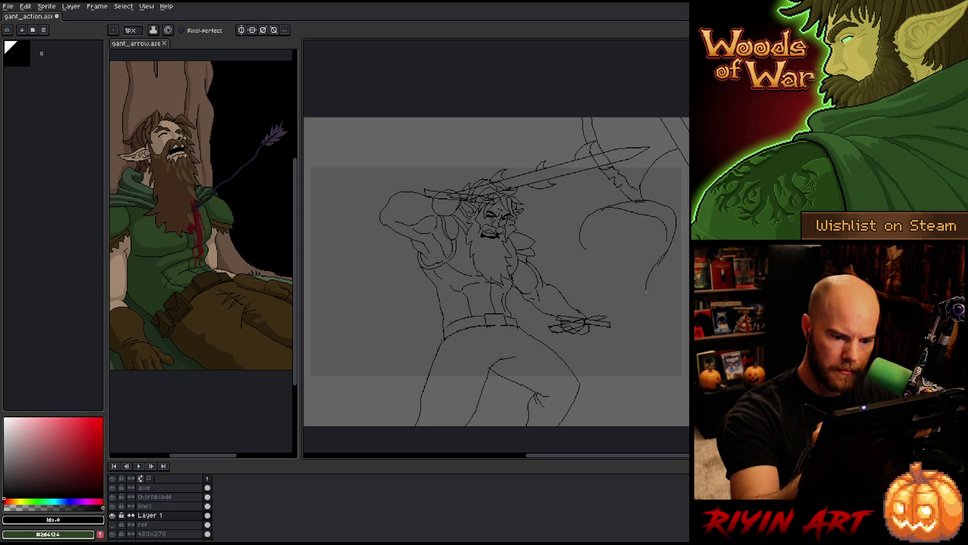
mouse_move(679, 195)
left_mouse_down()
mouse_move(657, 239)
mouse_move(686, 199)
left_mouse_up()
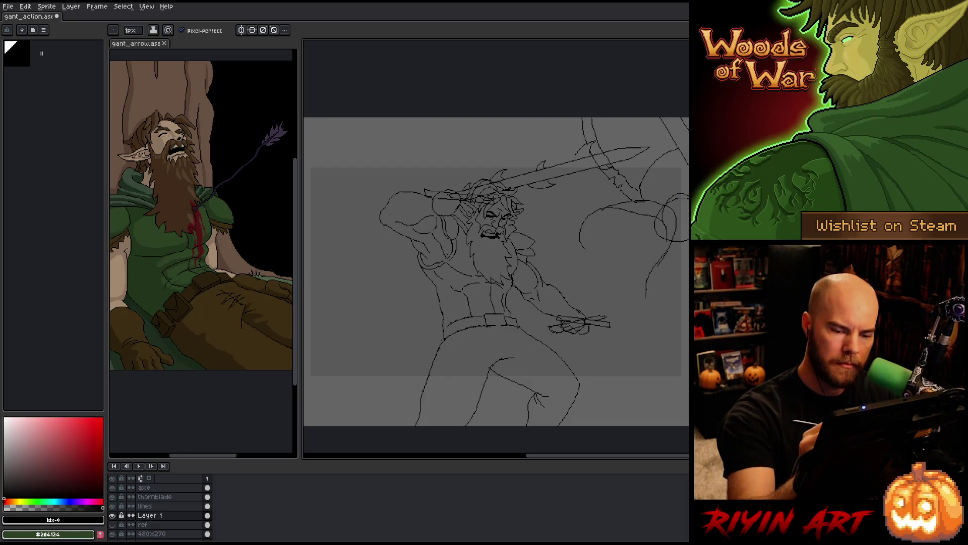
key("ctrl+z")
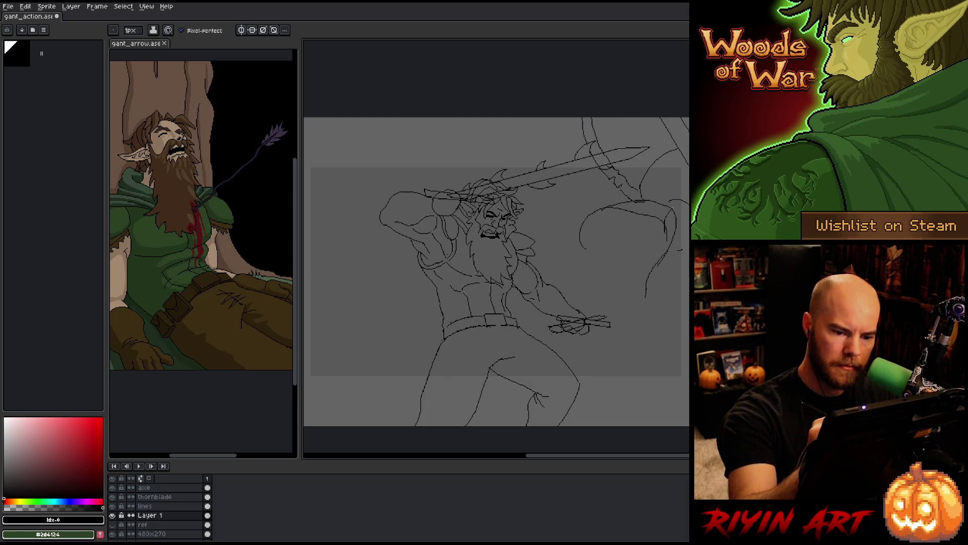
mouse_move(689, 204)
left_mouse_down()
mouse_move(672, 210)
mouse_move(669, 281)
left_mouse_up()
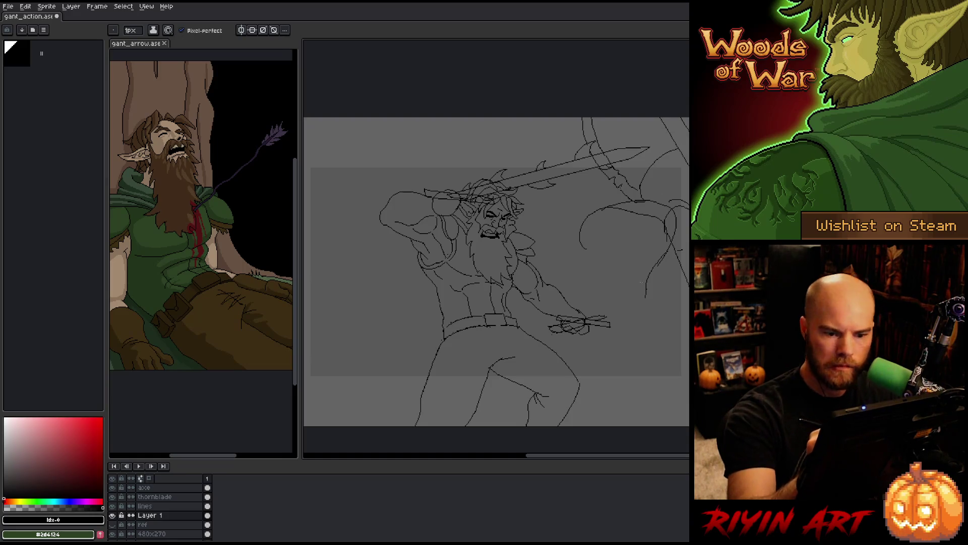
mouse_move(675, 225)
left_mouse_down()
mouse_move(652, 260)
mouse_move(637, 201)
left_mouse_up()
key("ctrl+z")
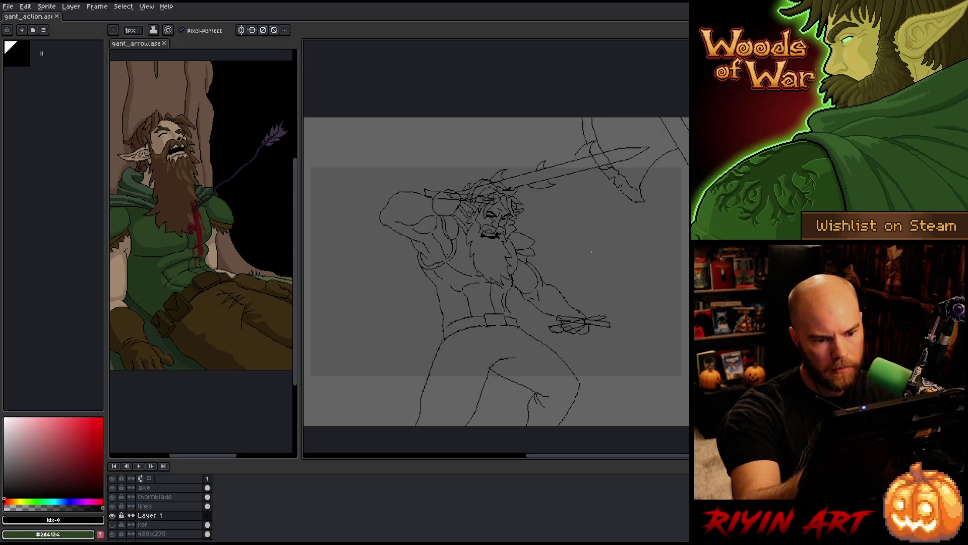
Sketch an oval for the orc's head with a facial mark, undoing a stray chin stroke.
left_click_drag(589, 211, 586, 240)
key("ctrl+z")
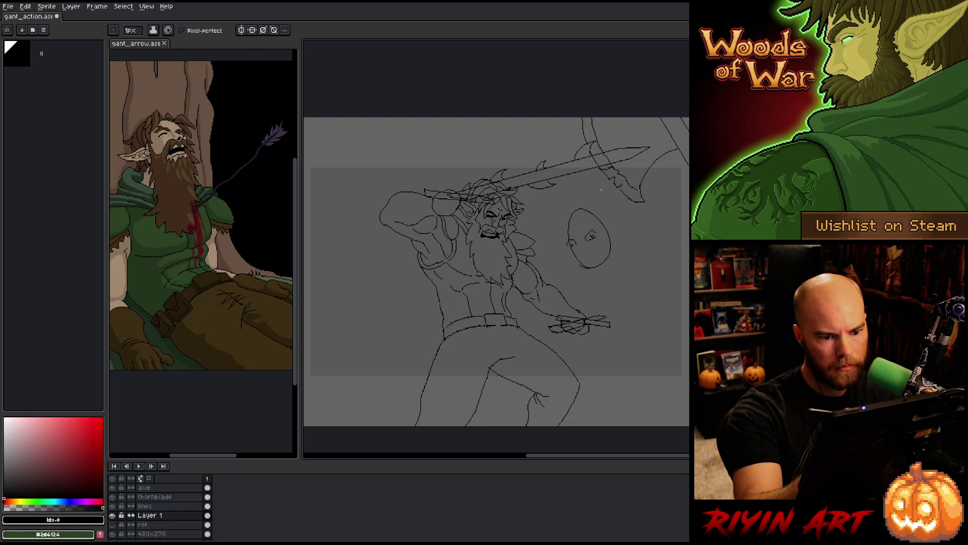
left_click_drag(584, 253, 586, 255)
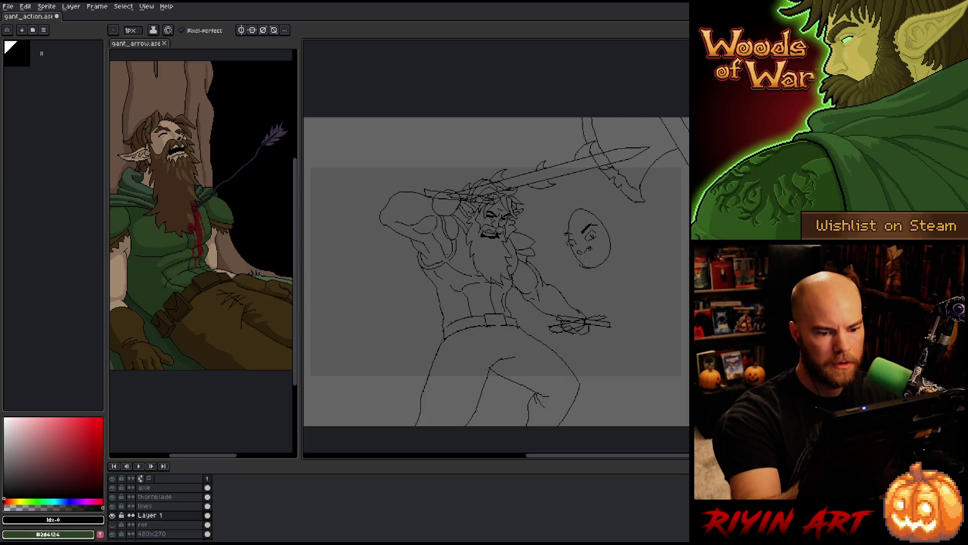
left_click_drag(586, 258, 582, 273)
key("ctrl+z")
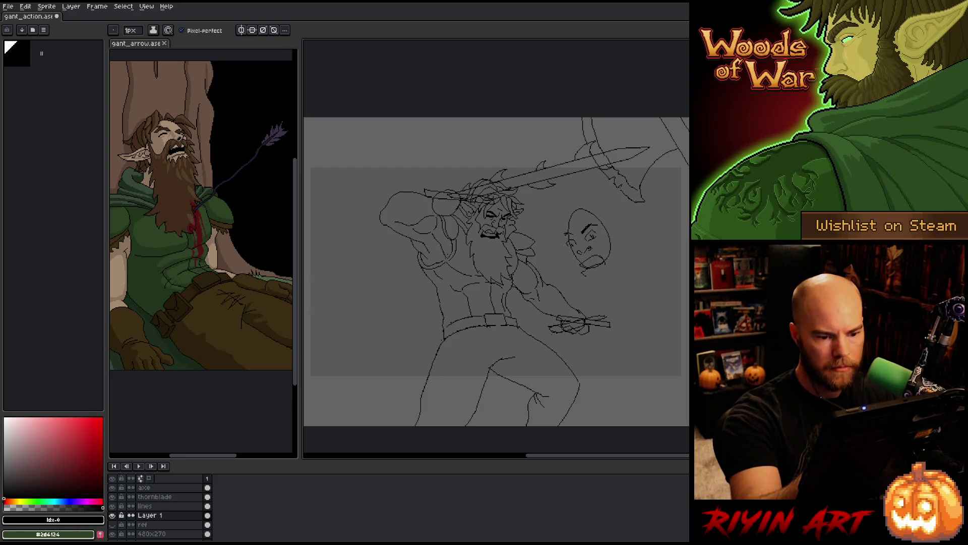
Ink the head's outline, right side and ear, then marquee-select the area around the head.
mouse_move(565, 236)
left_mouse_down()
mouse_move(560, 248)
mouse_move(578, 276)
left_mouse_up()
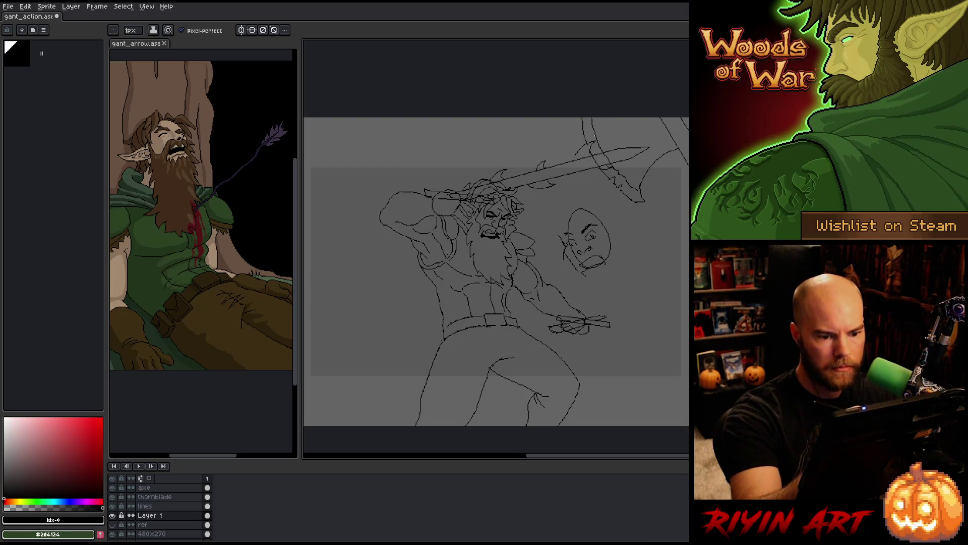
left_click_drag(610, 228, 610, 277)
left_click_drag(617, 232, 618, 253)
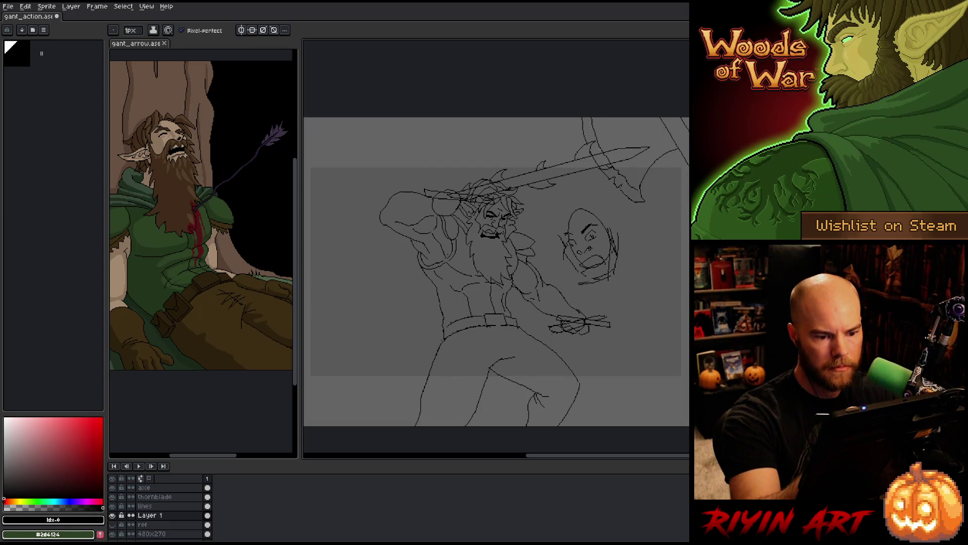
left_click_drag(575, 203, 558, 230)
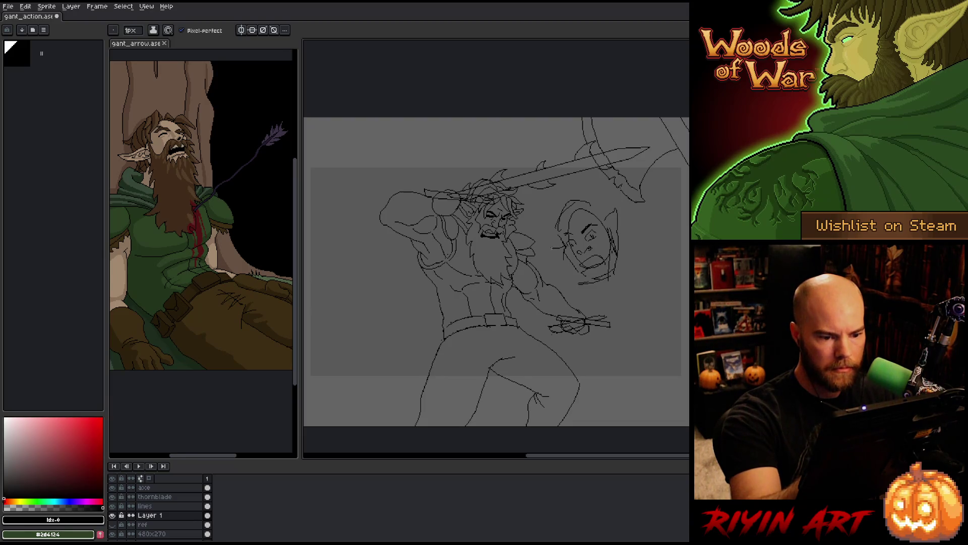
left_click_drag(565, 247, 554, 262)
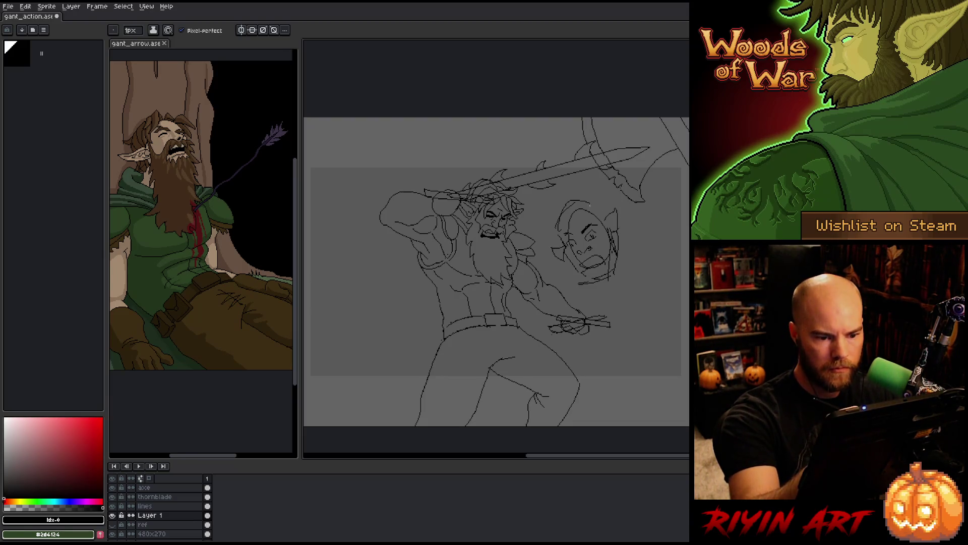
key("m")
left_click_drag(552, 193, 619, 243)
Dismiss the head transform so the sketch stays put, and return to the pencil.
left_click(596, 210)
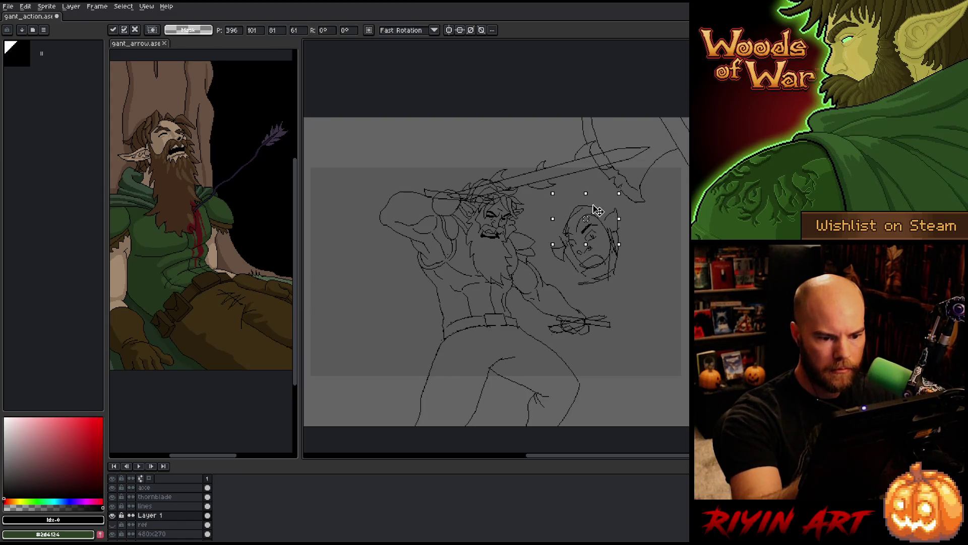
key("ctrl+d")
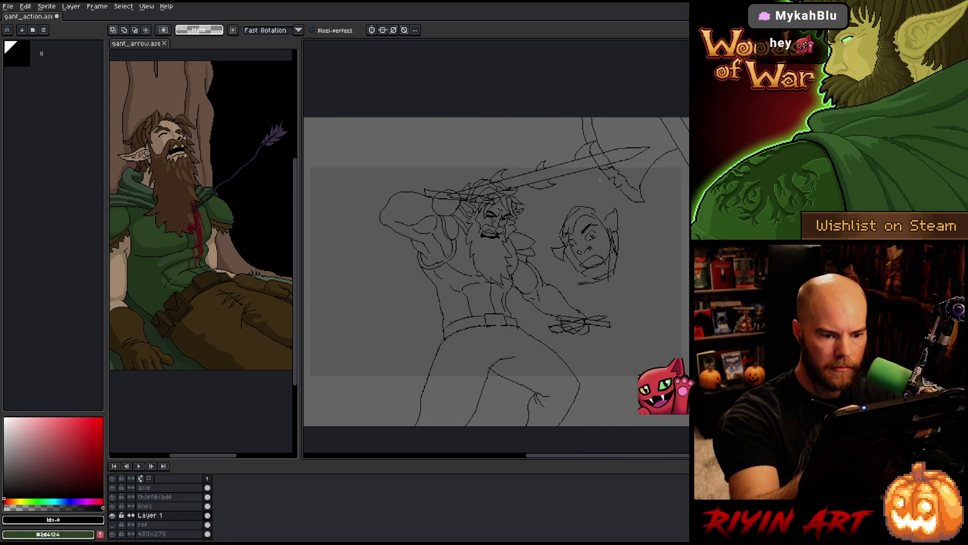
key("b")
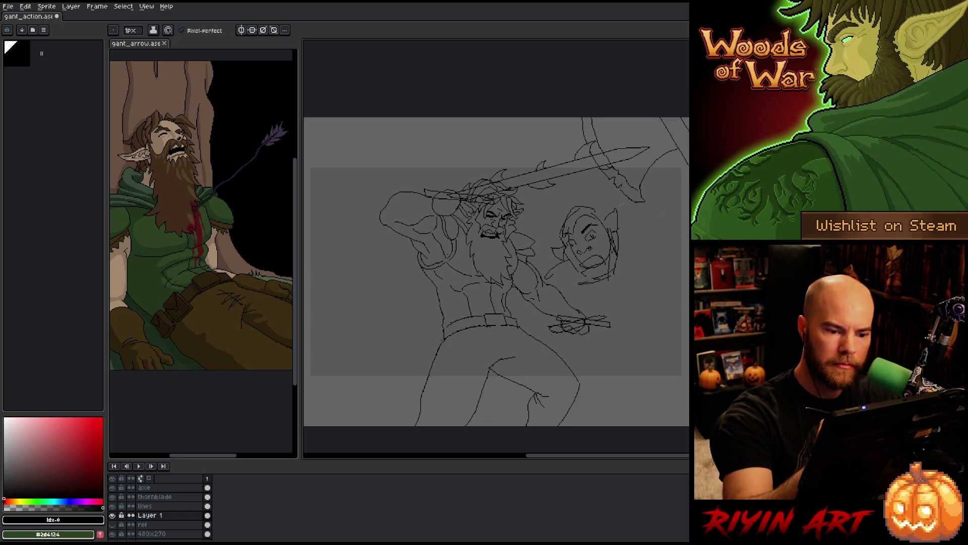
Sketch curves beside the orc's face and axe head, retrying the shoulder contour several times.
left_click_drag(556, 277, 562, 231)
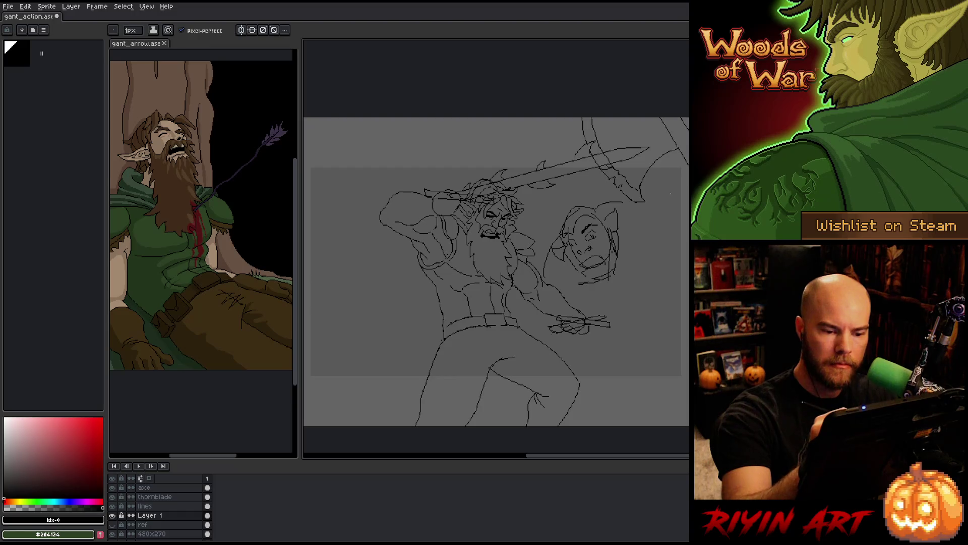
left_click_drag(624, 199, 680, 203)
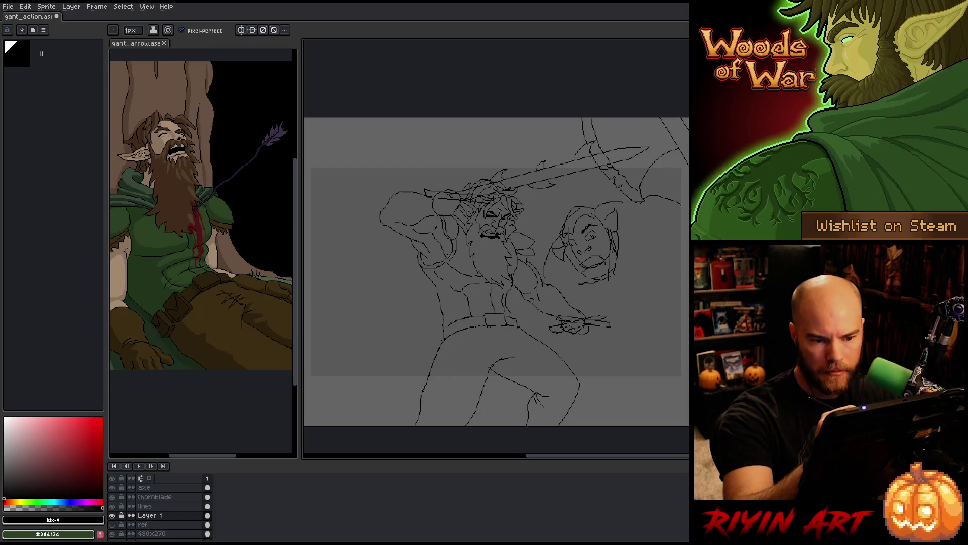
left_click_drag(647, 266, 679, 256)
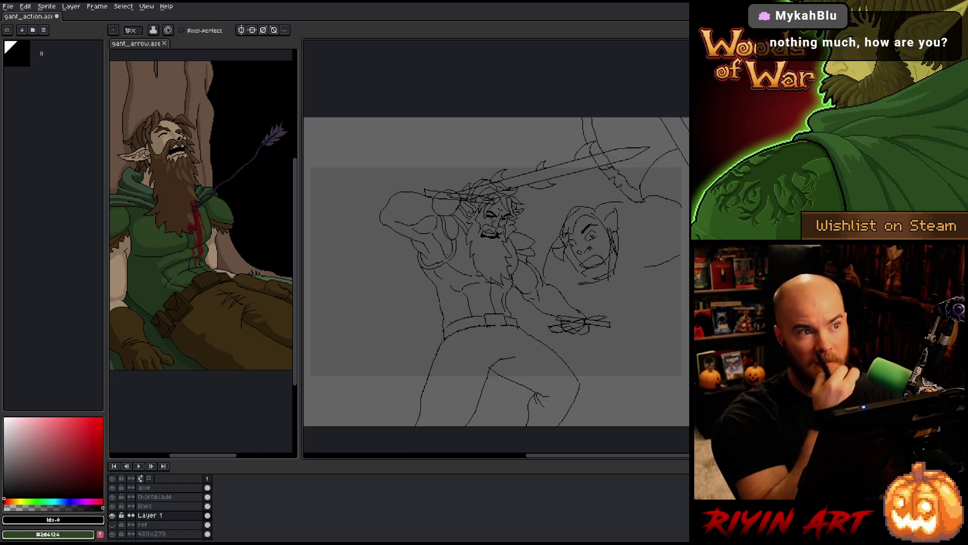
key("ctrl+z")
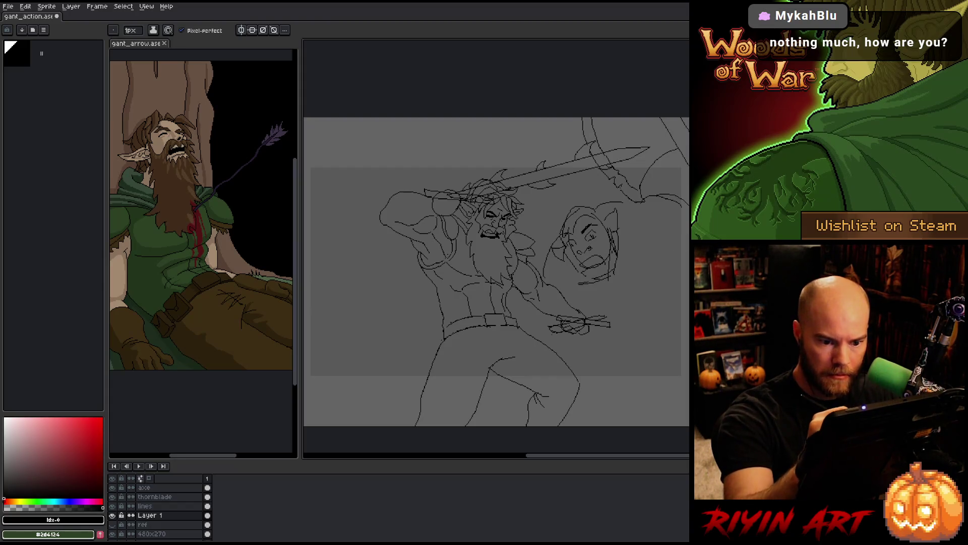
mouse_move(664, 247)
left_mouse_down()
mouse_move(688, 242)
mouse_move(684, 284)
left_mouse_up()
key("ctrl+z")
key("ctrl+z")
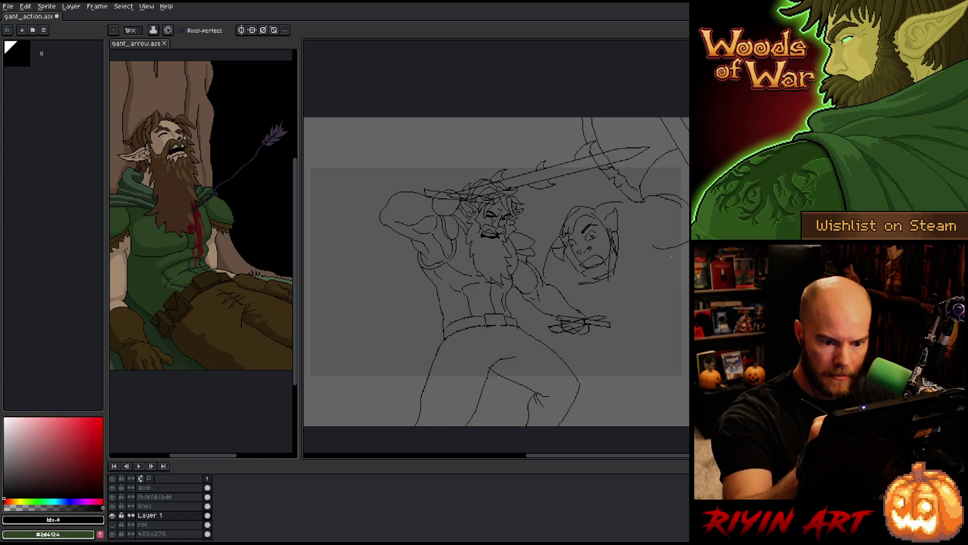
left_click_drag(685, 251, 683, 292)
key("ctrl+z")
mouse_move(670, 251)
left_mouse_down()
mouse_move(684, 293)
mouse_move(657, 322)
left_mouse_up()
key("ctrl+z")
Rough in the orc's reaching arm at the right edge, undoing misplaced arm lines.
left_click_drag(688, 291, 632, 316)
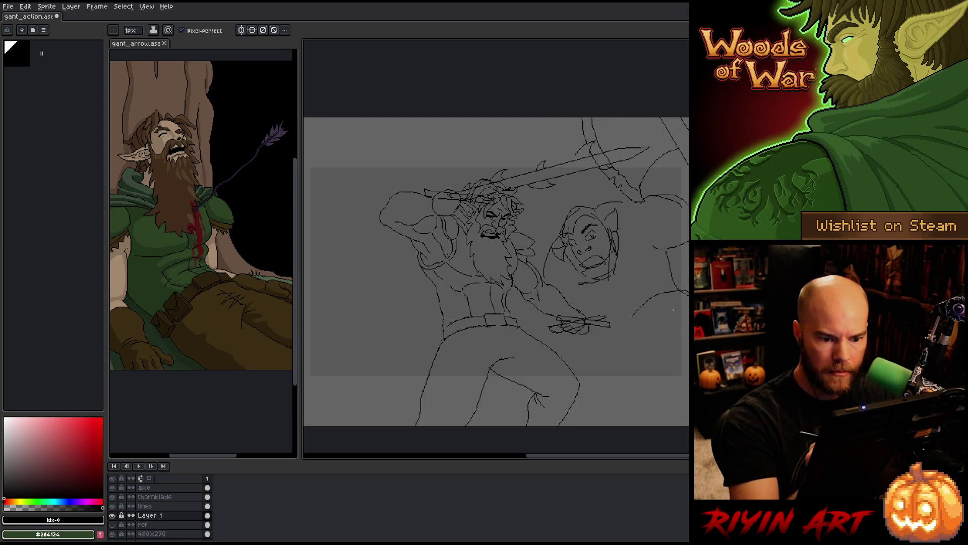
key("ctrl+z")
mouse_move(685, 298)
left_mouse_down()
mouse_move(626, 311)
mouse_move(649, 342)
mouse_move(688, 299)
left_mouse_up()
key("ctrl+z")
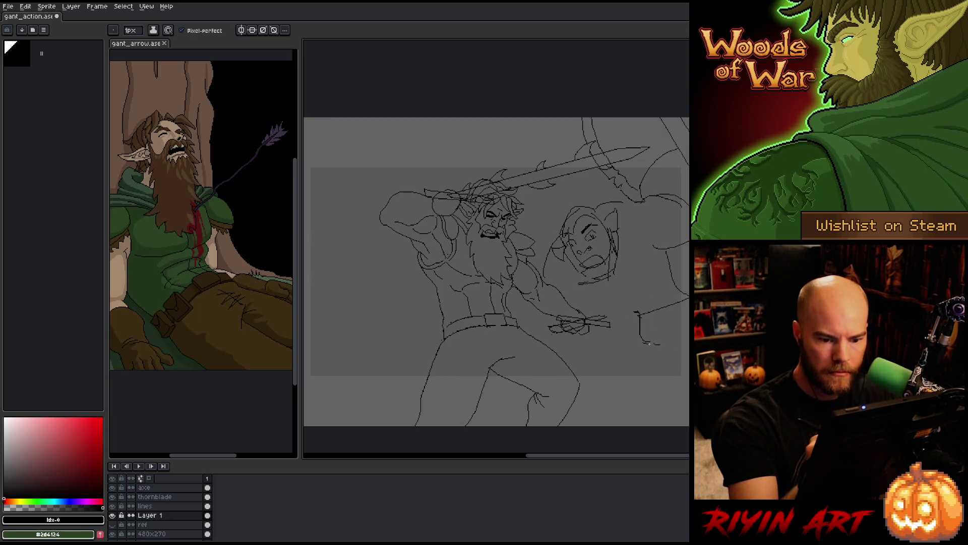
mouse_move(648, 344)
left_mouse_down()
mouse_move(688, 346)
mouse_move(679, 332)
mouse_move(689, 335)
left_mouse_up()
key("ctrl+z")
key("ctrl+z")
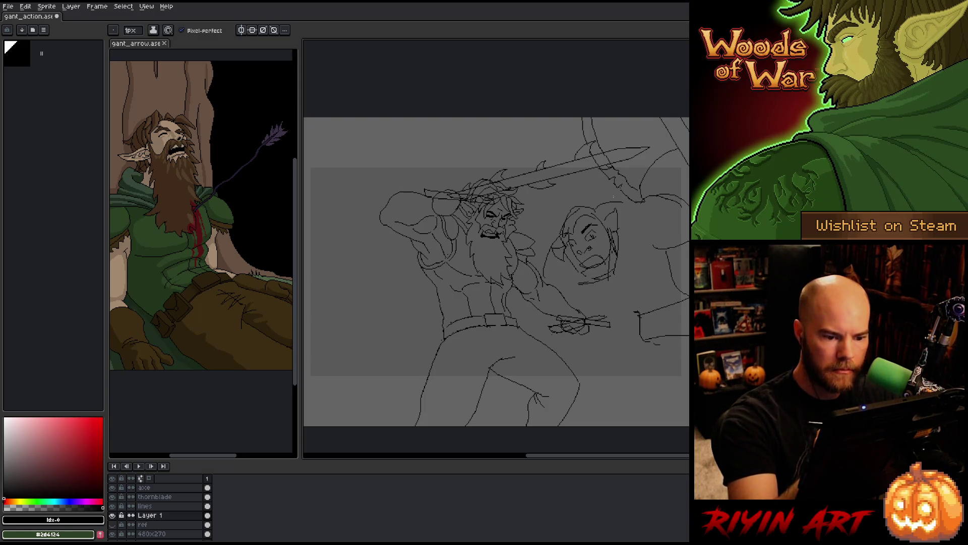
mouse_move(612, 305)
left_mouse_down()
mouse_move(640, 310)
mouse_move(616, 313)
left_mouse_up()
key("ctrl+z")
key("ctrl+z")
key("ctrl+z")
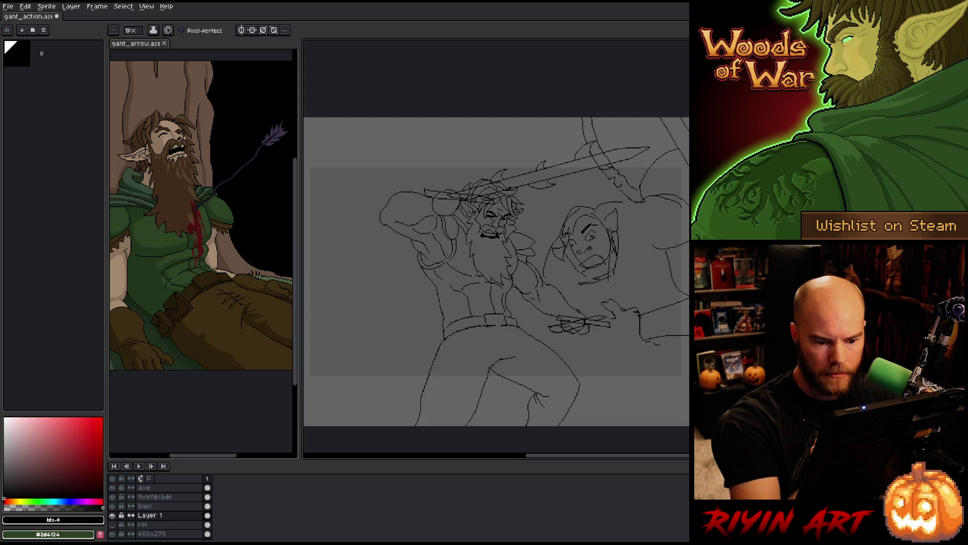
Sketch the orc's fingers by the elf's hand and his back line near the head, retrying strokes.
mouse_move(646, 342)
left_mouse_down()
mouse_move(591, 336)
mouse_move(611, 348)
left_mouse_up()
key("ctrl+z")
mouse_move(597, 329)
left_mouse_down()
mouse_move(604, 348)
mouse_move(642, 349)
left_mouse_up()
key("ctrl+z")
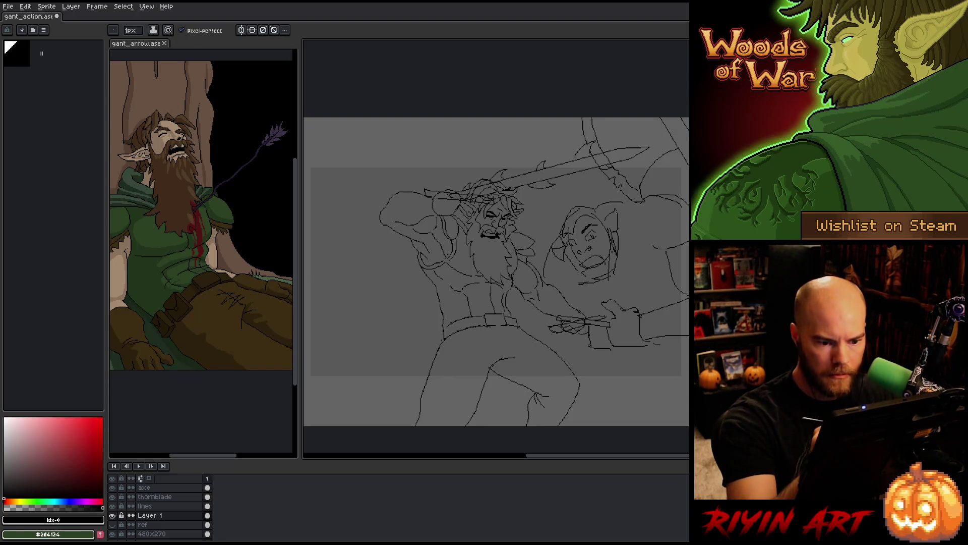
mouse_move(667, 250)
left_mouse_down()
mouse_move(681, 278)
mouse_move(635, 293)
mouse_move(647, 281)
left_mouse_up()
key("ctrl+z")
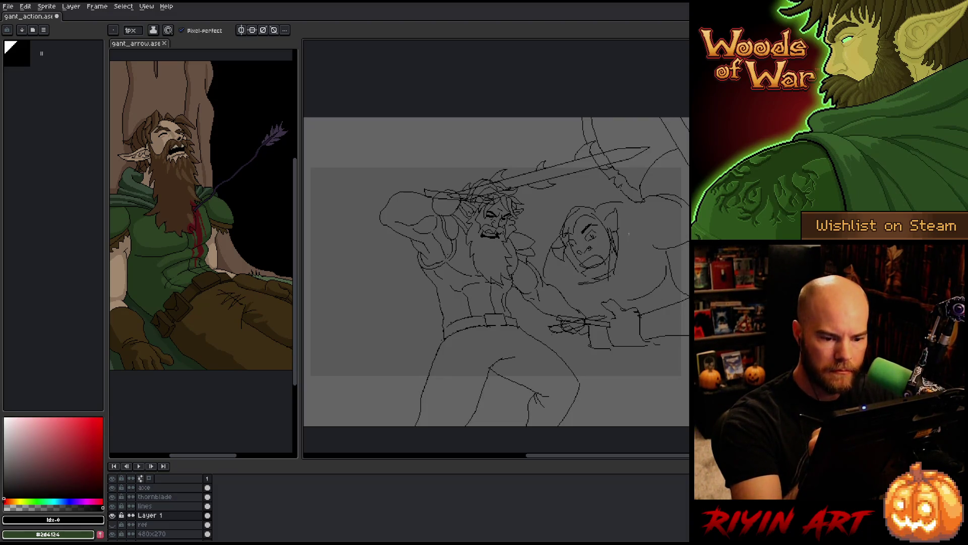
left_click_drag(628, 234, 658, 255)
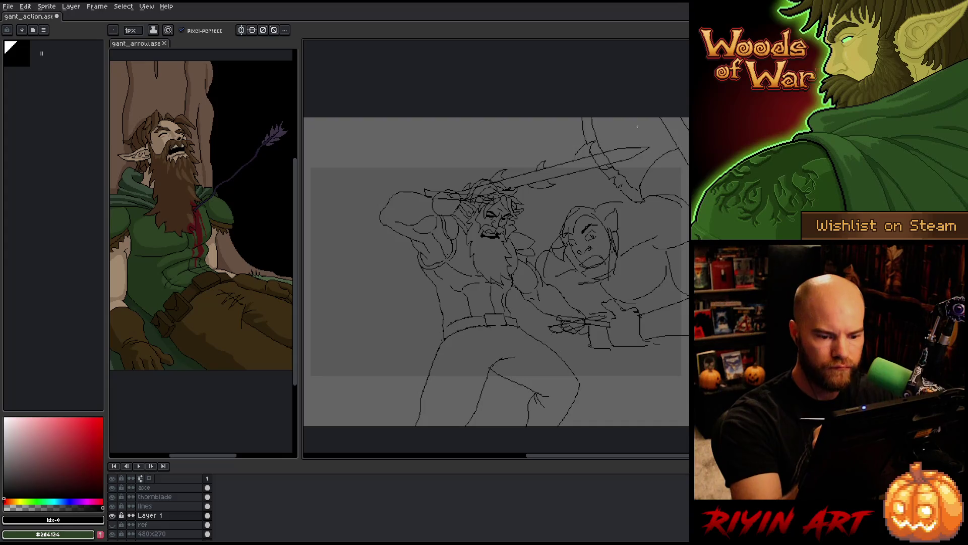
Draw the orc's arm beside his chin and the long forearm with its underside below the hand.
left_click_drag(575, 280, 559, 306)
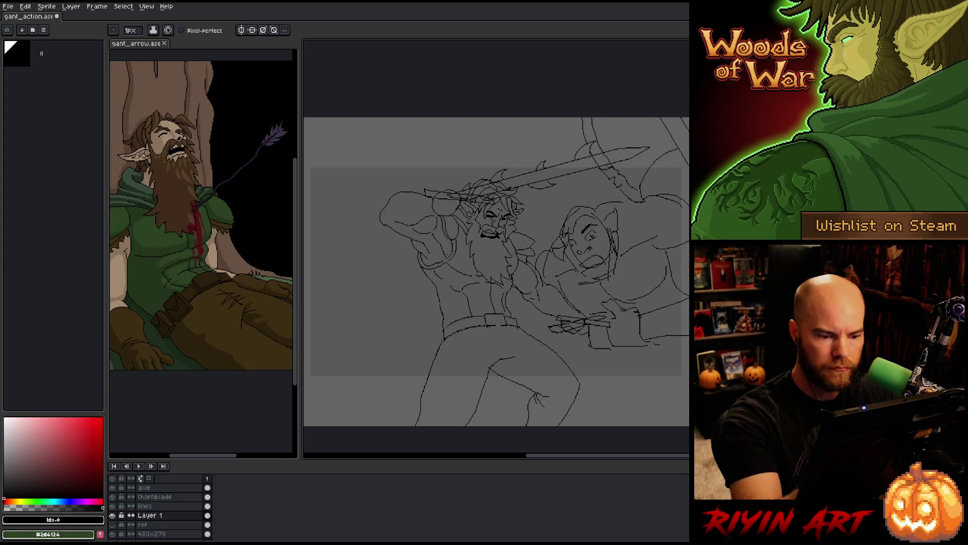
left_click_drag(544, 250, 530, 296)
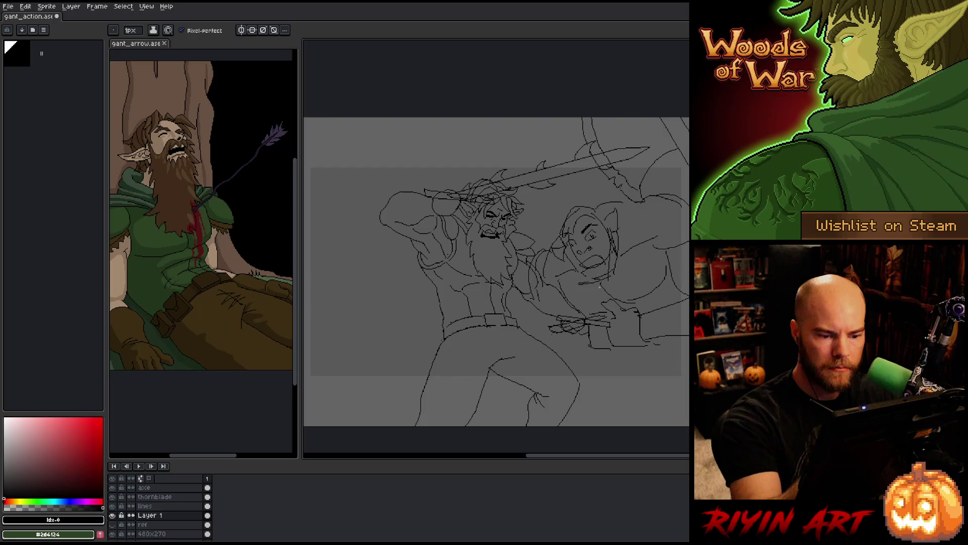
key("ctrl+z")
left_click_drag(546, 250, 534, 279)
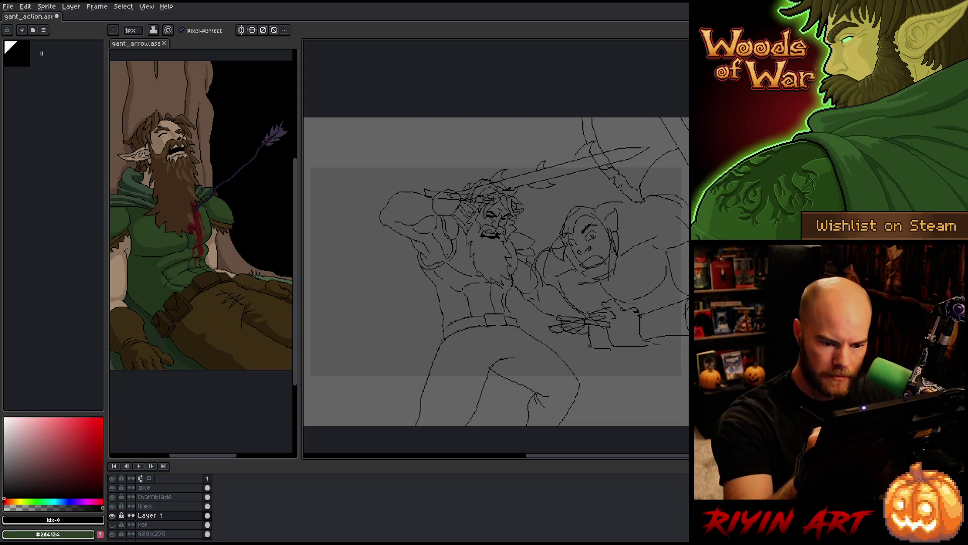
mouse_move(604, 327)
left_mouse_down()
mouse_move(598, 359)
mouse_move(677, 357)
left_mouse_up()
key("ctrl+z")
left_click_drag(595, 342, 684, 344)
key("ctrl+z")
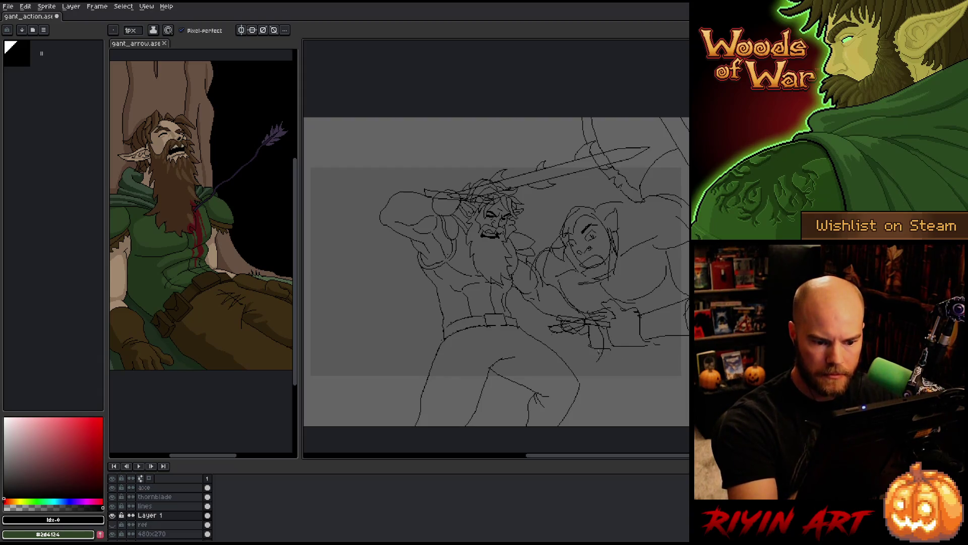
mouse_move(598, 346)
left_mouse_down()
mouse_move(684, 345)
mouse_move(682, 363)
left_mouse_up()
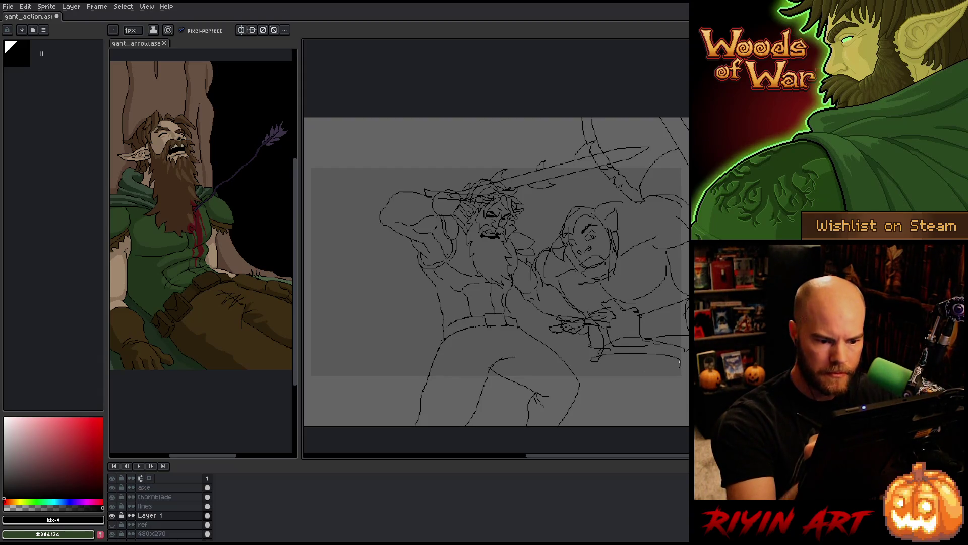
Add the first slanted leg lines at the bottom right.
left_click_drag(608, 392, 668, 398)
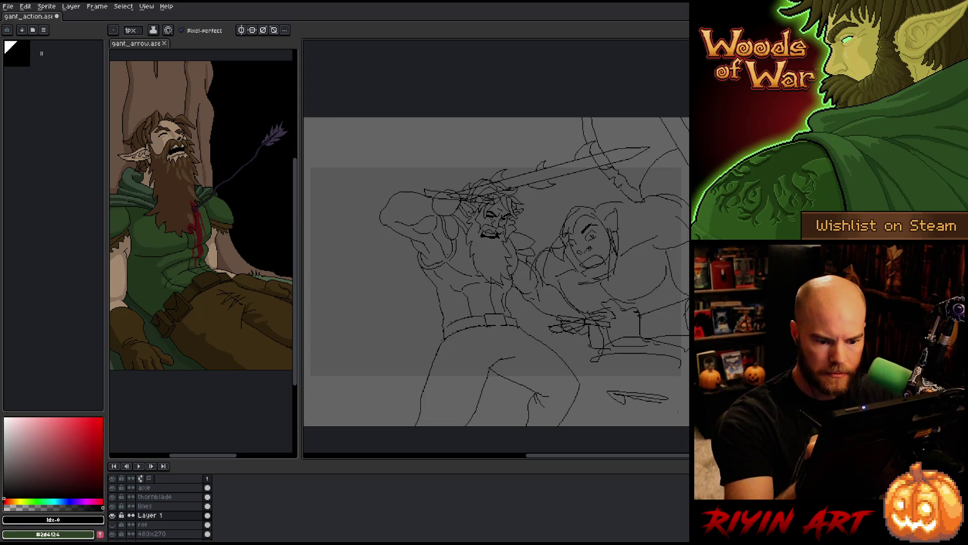
key("ctrl+z")
key("ctrl+z")
left_click_drag(606, 393, 662, 404)
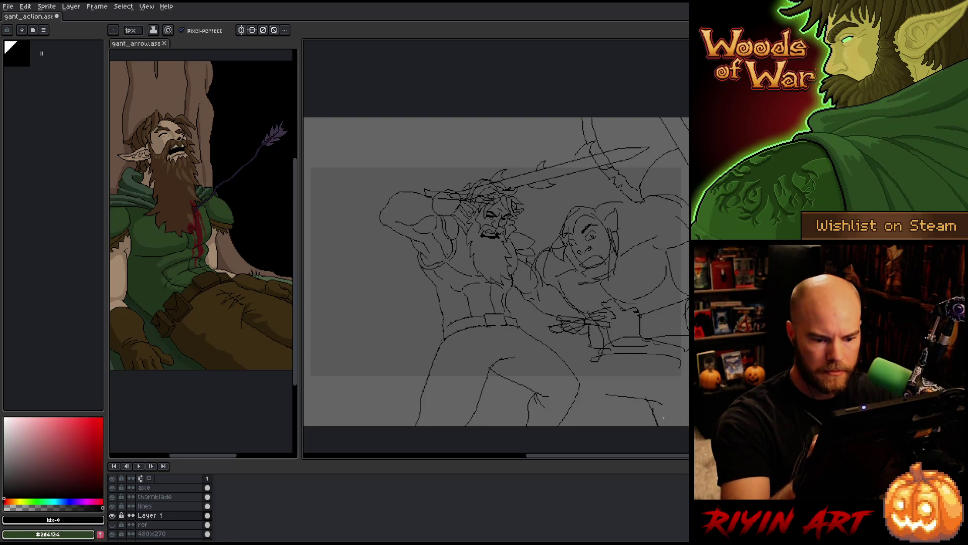
left_click_drag(642, 399, 653, 426)
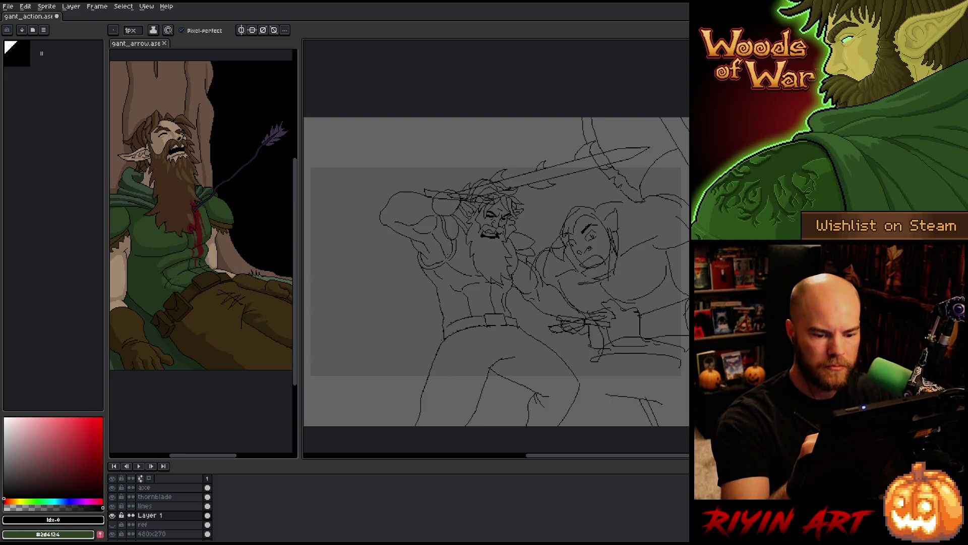
scroll(595, 400, "down", 1)
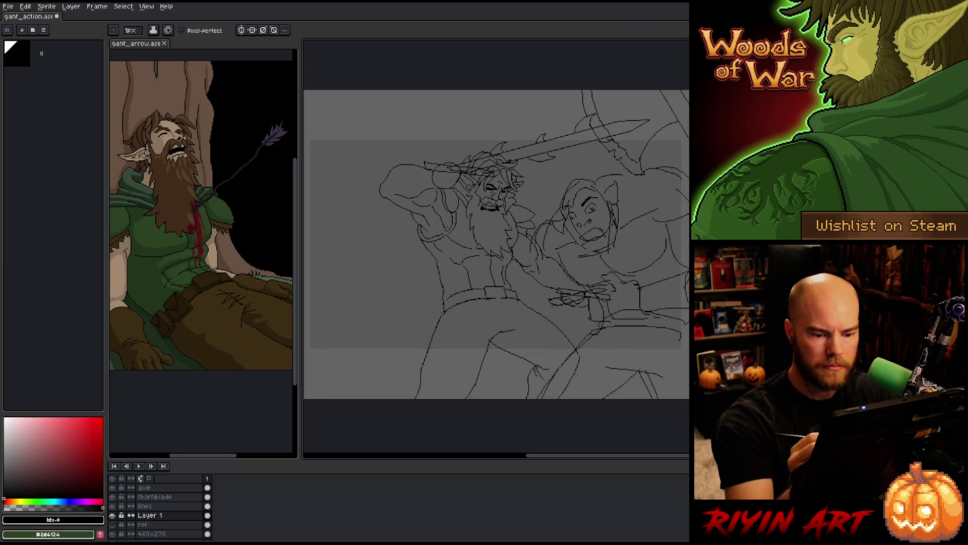
Lasso the lower-right leg strokes and shift them up-left into place.
left_click_drag(634, 376, 616, 399)
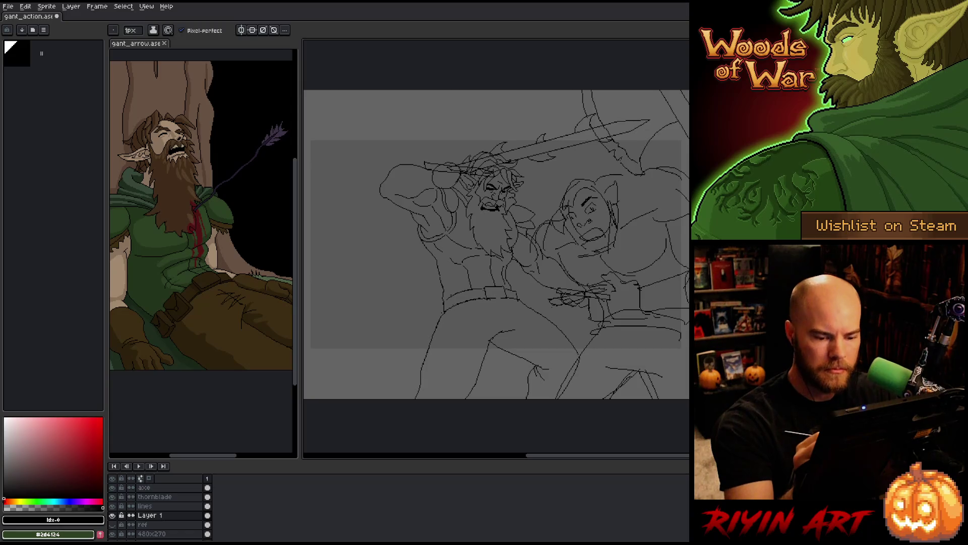
key("ctrl+z")
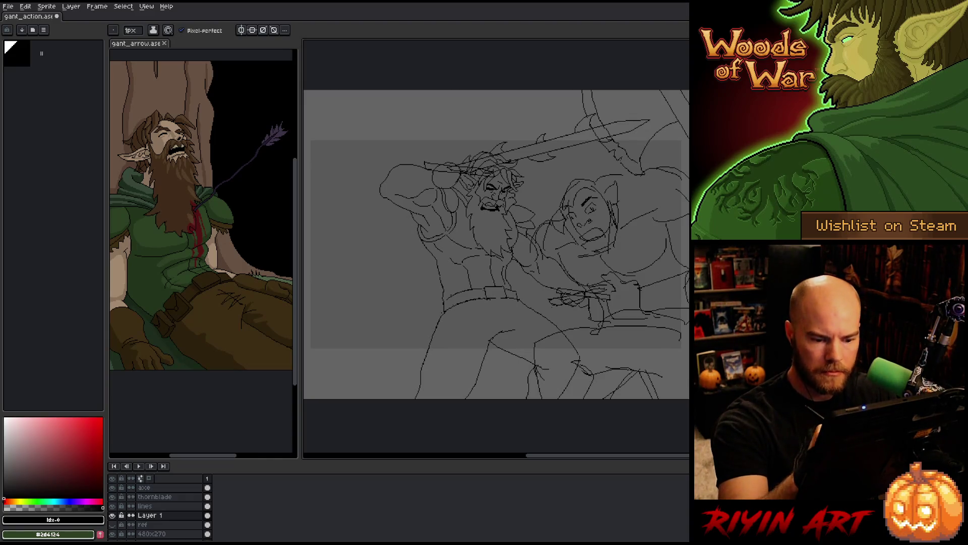
key("m")
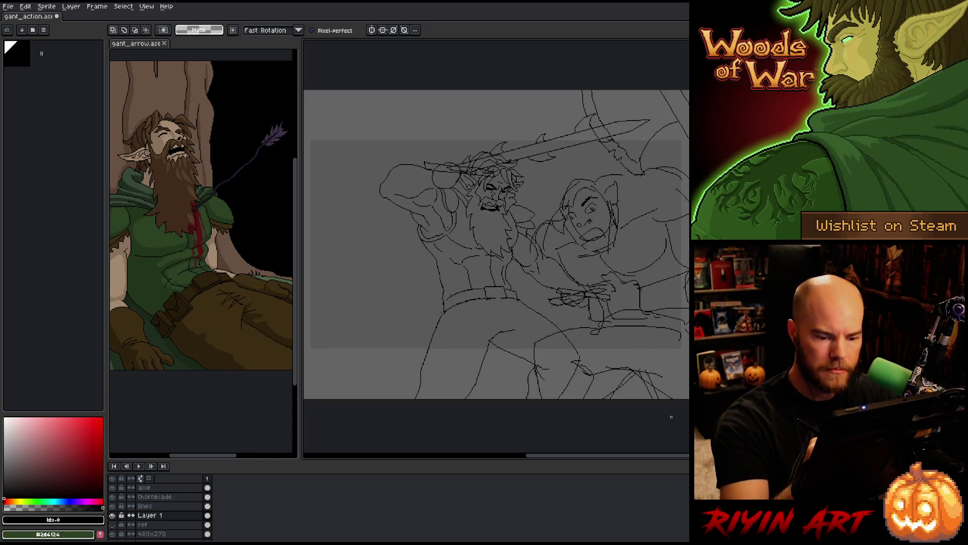
left_click_drag(663, 394, 622, 372)
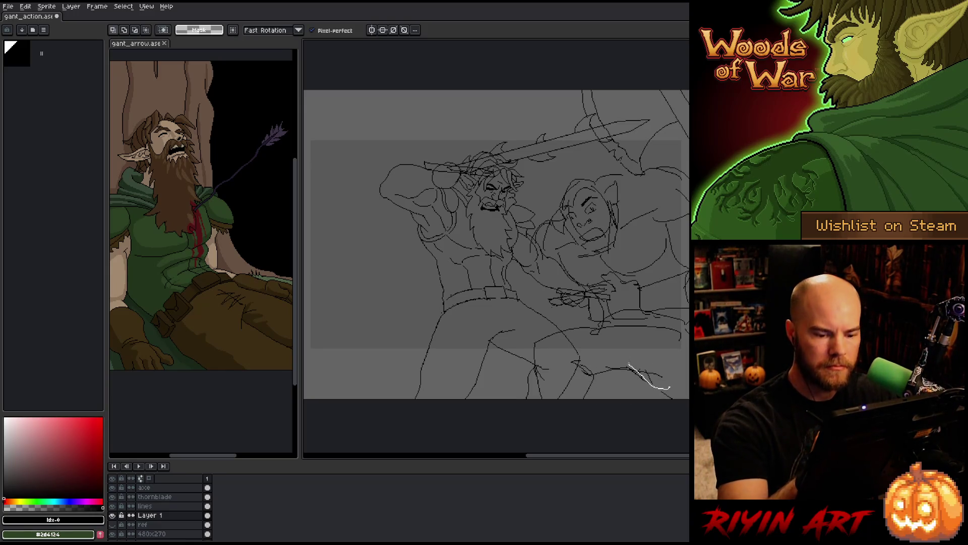
left_click_drag(670, 388, 629, 366)
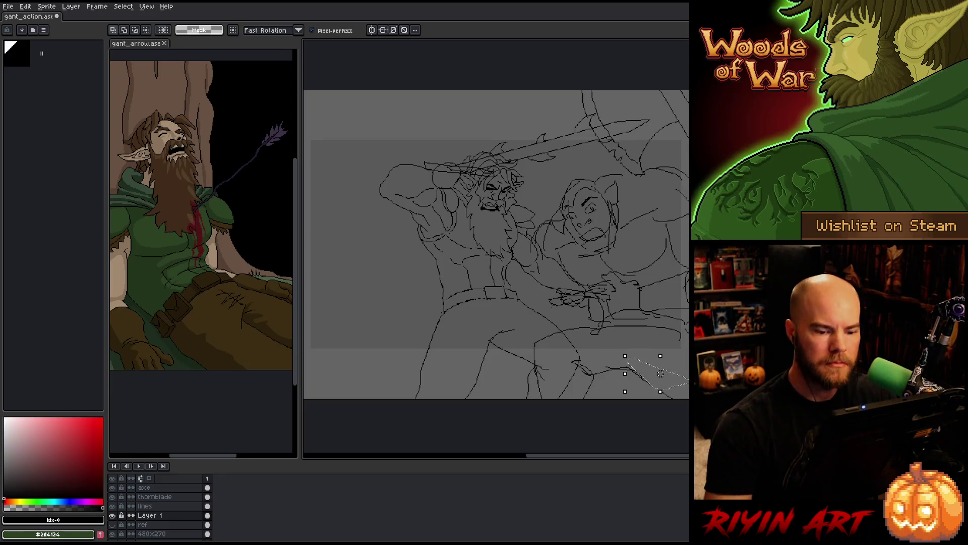
key("b")
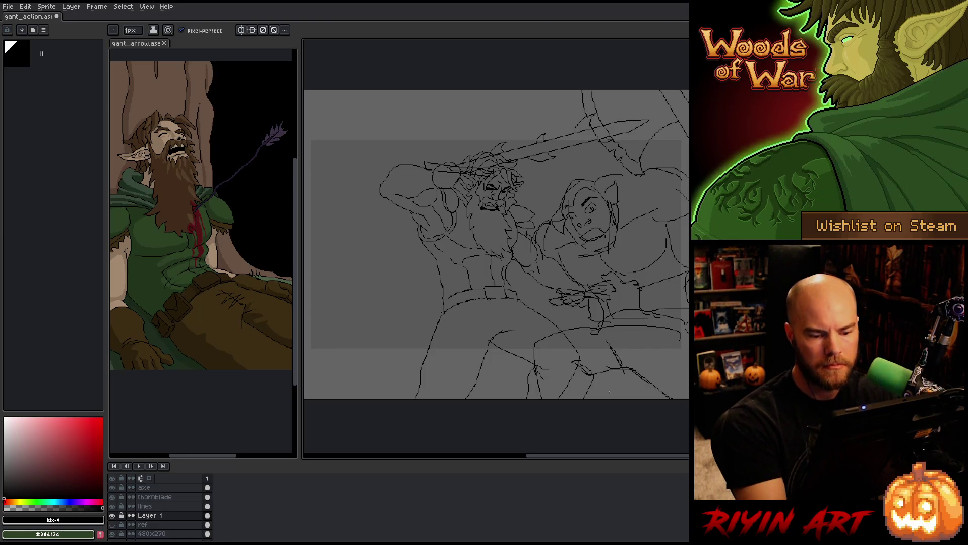
key("q")
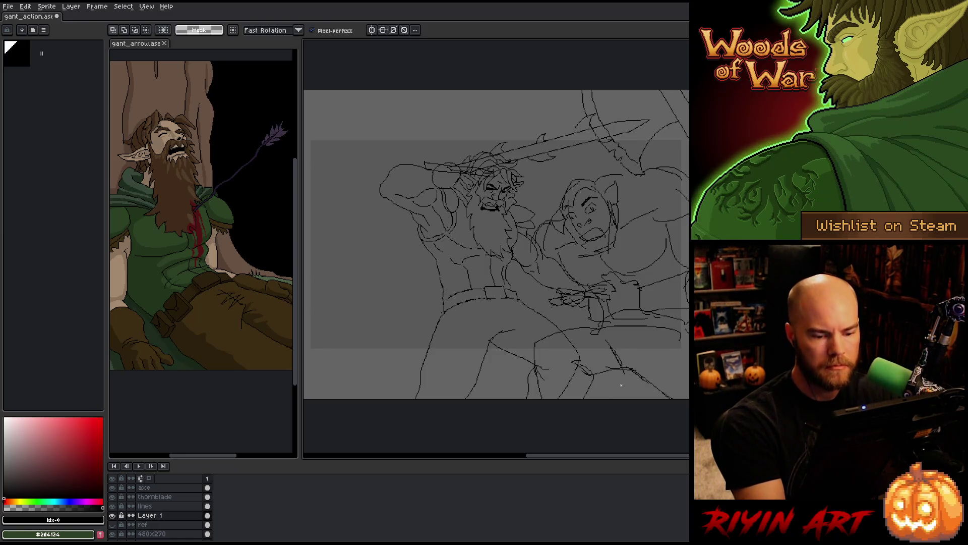
mouse_move(603, 427)
left_mouse_down()
mouse_move(583, 371)
mouse_move(553, 355)
left_mouse_up()
key("b")
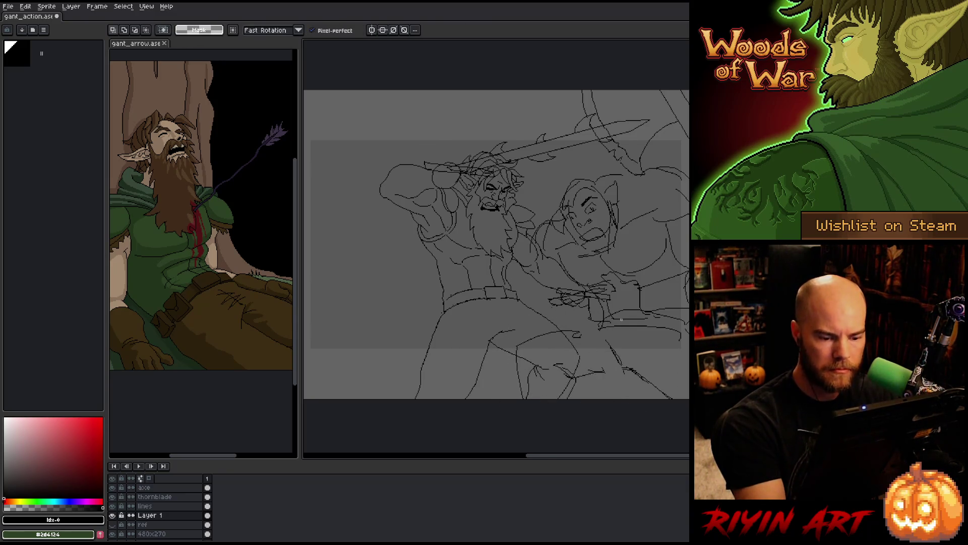
Sketch the orc's lower-body arc and leg line, and ink detail on his head.
left_click_drag(530, 327, 634, 355)
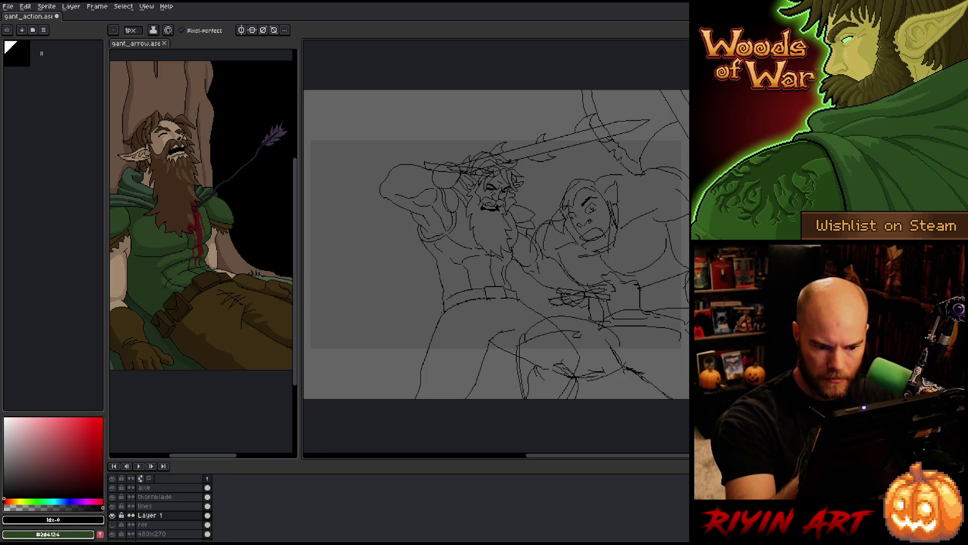
left_click_drag(635, 367, 668, 395)
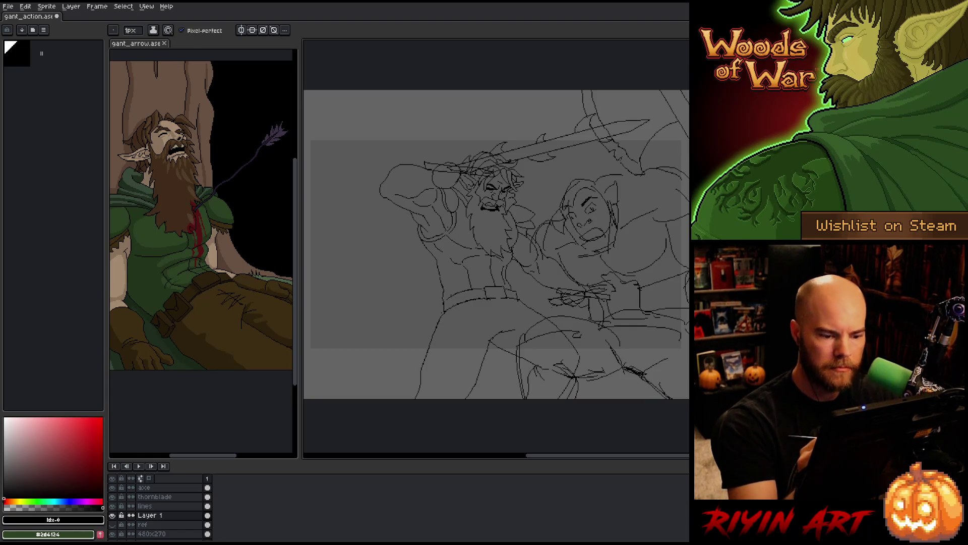
left_click_drag(562, 199, 593, 183)
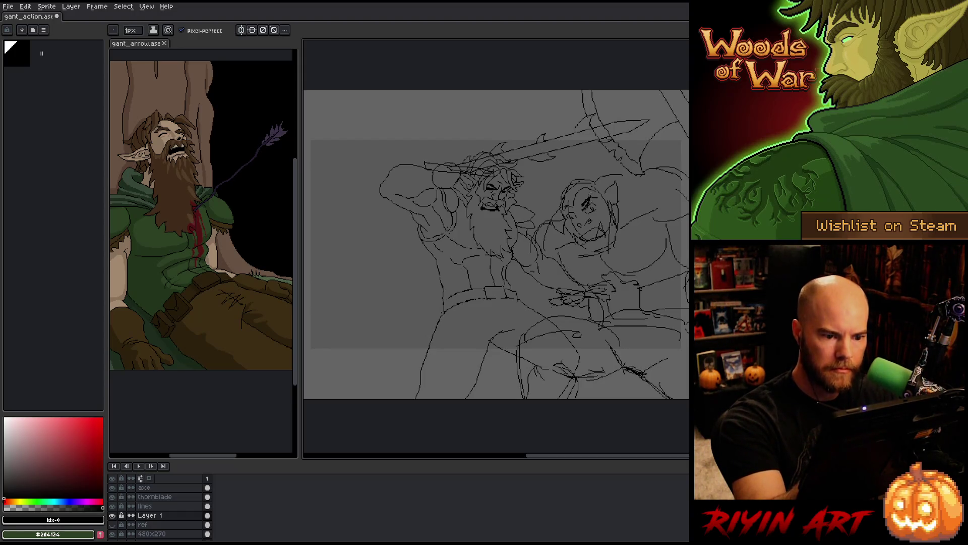
key("b")
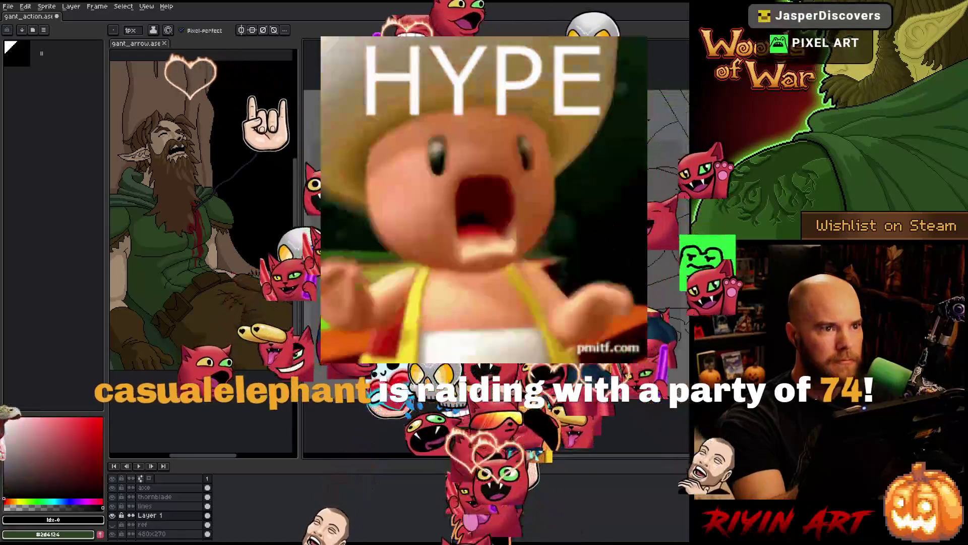
key("b")
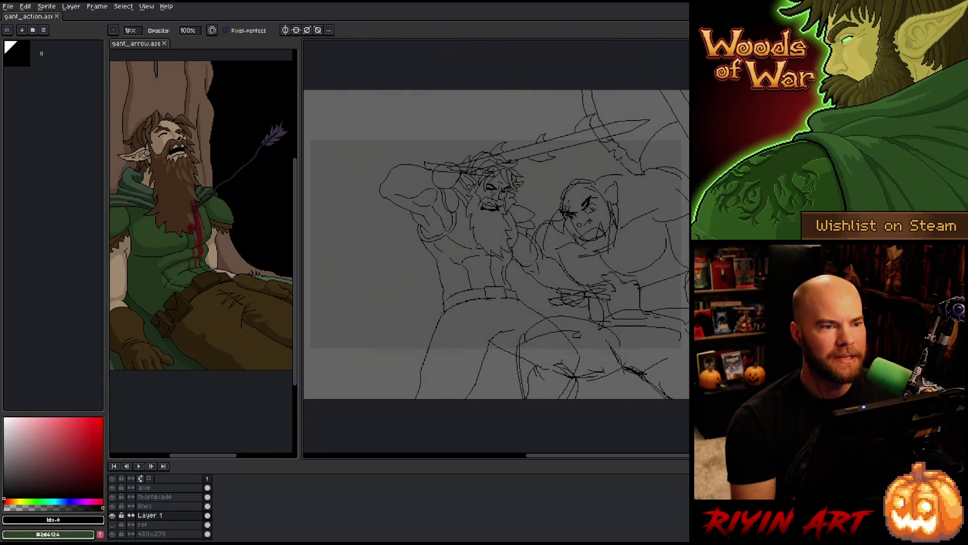
left_click_drag(605, 281, 556, 295)
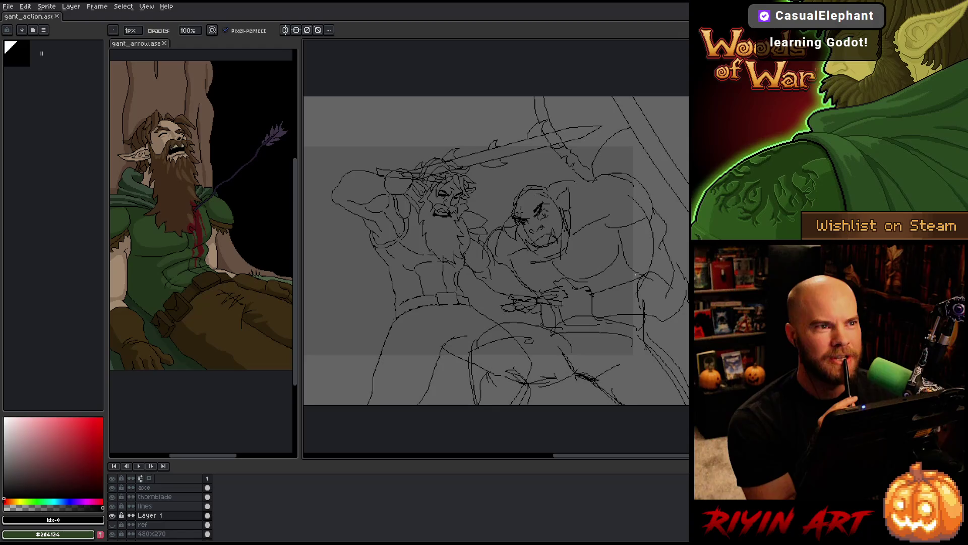
scroll(144, 521, "down", 2)
Raise the bg layer's Lightness to about 14 via Hue/Saturation so the grey backdrop is paler.
left_click(134, 526)
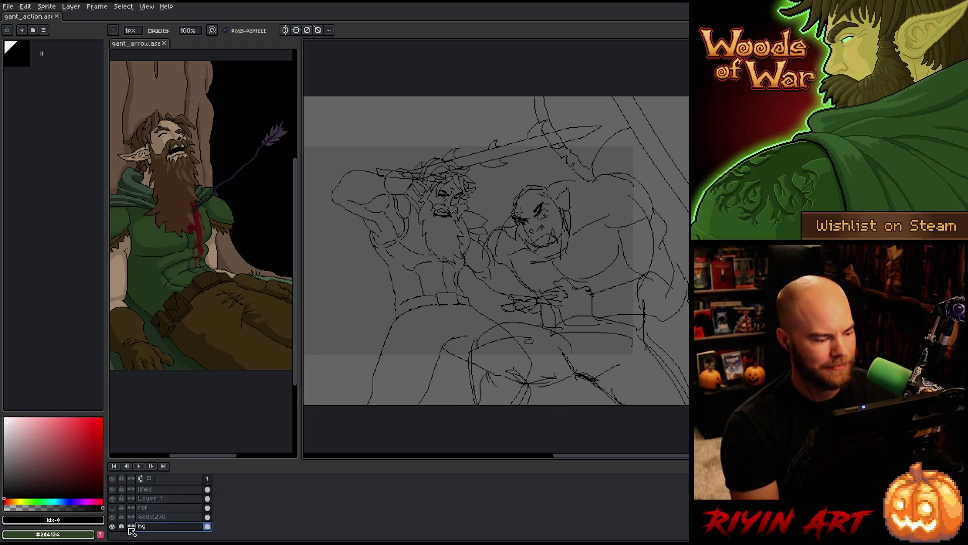
key("ctrl+u")
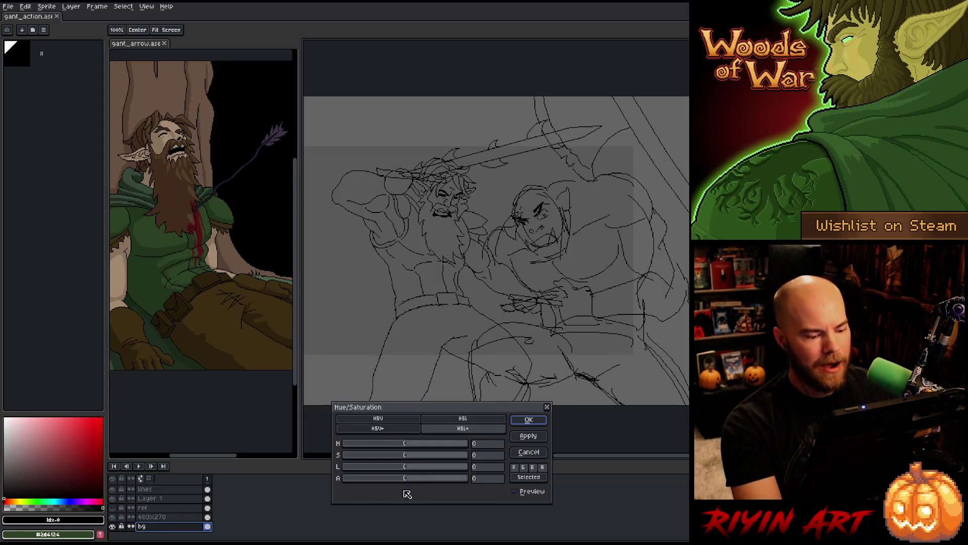
left_click(417, 467)
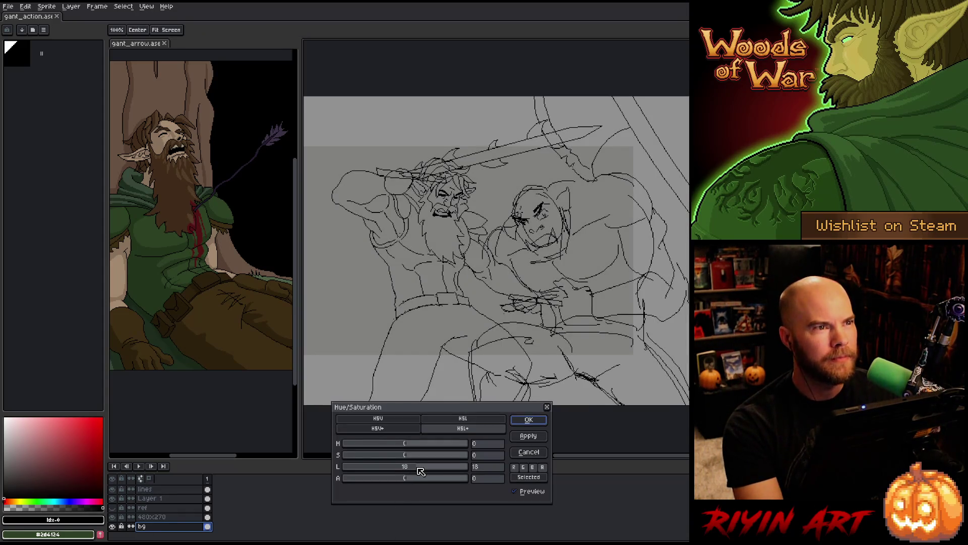
left_click_drag(421, 471, 416, 470)
left_click(528, 420)
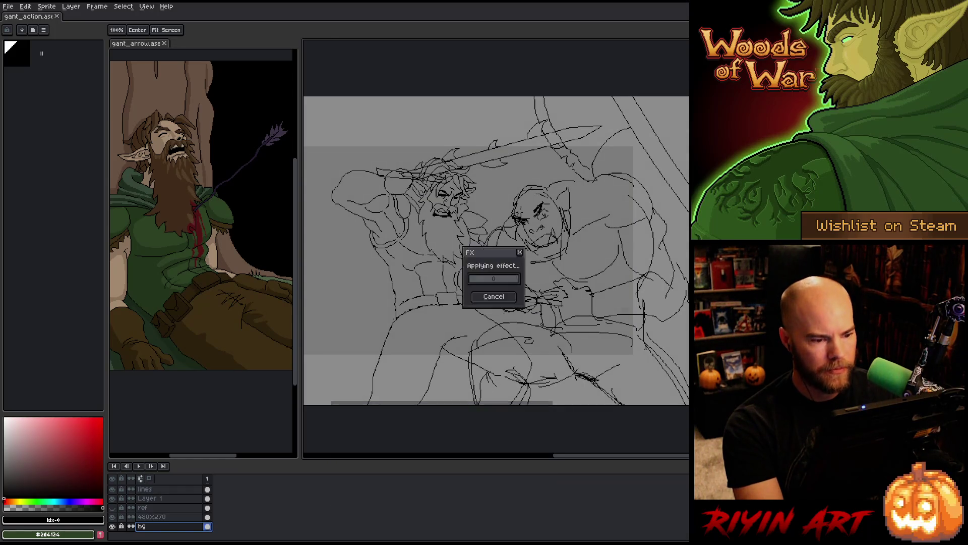
scroll(450, 293, "up", 1)
Pan the view and make Layer 1 the active layer again.
mouse_move(450, 292)
left_mouse_down()
mouse_move(494, 296)
mouse_move(460, 303)
mouse_move(479, 299)
left_mouse_up()
scroll(460, 303, "down", 1)
key("space")
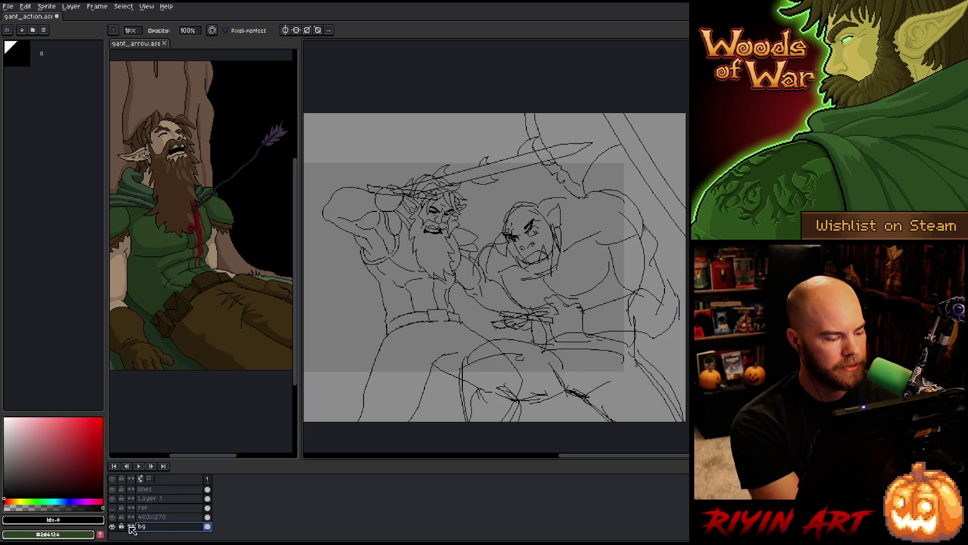
left_click(145, 498)
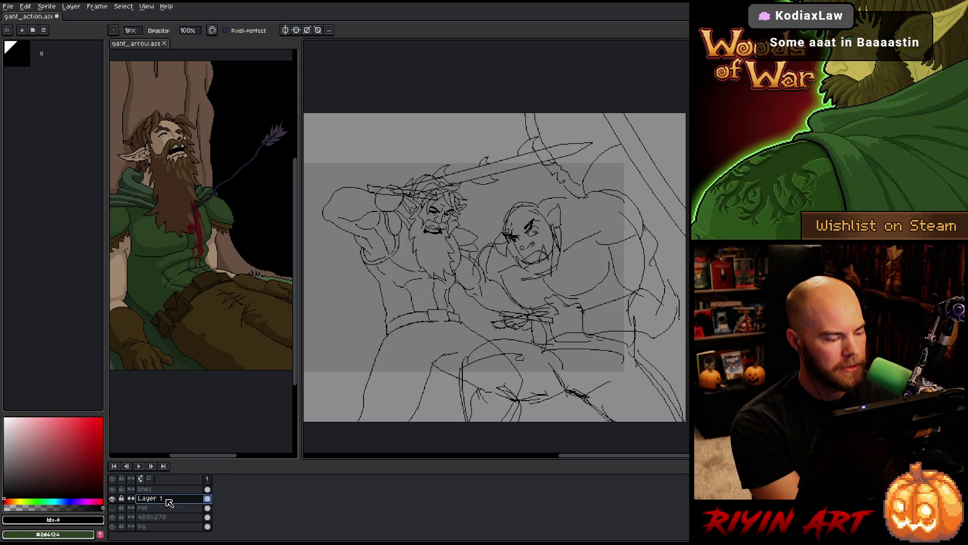
left_click(114, 499)
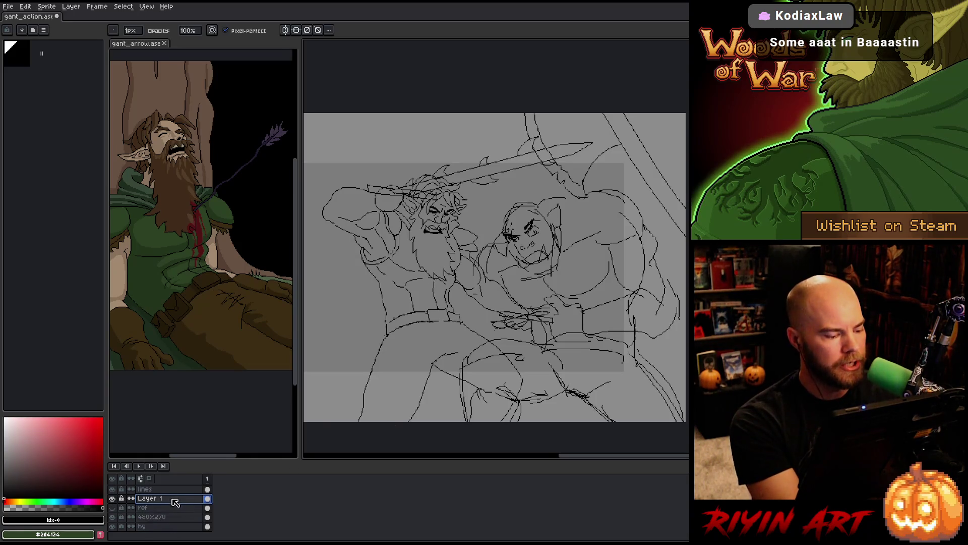
Rename the layer 'Layer 1' holding the orc sketch to 'orc'.
double_click(155, 499)
type("g")
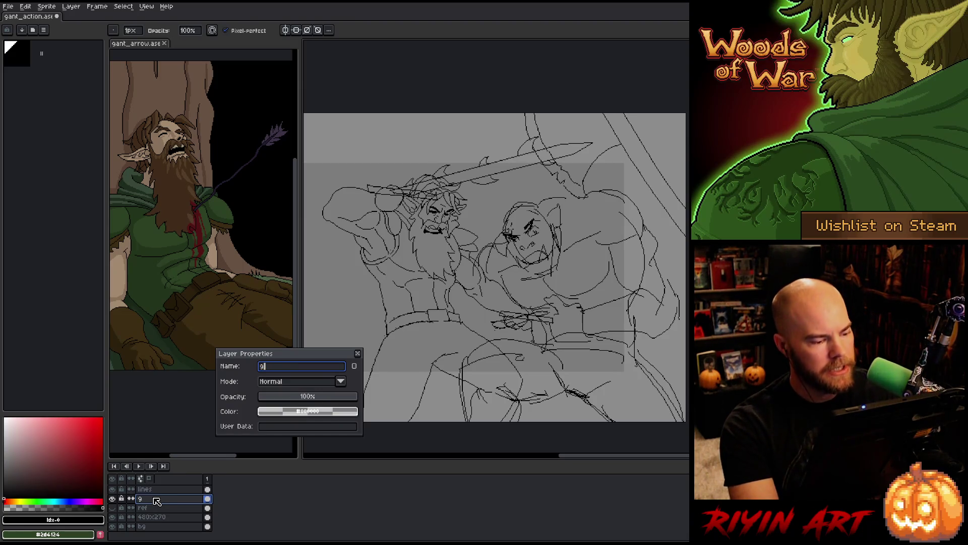
key("BackSpace")
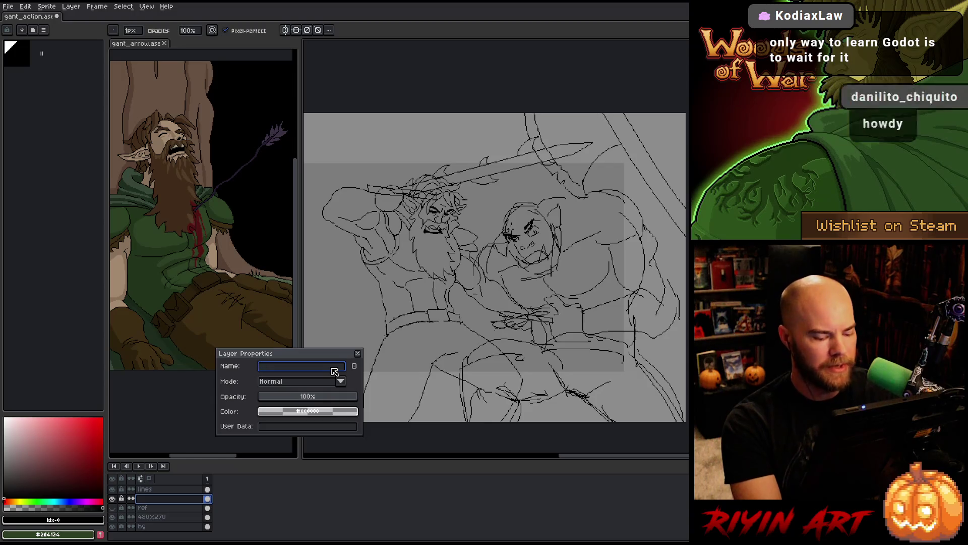
type("orc")
key("Return")
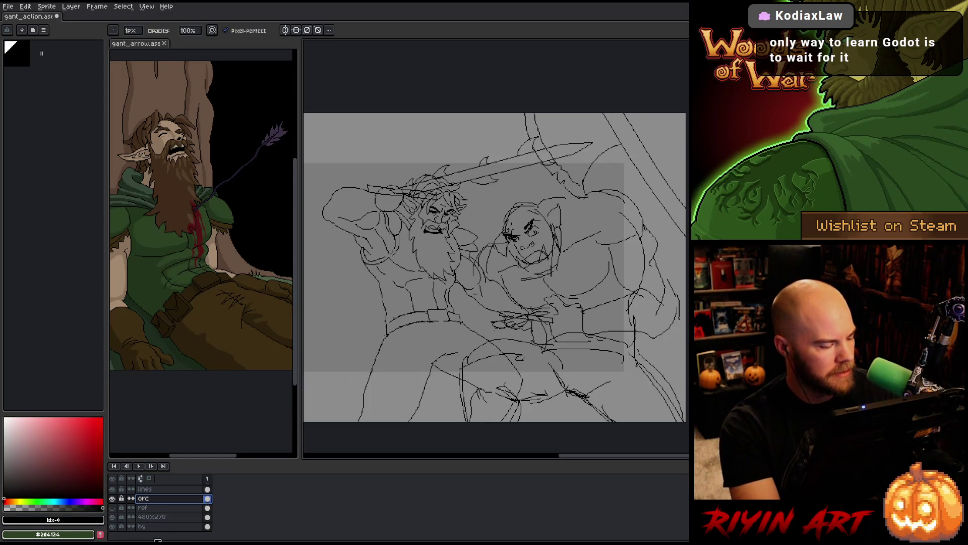
Brighten the 480x270 frame layer to a light grey via Hue/Saturation lightness.
left_click(182, 517)
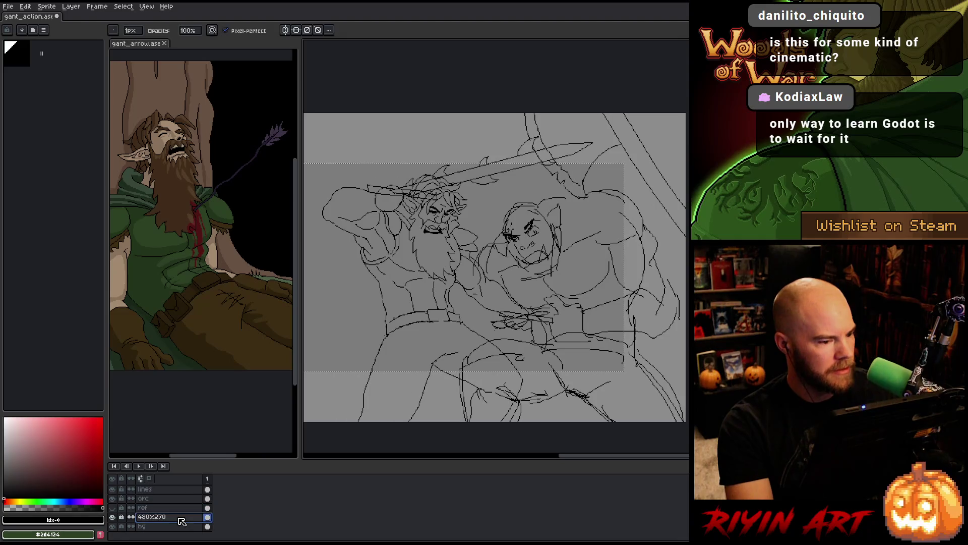
key("ctrl+u")
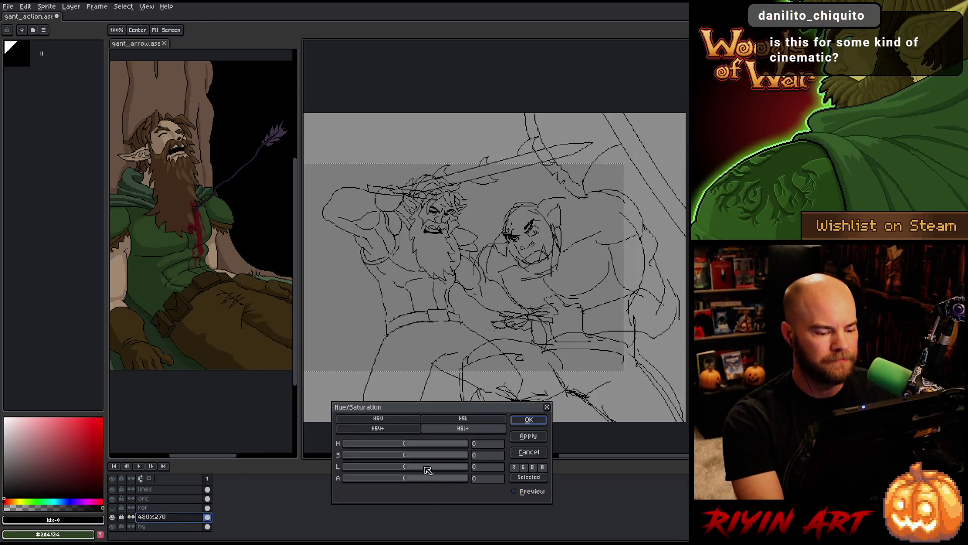
left_click_drag(428, 470, 443, 472)
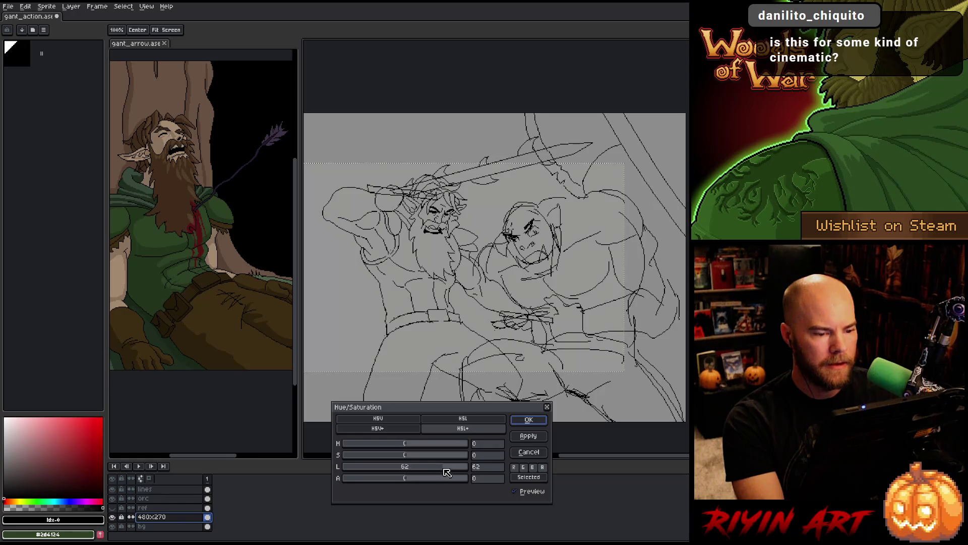
left_click(528, 419)
left_click(171, 527)
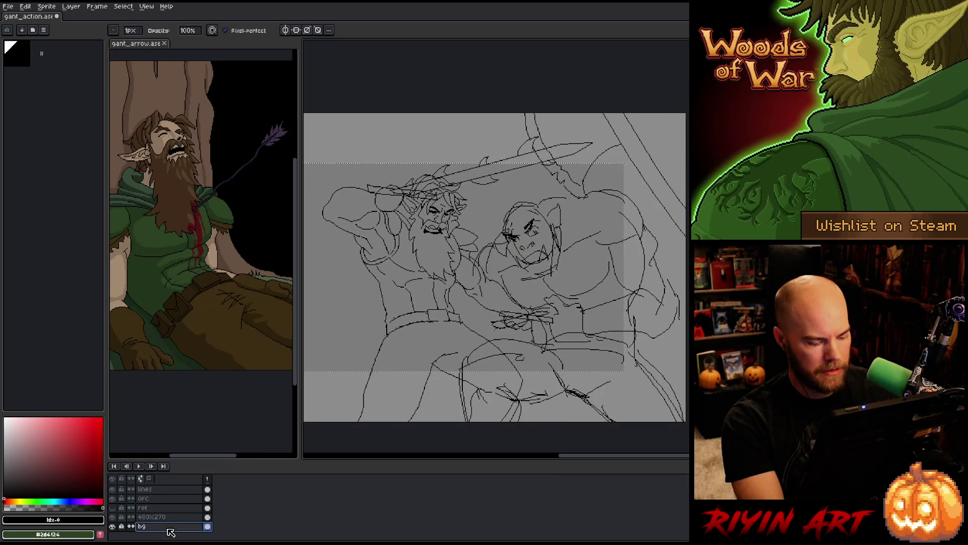
left_click(147, 517)
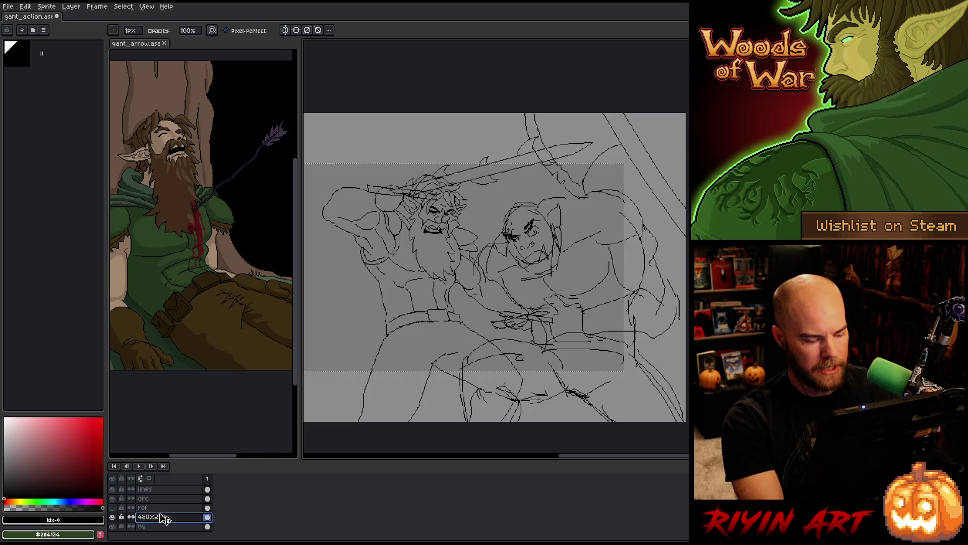
key("ctrl+u")
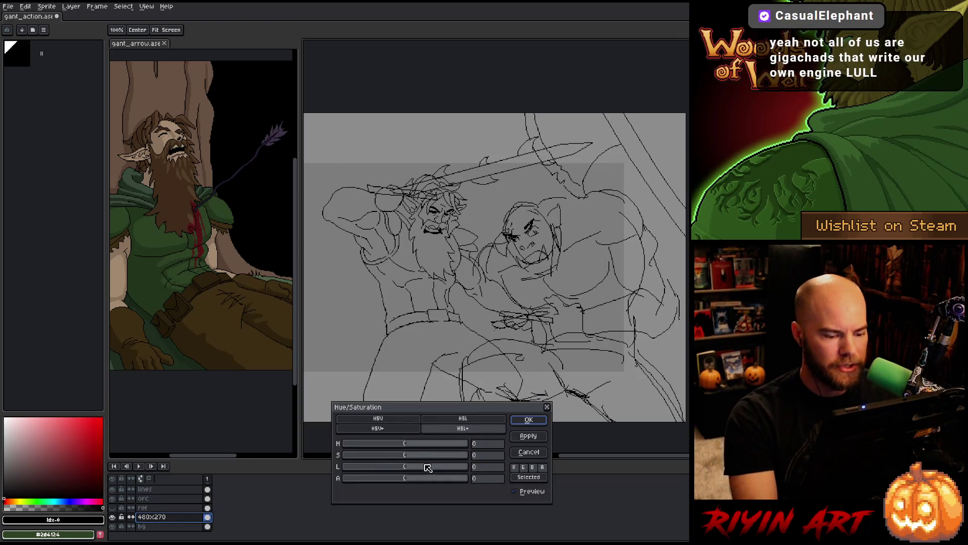
left_click(428, 467)
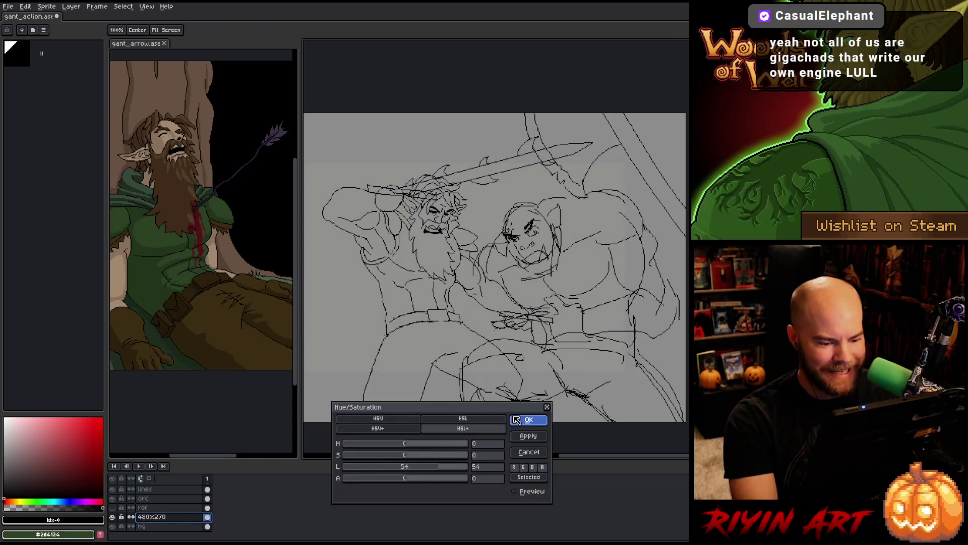
left_click(528, 419)
Darken the bg layer slightly via Hue/Saturation lightness.
left_click(179, 525)
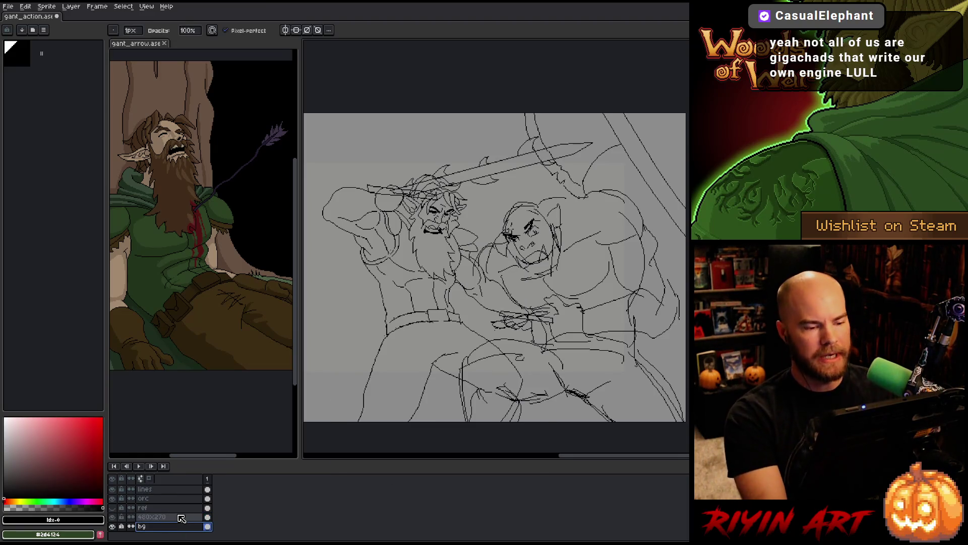
key("ctrl+u")
left_click(394, 468)
left_click_drag(394, 468, 387, 466)
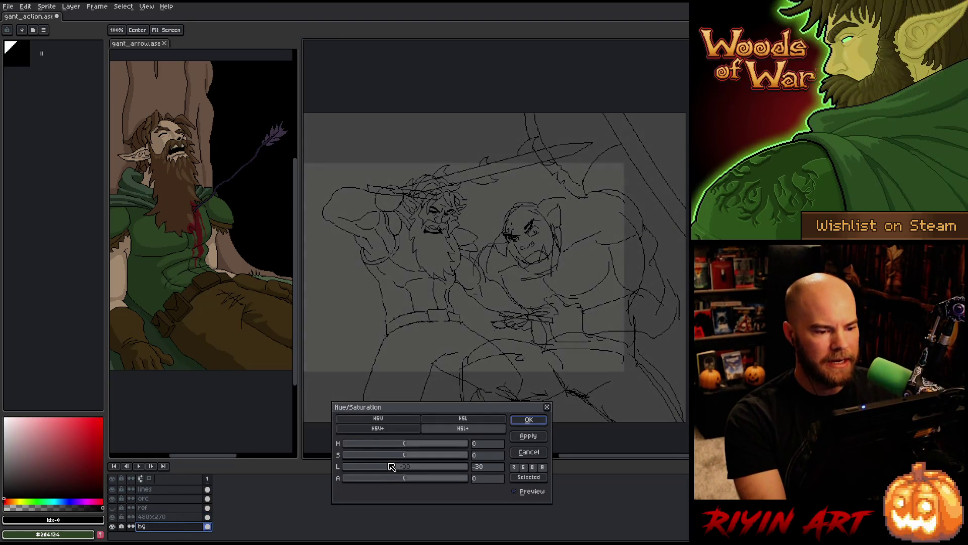
left_click(530, 421)
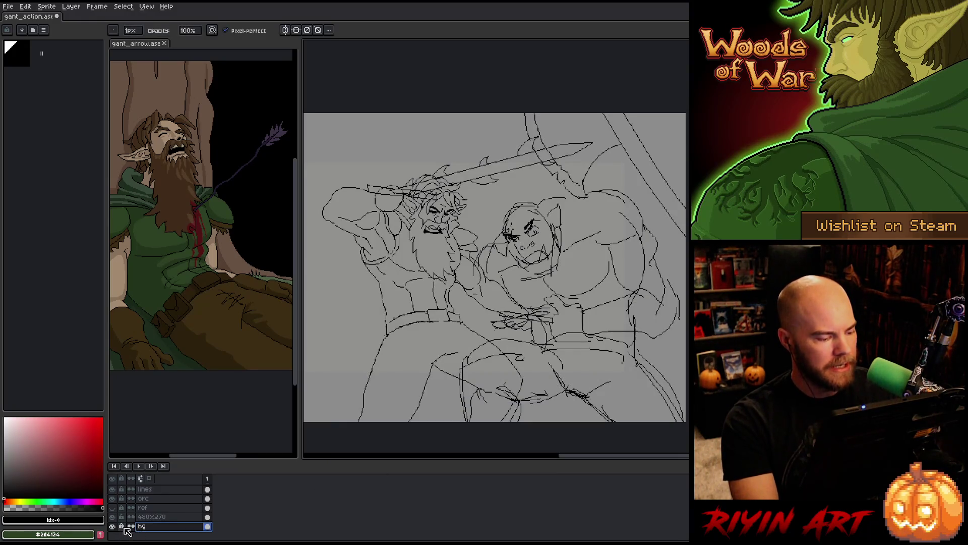
key("ctrl+u")
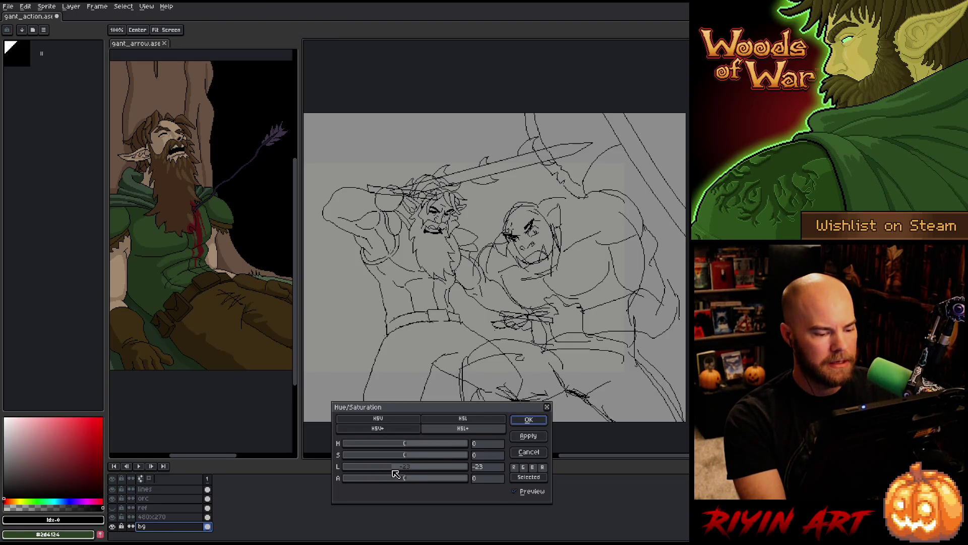
left_click_drag(395, 473, 389, 471)
left_click(528, 419)
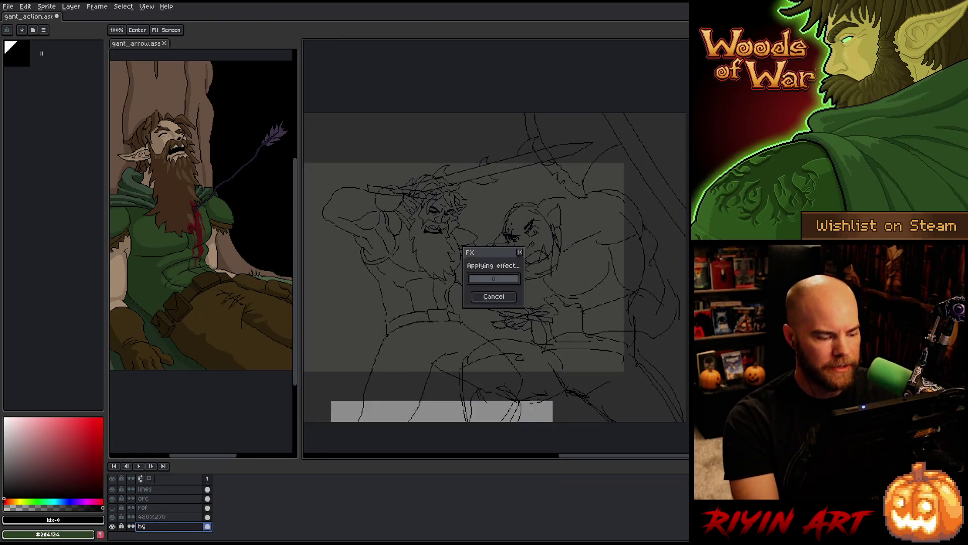
Adjust the 480x270 layer's opacity in Layer Properties.
double_click(173, 517)
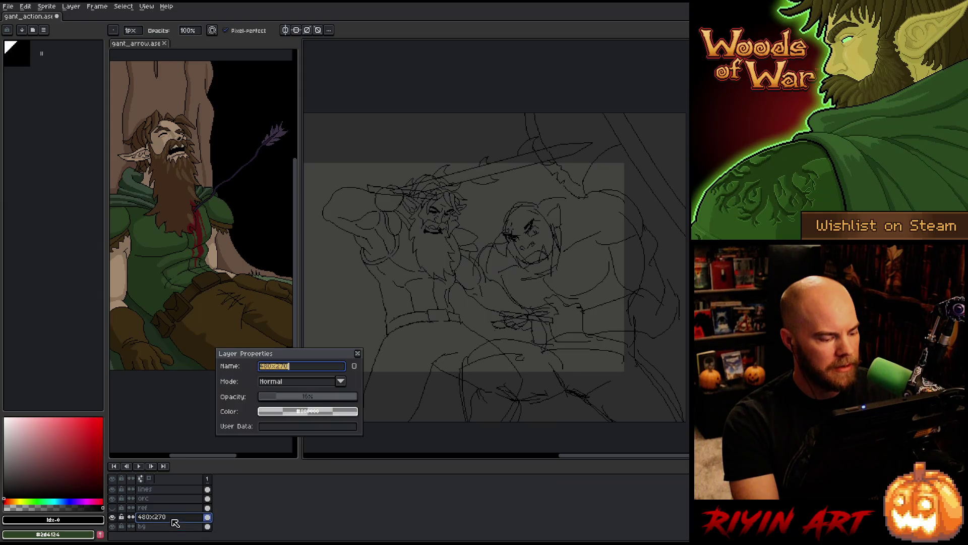
left_click(305, 398)
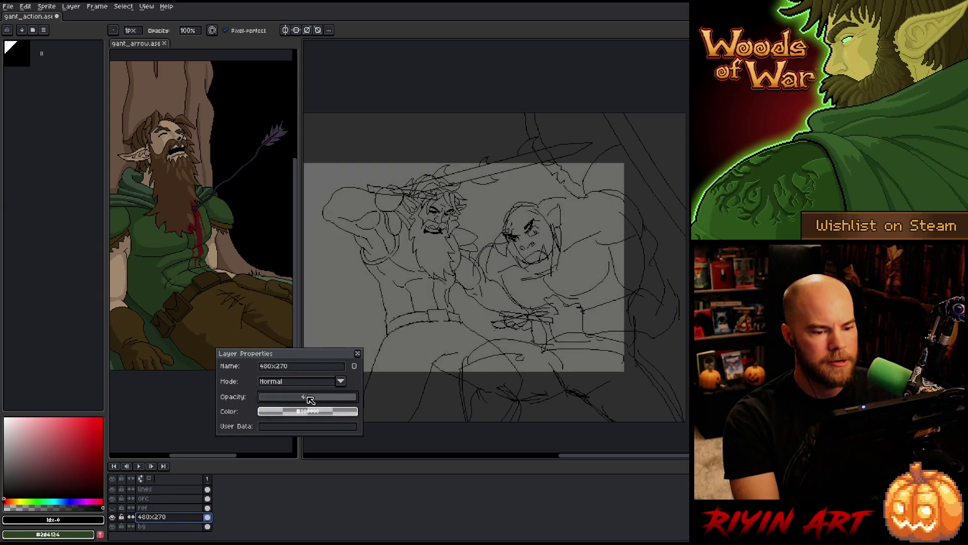
left_click(359, 354)
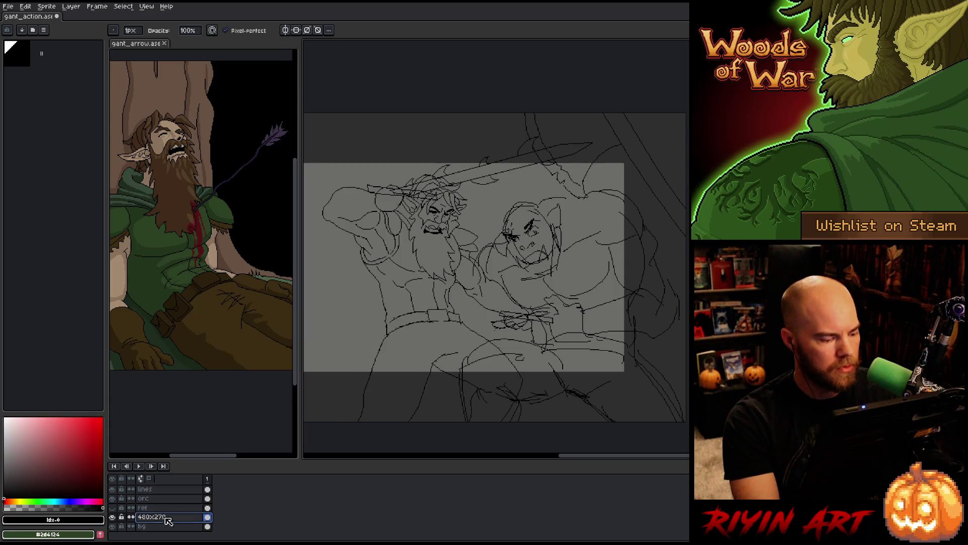
Fine-tune the bg layer's lightness once more and return to the pencil.
left_click(166, 526)
key("ctrl+u")
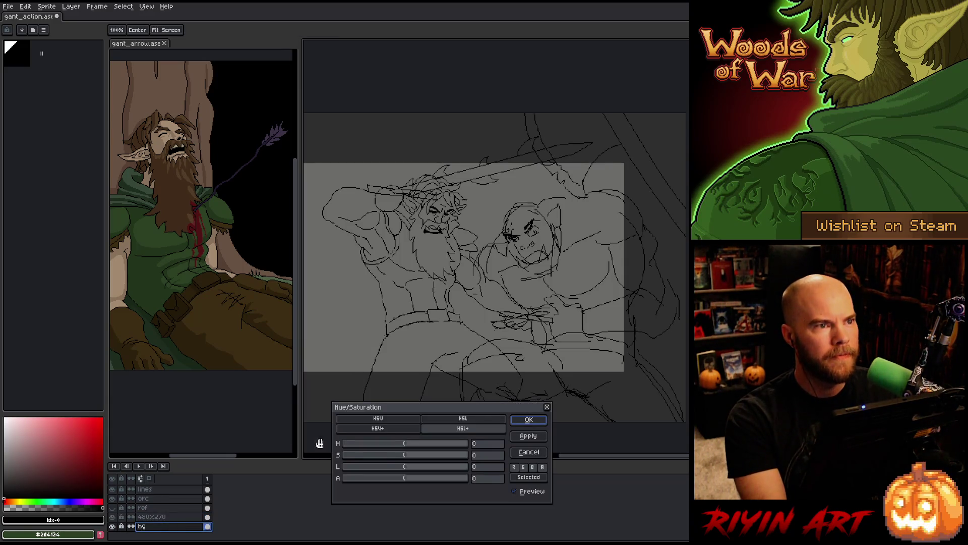
left_click(413, 468)
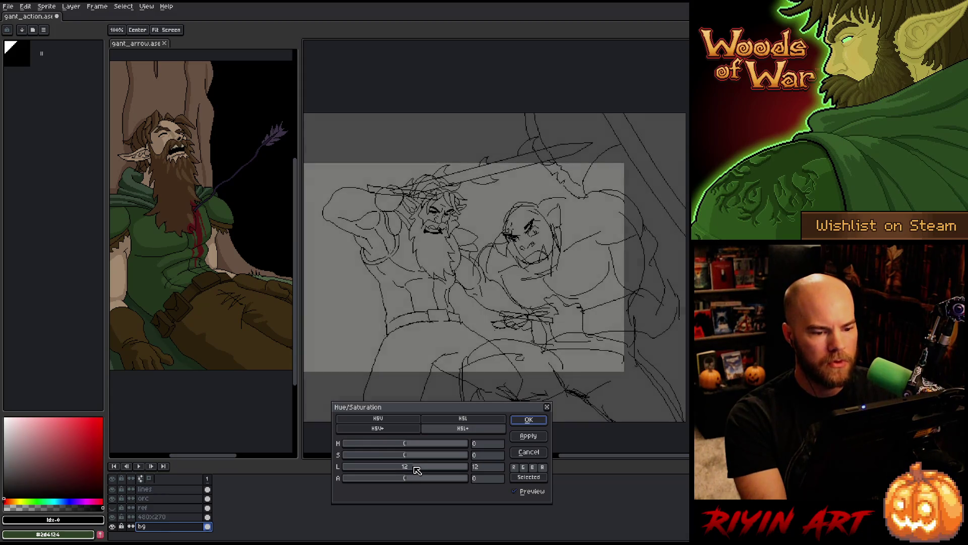
left_click_drag(416, 469, 413, 470)
left_click(526, 423)
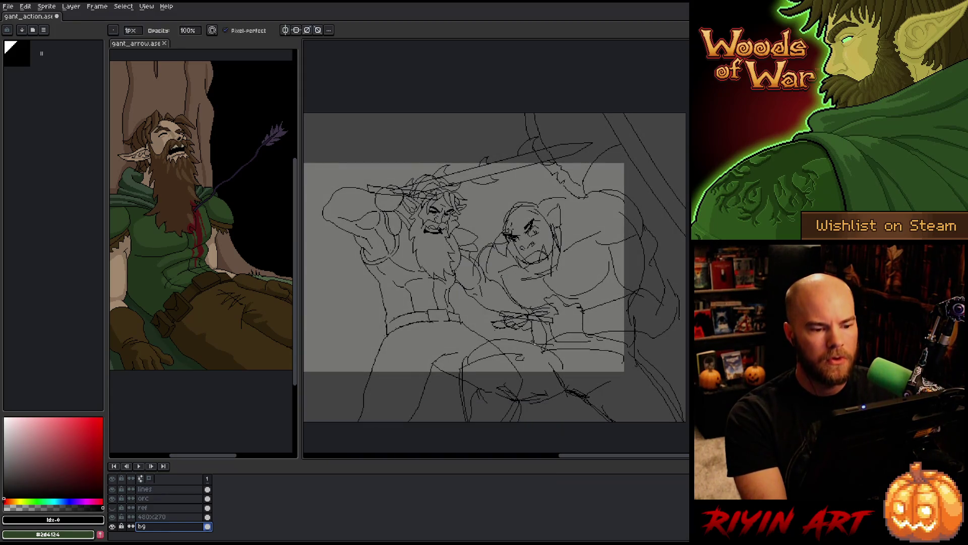
left_click_drag(544, 287, 574, 271)
key("b")
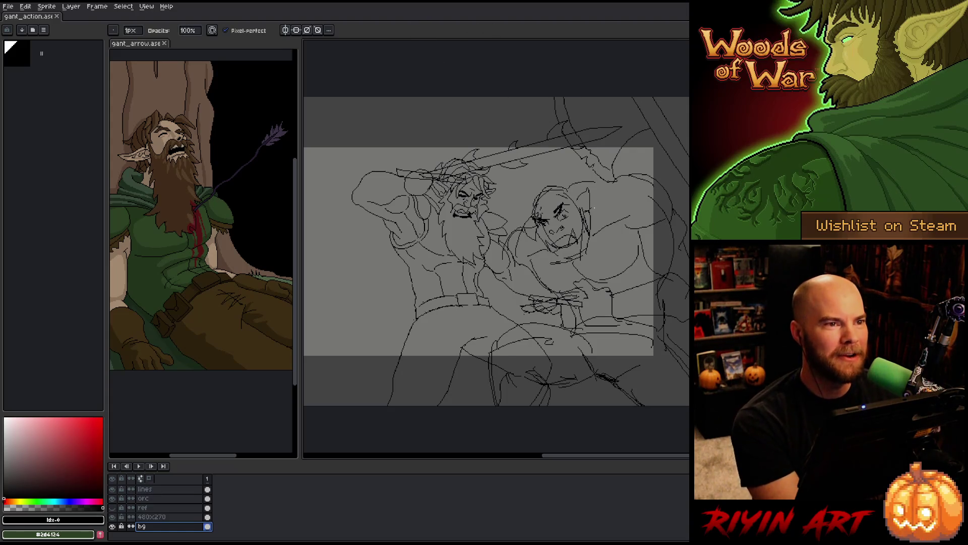
scroll(589, 296, "up", 1)
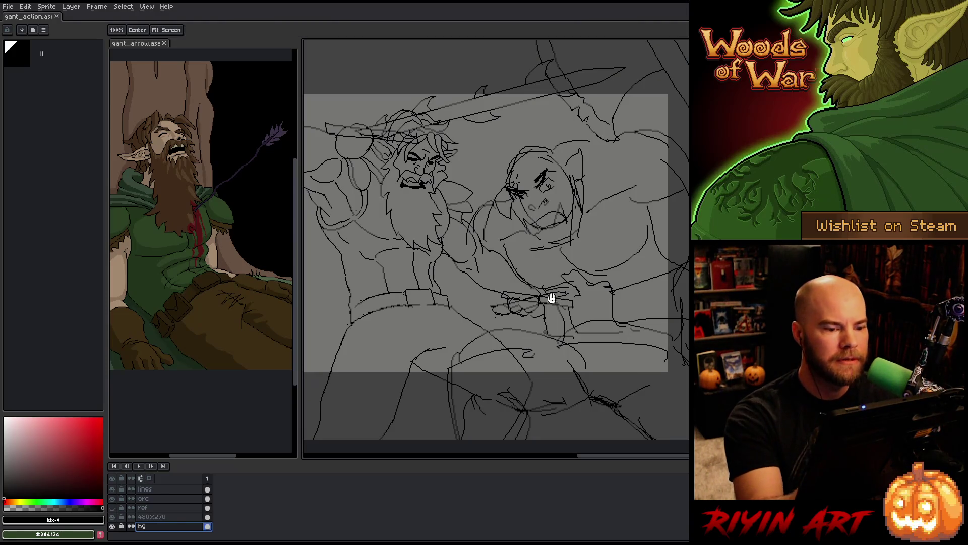
Fade the orc sketch layer to roughly 25% opacity.
left_click_drag(551, 299, 586, 319)
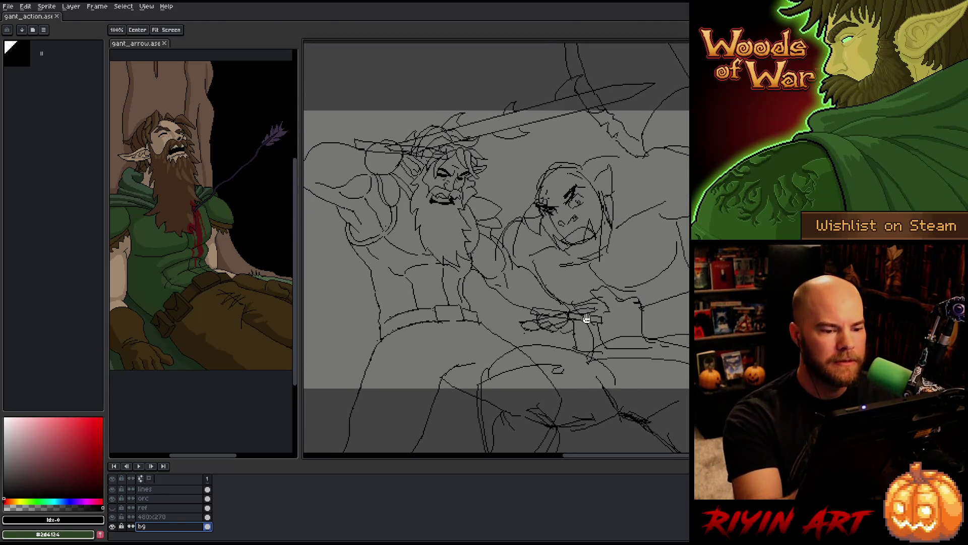
double_click(172, 497)
left_click_drag(309, 398, 295, 397)
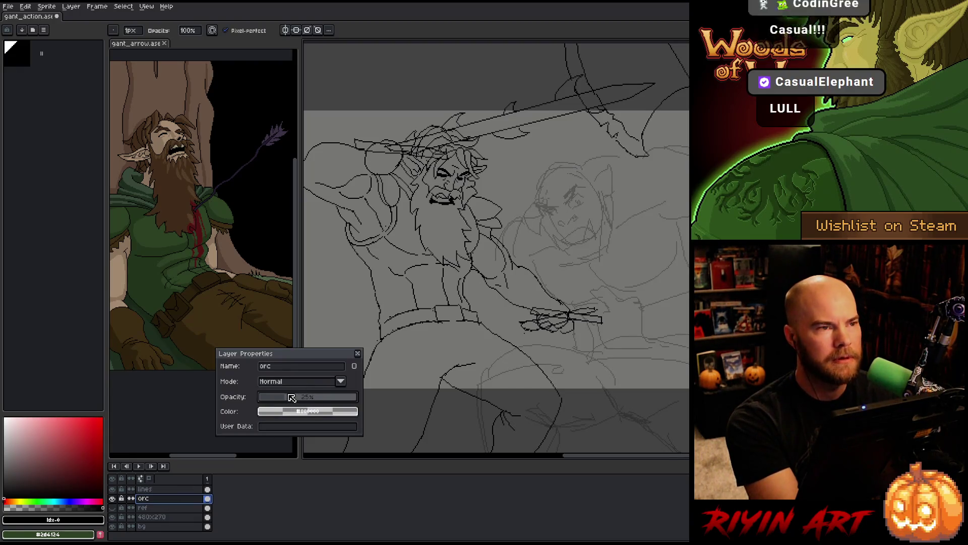
scroll(454, 265, "right", 5)
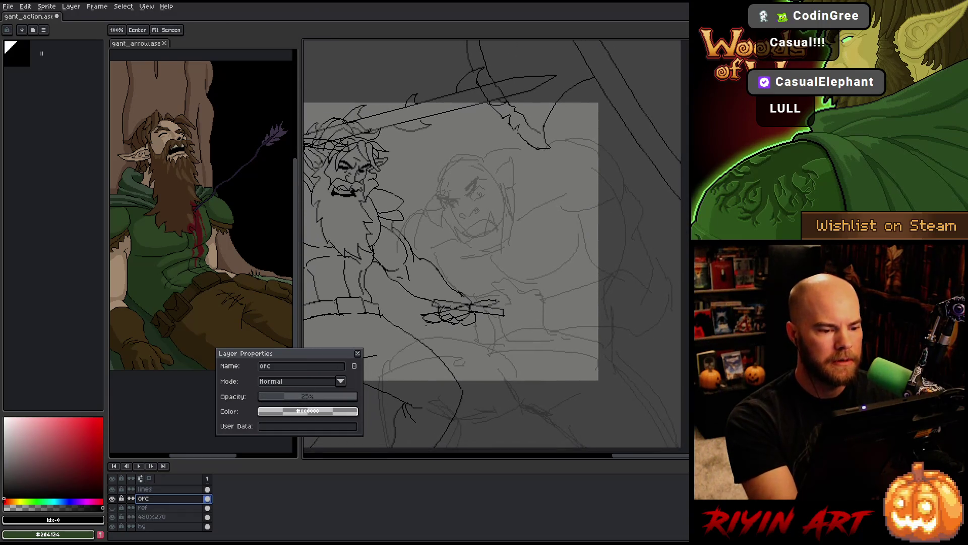
left_click(359, 355)
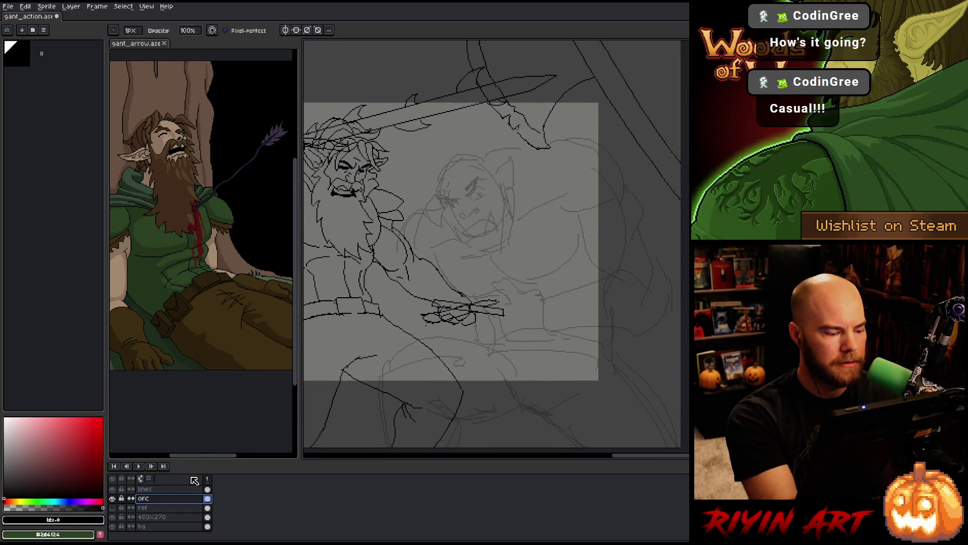
Add a new empty layer above the orc sketch for inking.
key("shift+n")
key("e")
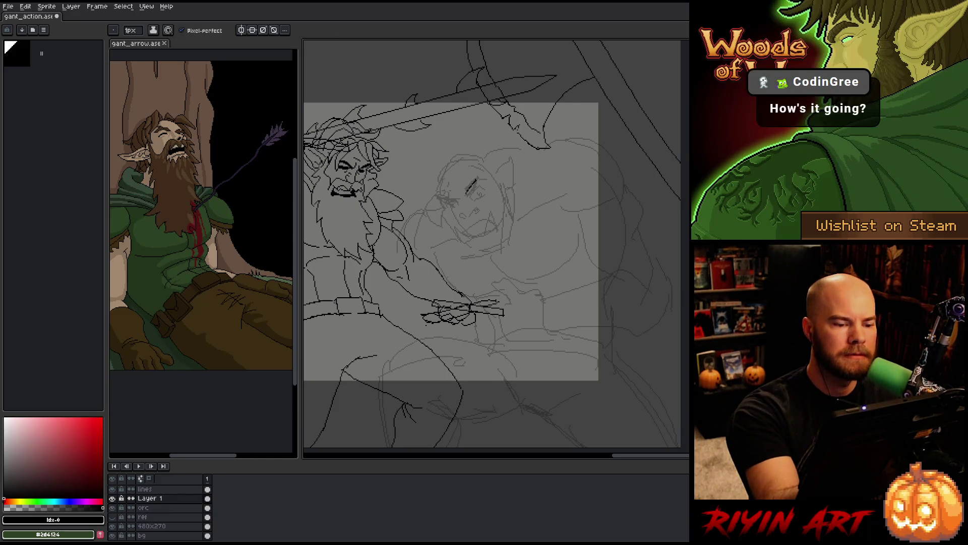
Ink the orc's brows and eyes in dark lines over the faded sketch.
left_click_drag(479, 180, 475, 190)
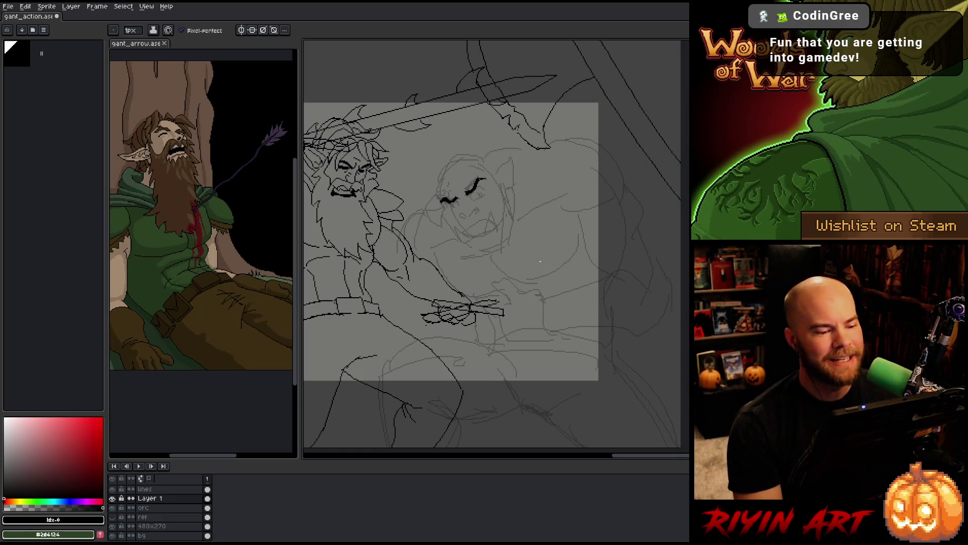
key("e")
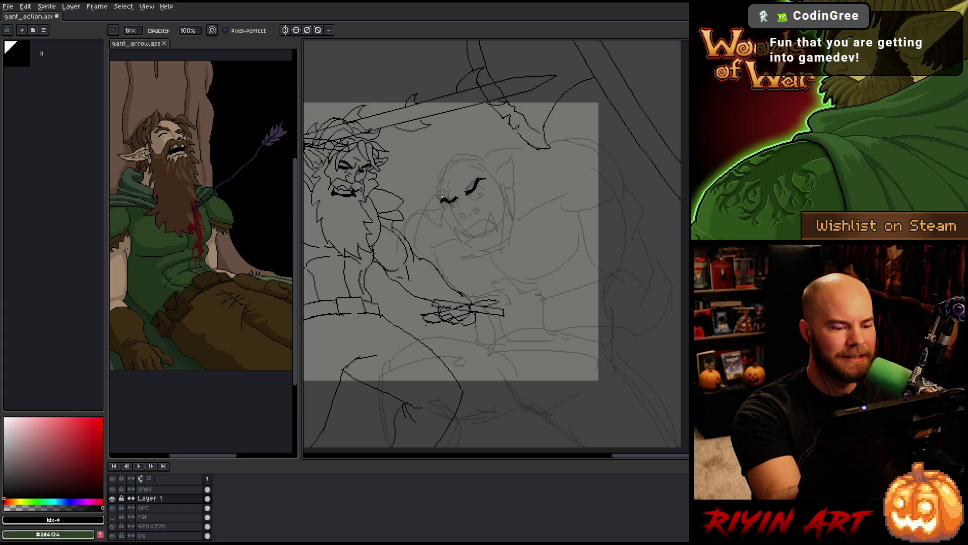
key("e")
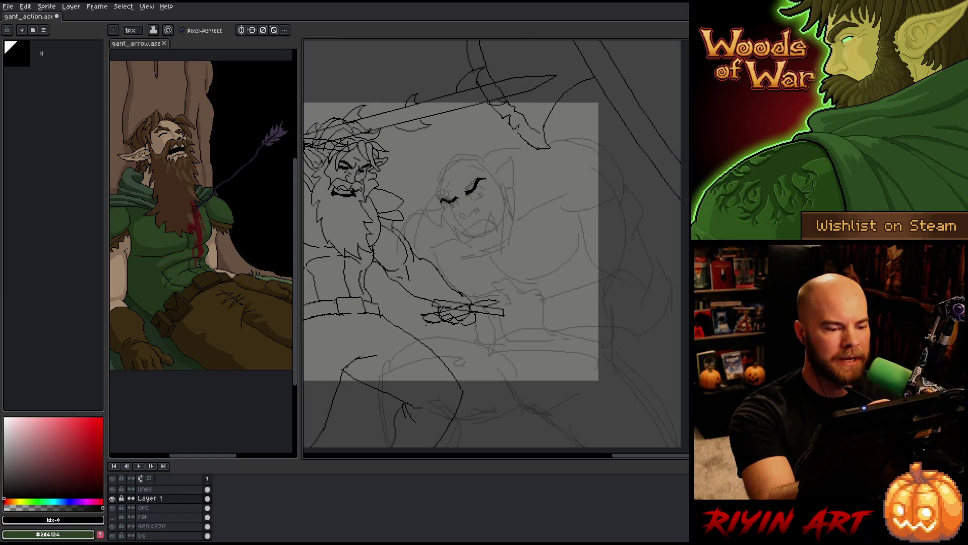
key("b")
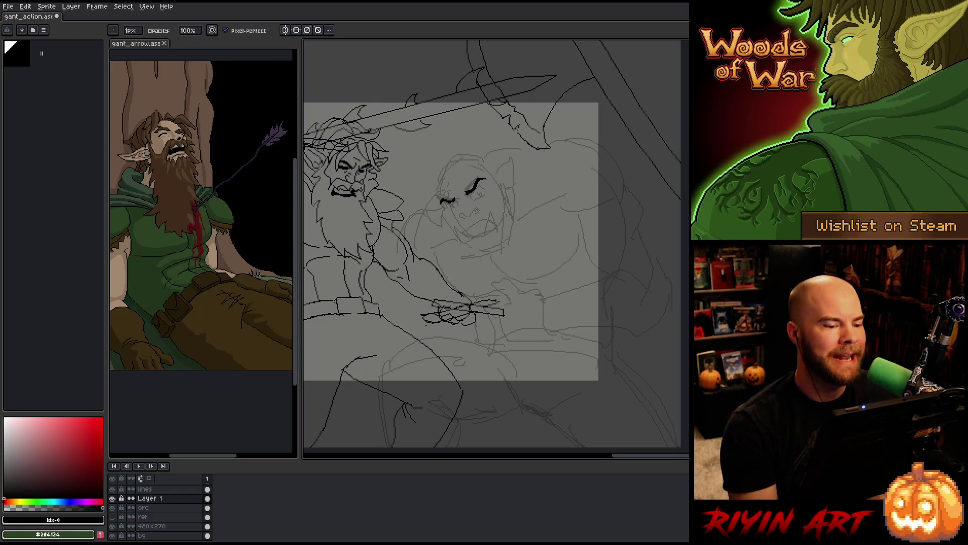
key("e")
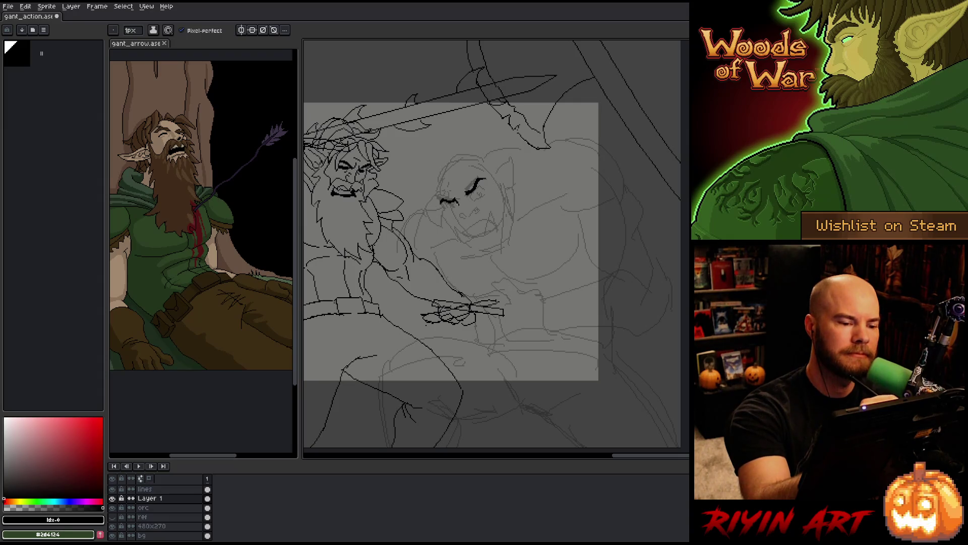
key("b")
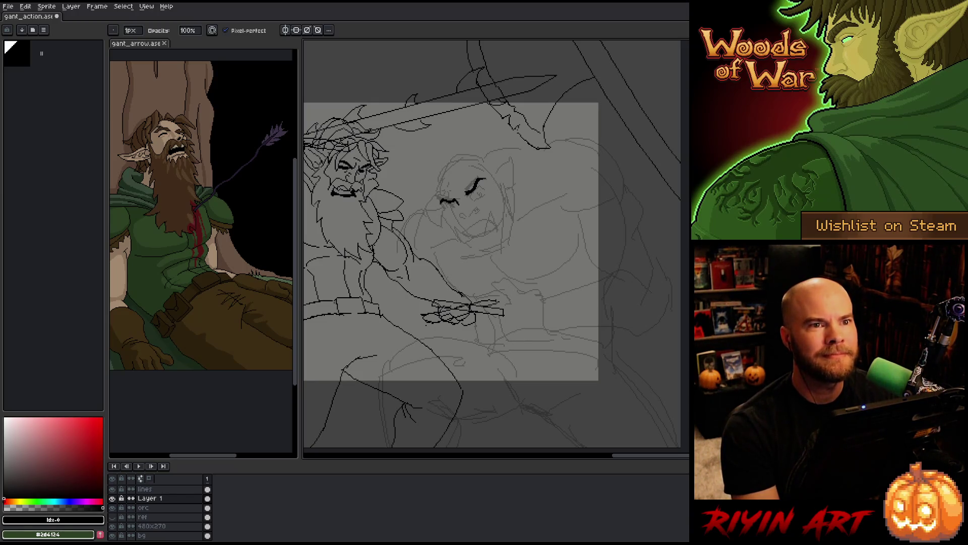
Ink the orc's nose and mouth curve, erasing stray pixels as needed.
left_click_drag(454, 227, 489, 237)
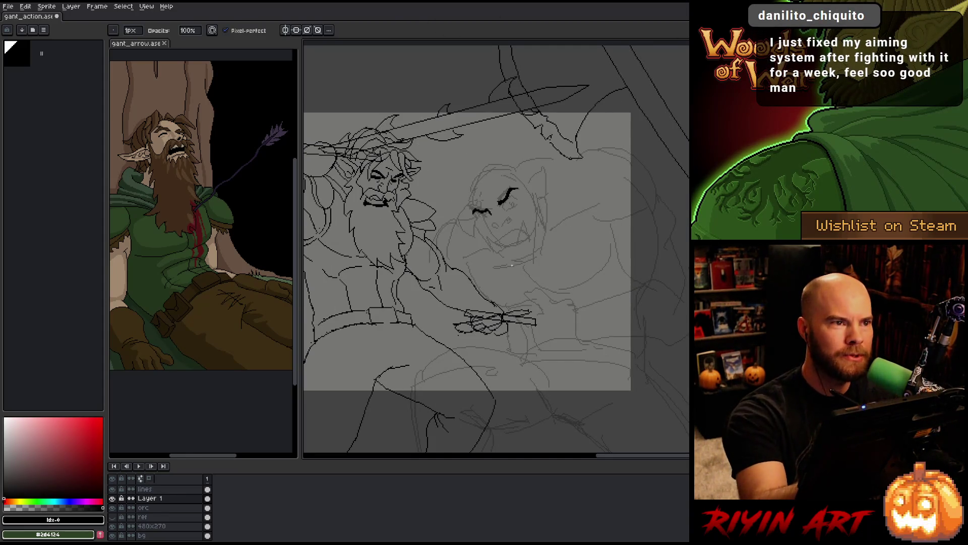
left_click_drag(548, 293, 577, 300)
key("b")
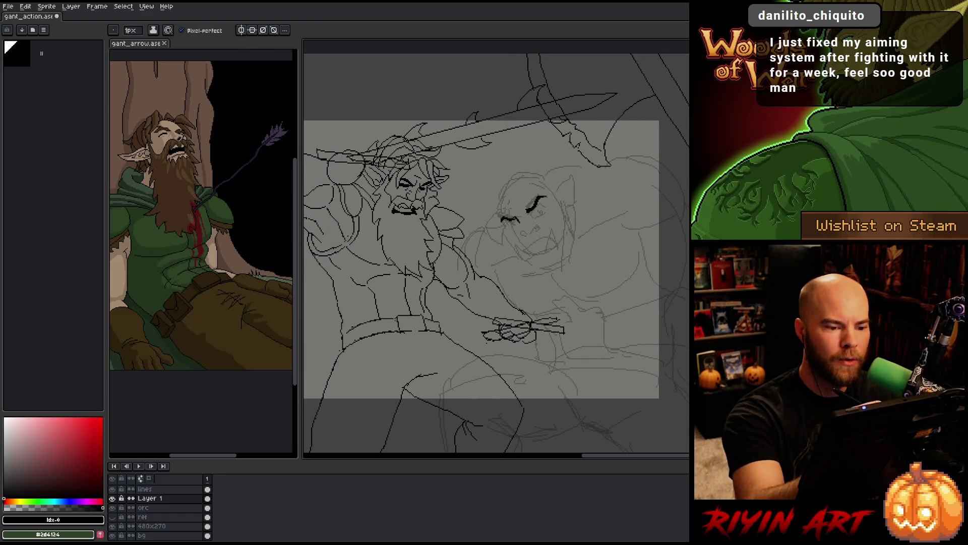
key("e")
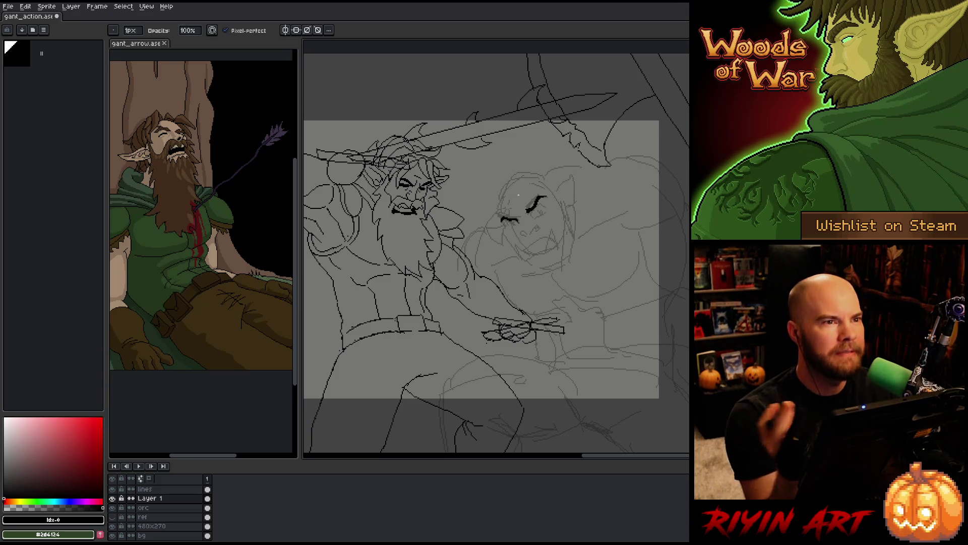
key("e")
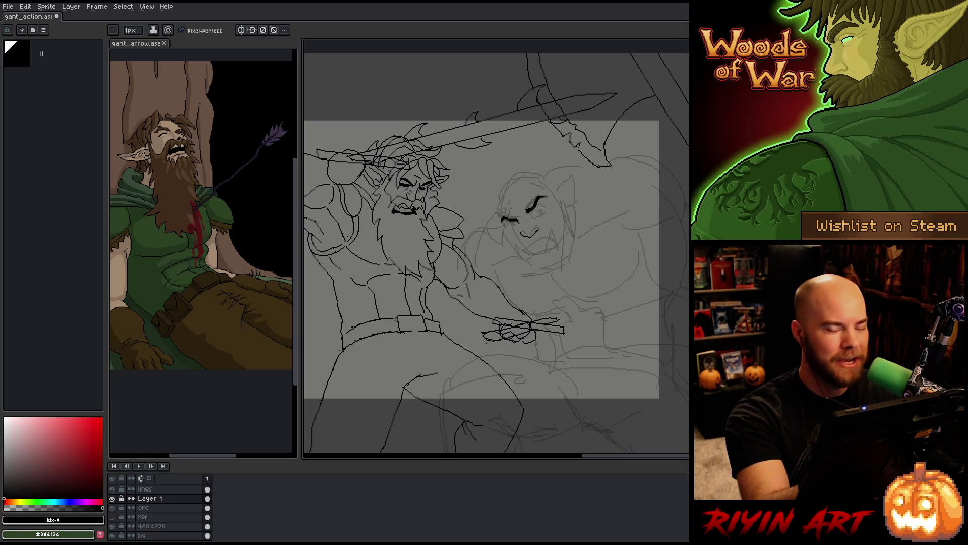
key("b")
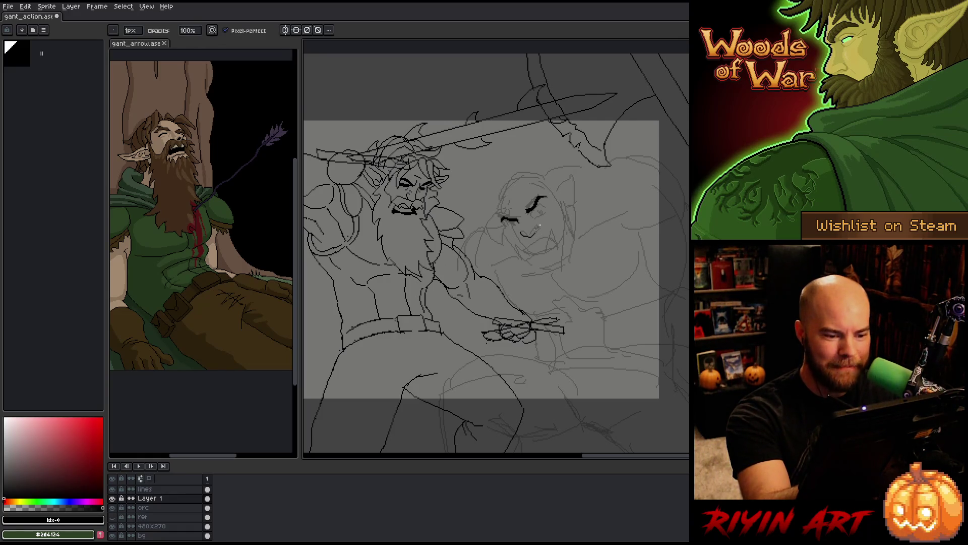
key("e")
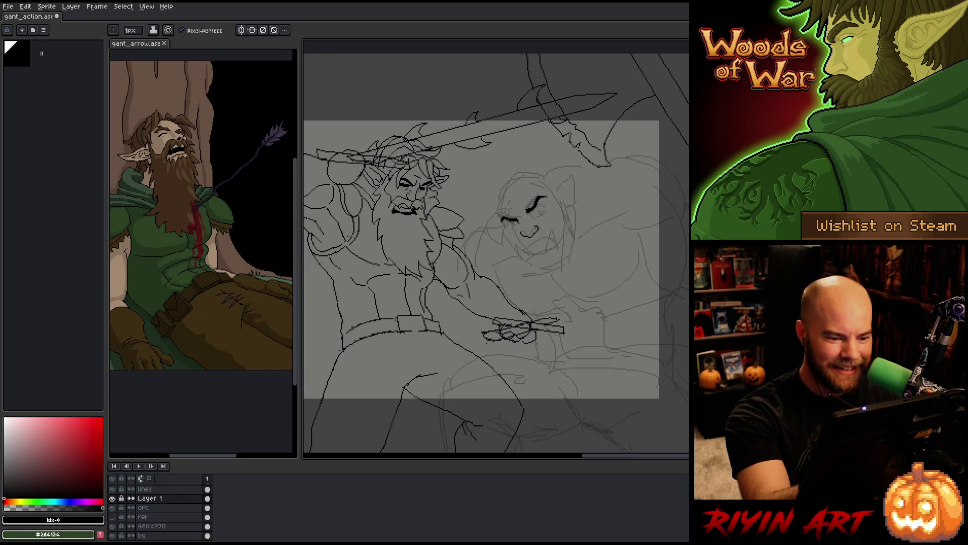
key("b")
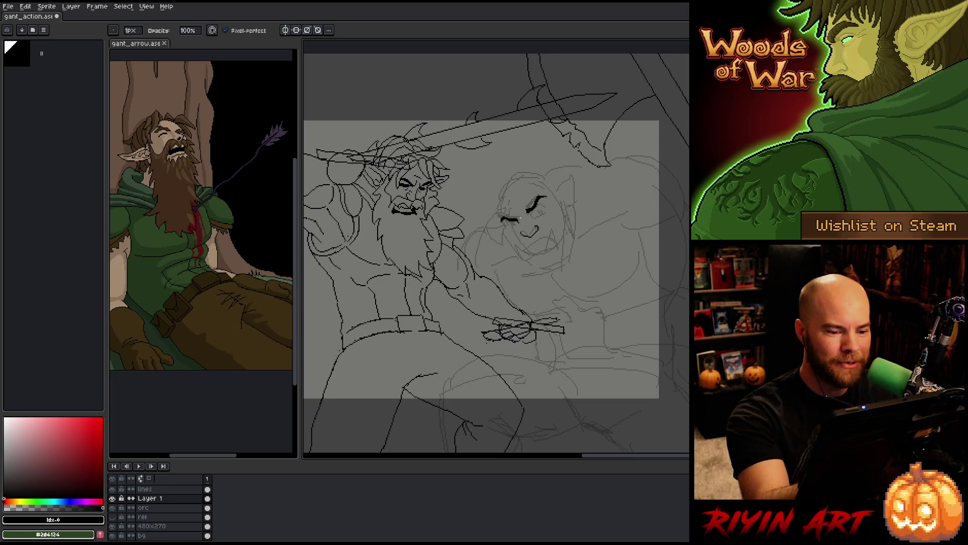
key("m")
Select and adjust the orc's mouth strokes, then resume drawing.
left_click_drag(532, 245, 513, 221)
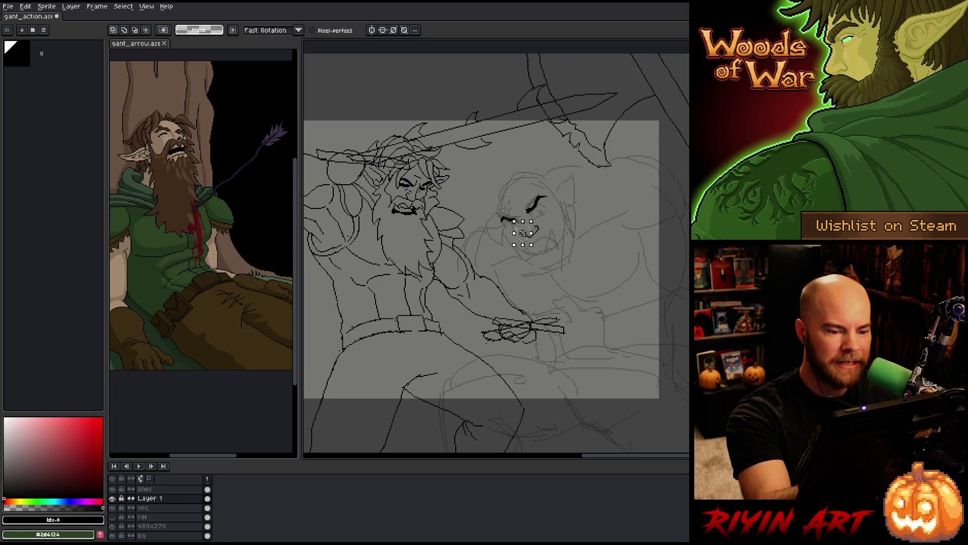
key("ctrl+t")
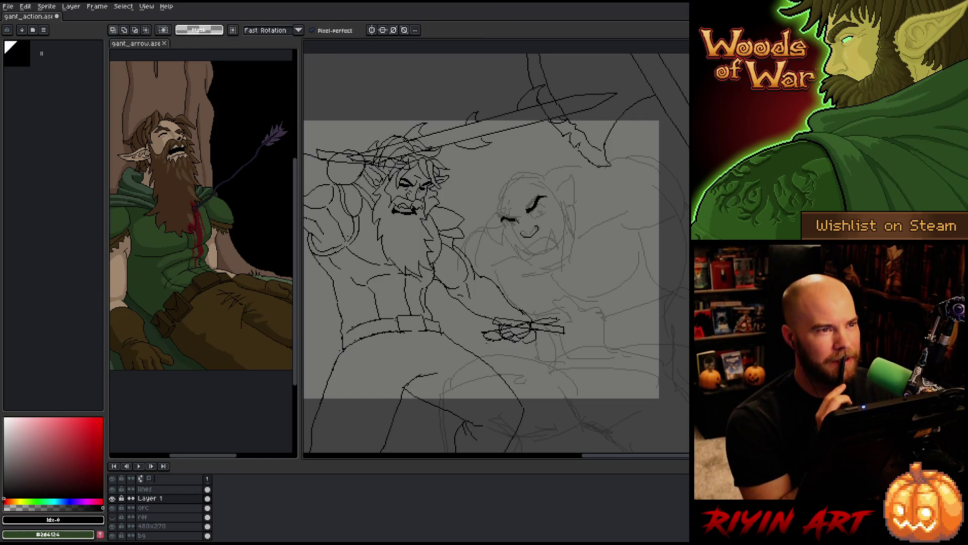
key("b")
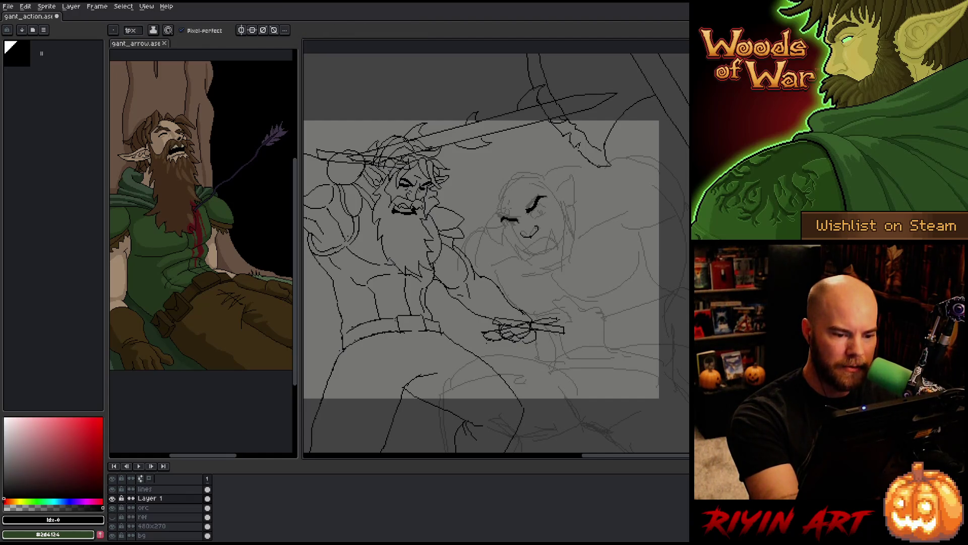
key("e")
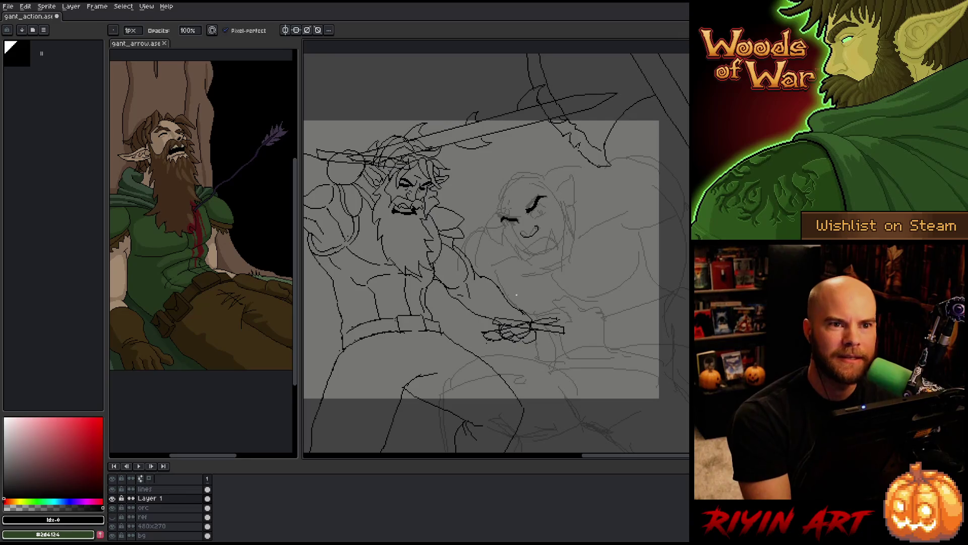
key("space")
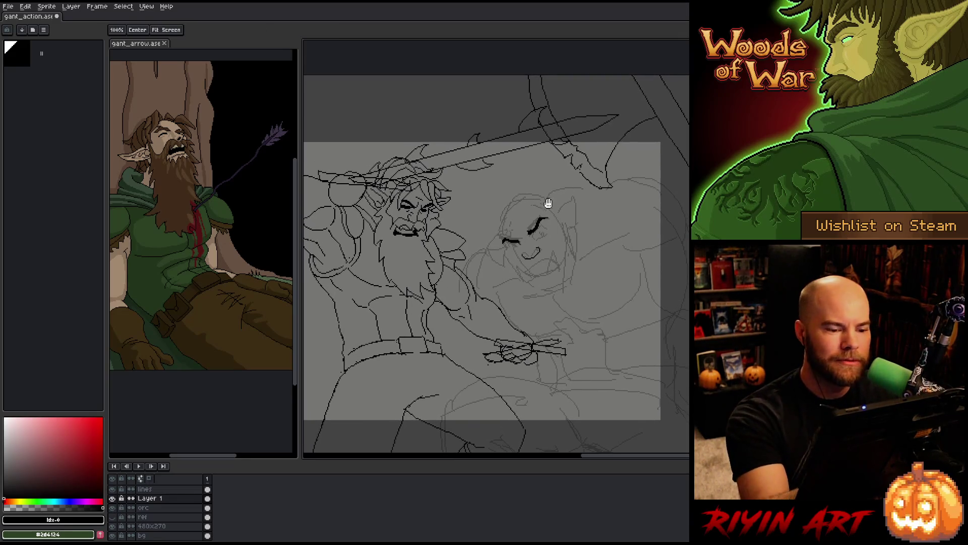
left_click_drag(536, 275, 557, 282)
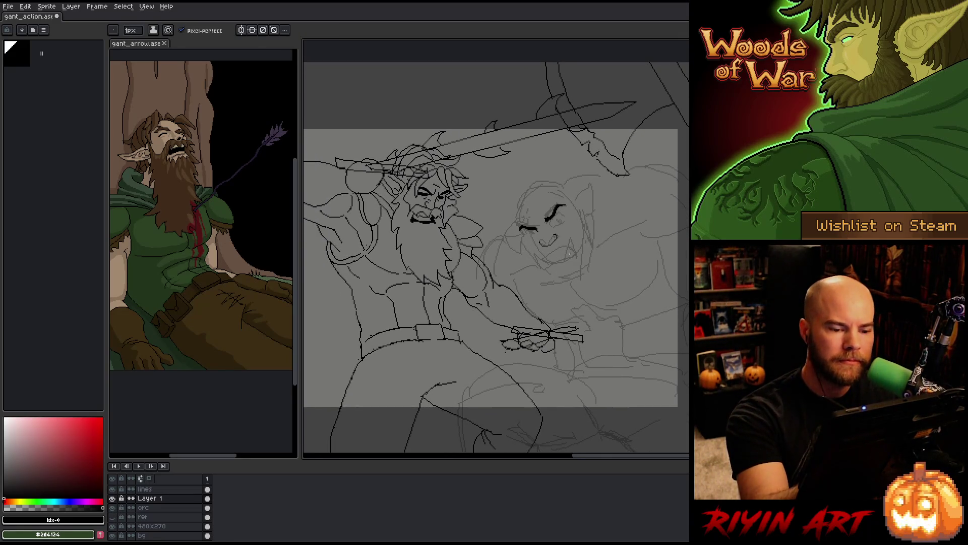
Undo the stray stroke and redraw the mouth as a snarl with a tusk.
key("ctrl+z")
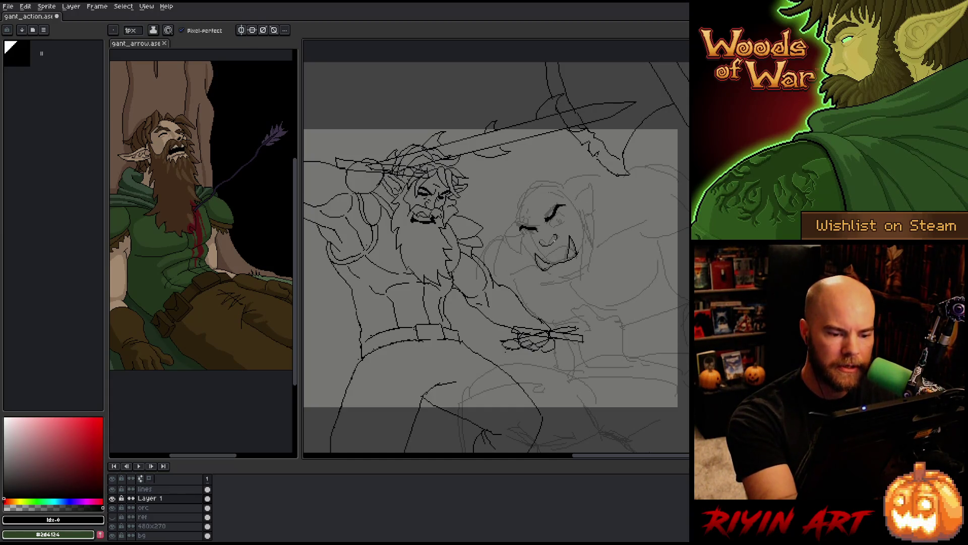
key("e")
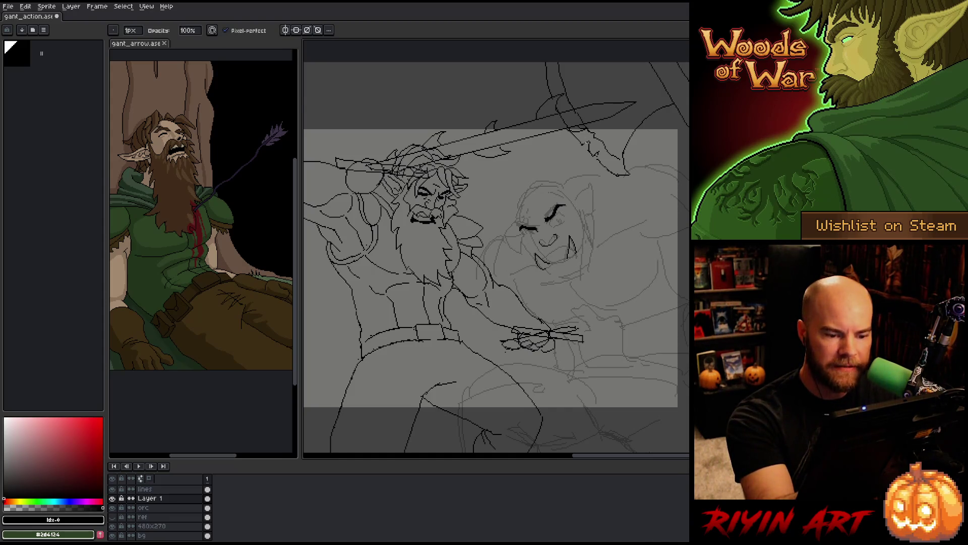
key("m")
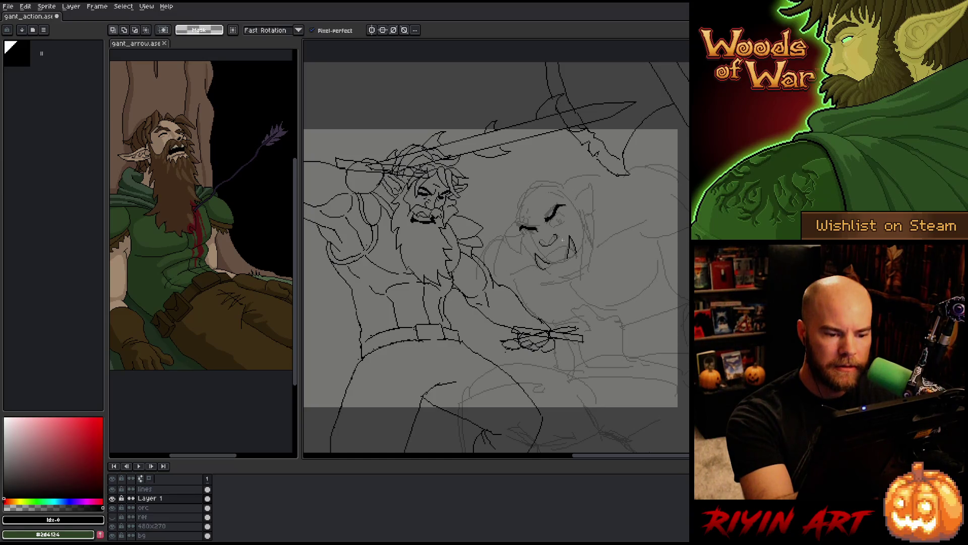
key("b")
Move the orc's mouth and tusk strokes into place and commit them.
left_click_drag(540, 241, 569, 255)
left_click_drag(564, 219, 569, 252)
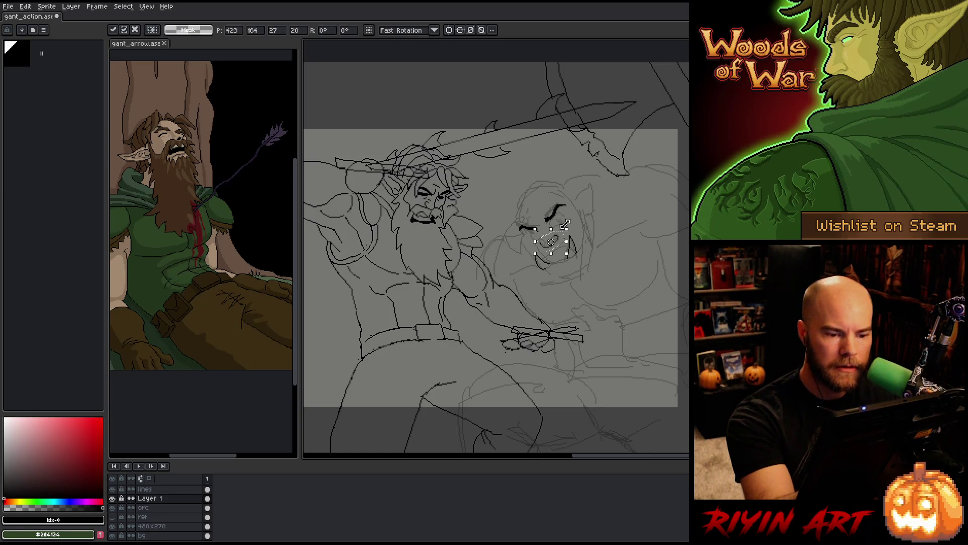
key("m")
key("b")
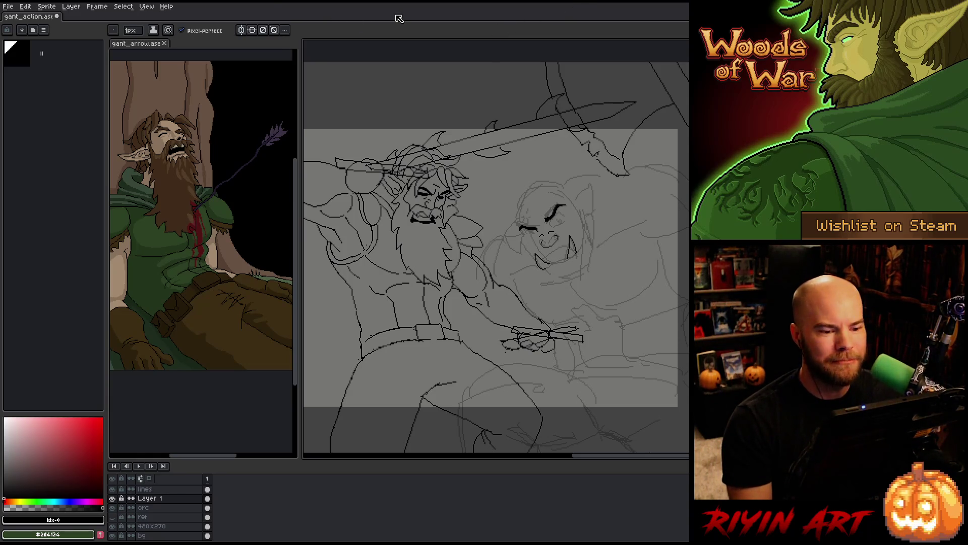
scroll(496, 257, "down", 1)
scroll(496, 257, "up", 1)
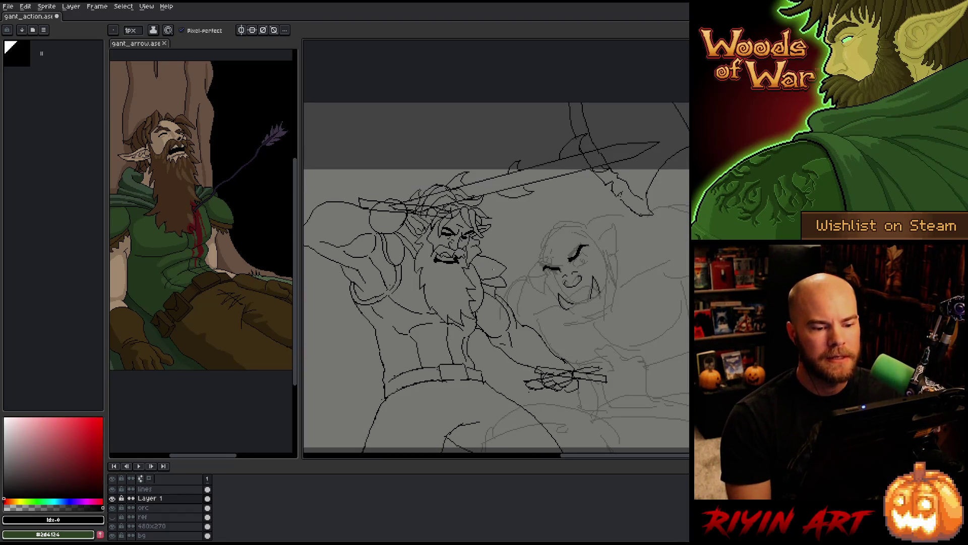
scroll(612, 294, "down", 1)
scroll(612, 294, "up", 1)
Ink the orc's open snarling mouth with teeth and a short jaw stroke.
key("space")
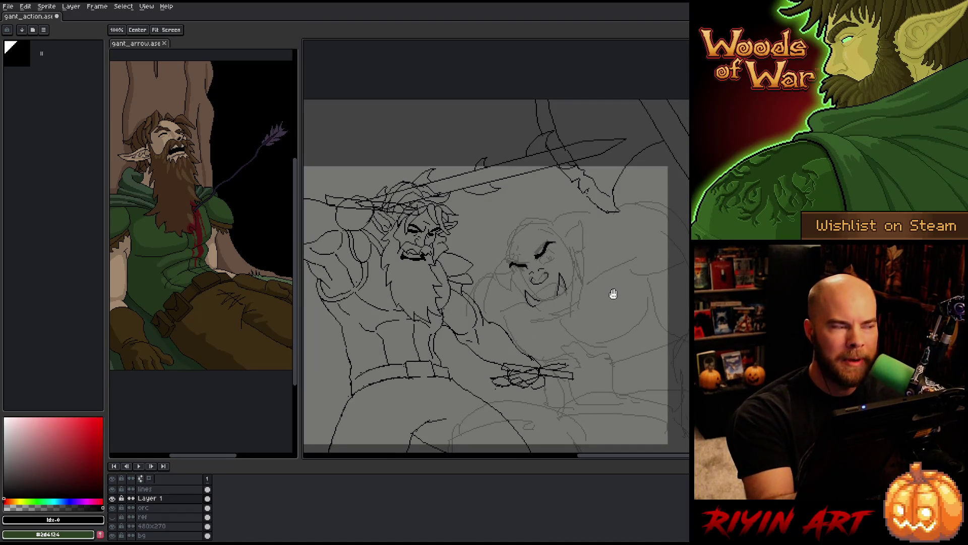
left_click_drag(563, 303, 532, 316)
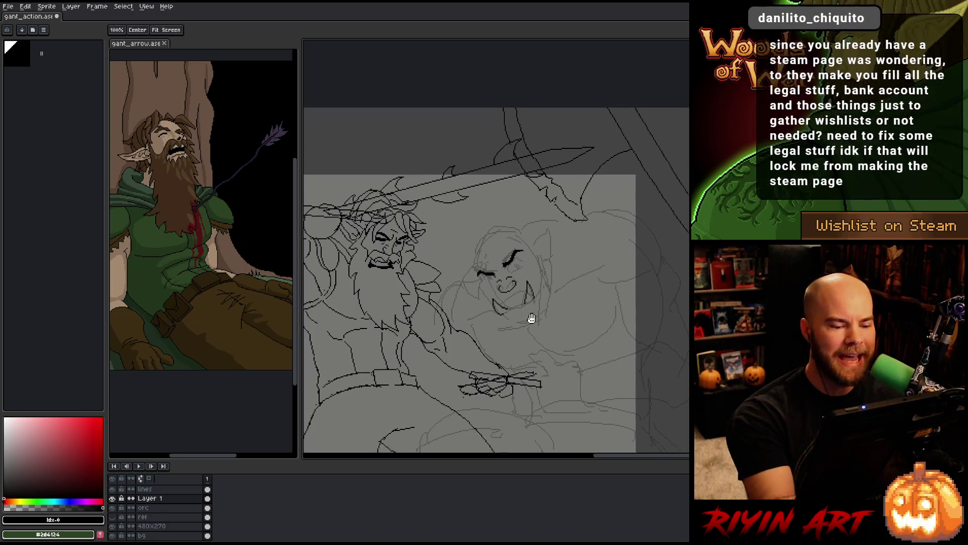
left_click_drag(524, 331, 518, 323)
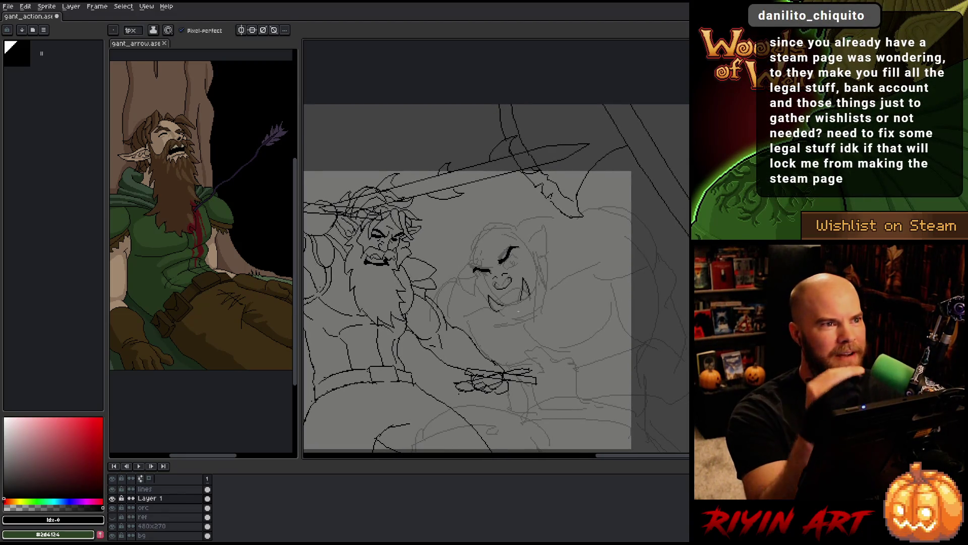
key("space")
left_click_drag(527, 277, 571, 258)
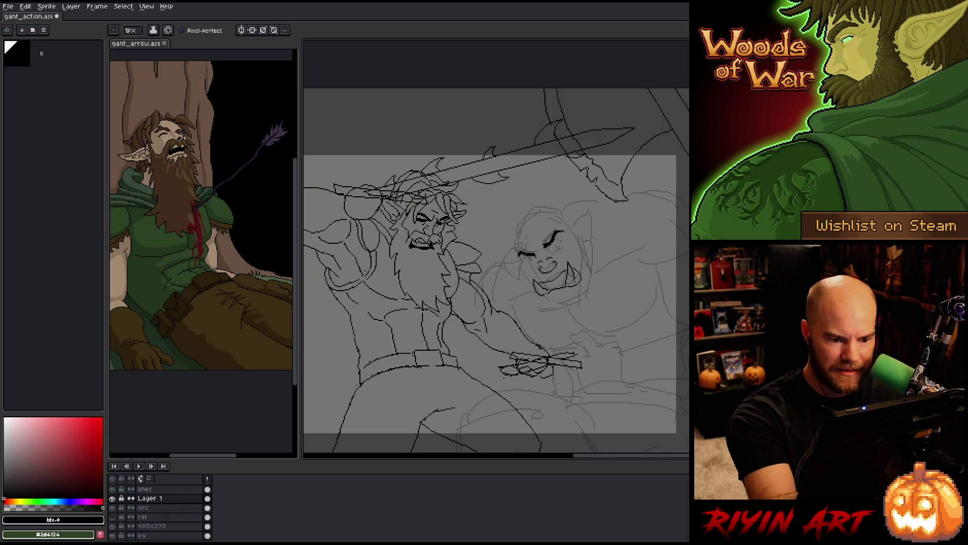
key("b")
key("e")
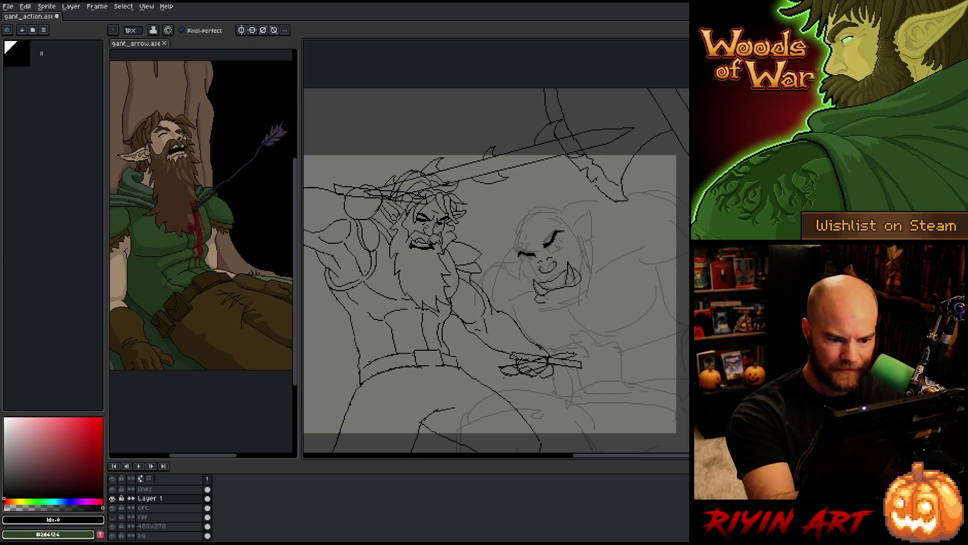
key("b")
key("e")
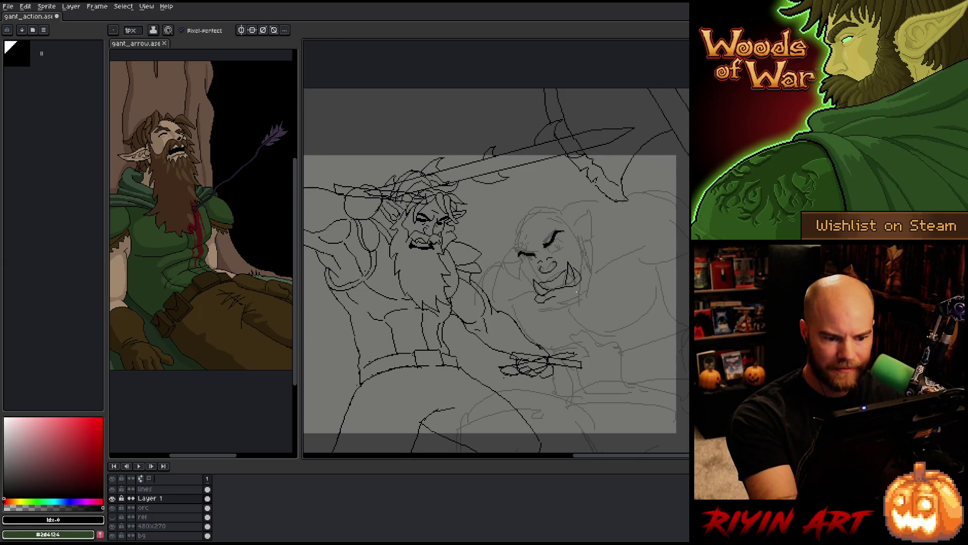
left_click_drag(573, 284, 587, 293)
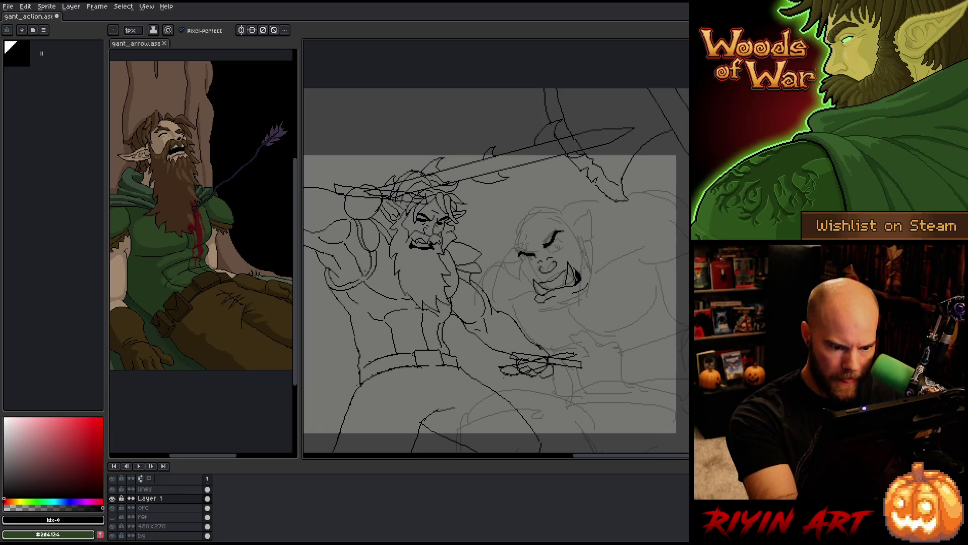
Define the orc's jaw line with 1px pencil strokes, cleaning up with the eraser.
key("g")
key("b")
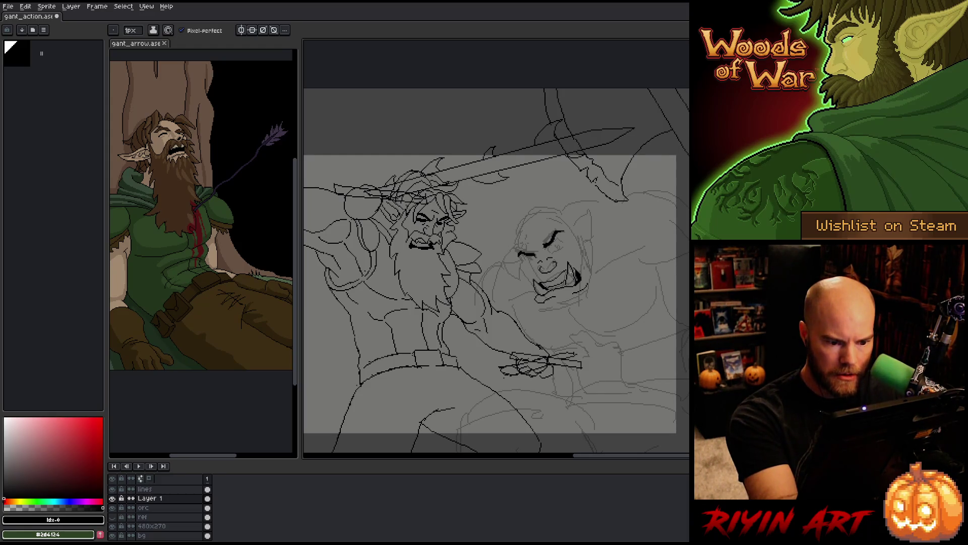
key("e")
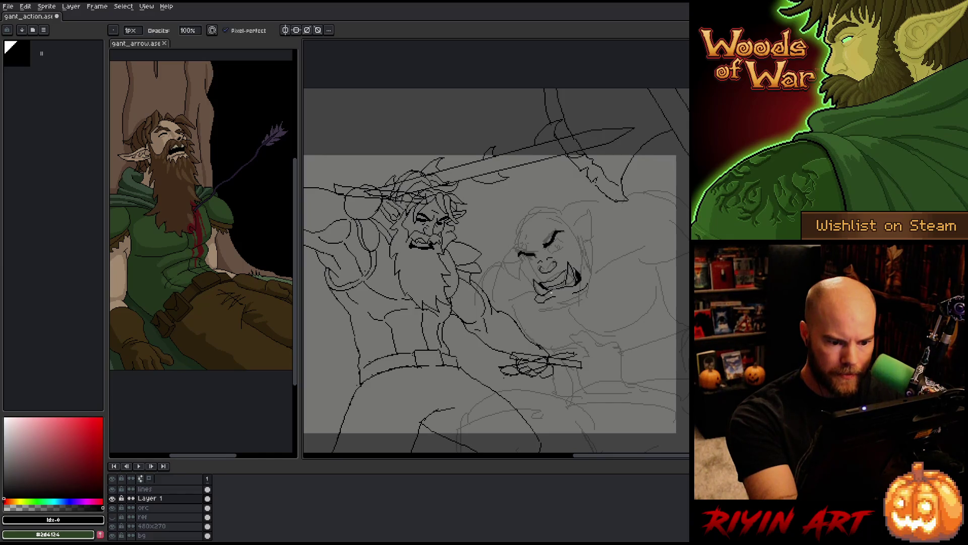
key("b")
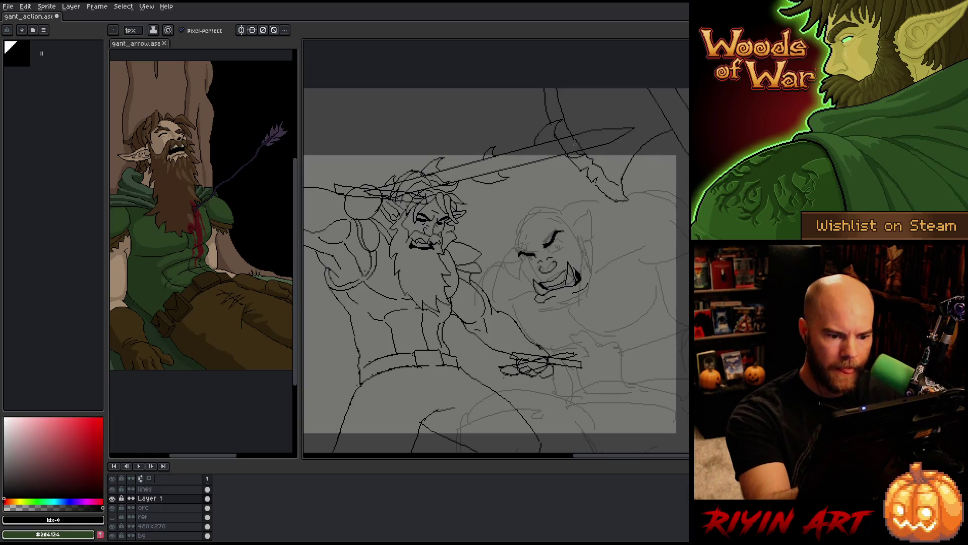
Nudge the orc's angry eyebrow into place above the eyes, then ink the bald head outline.
key("m")
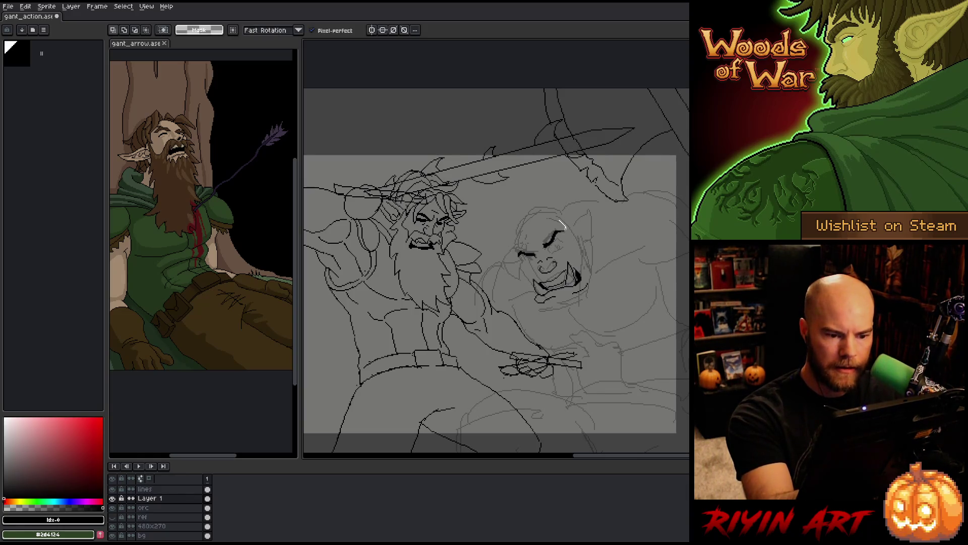
left_click_drag(554, 237, 551, 241)
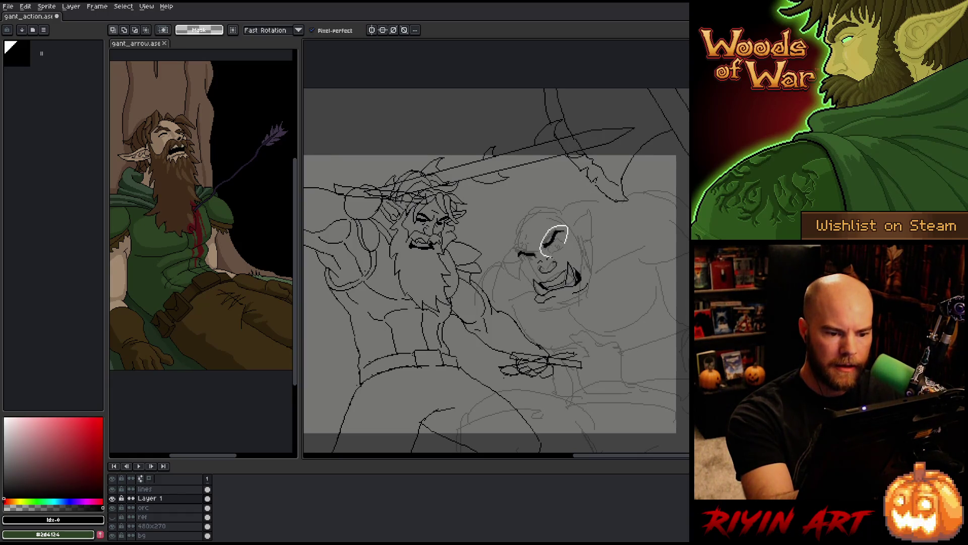
left_click_drag(537, 217, 571, 254)
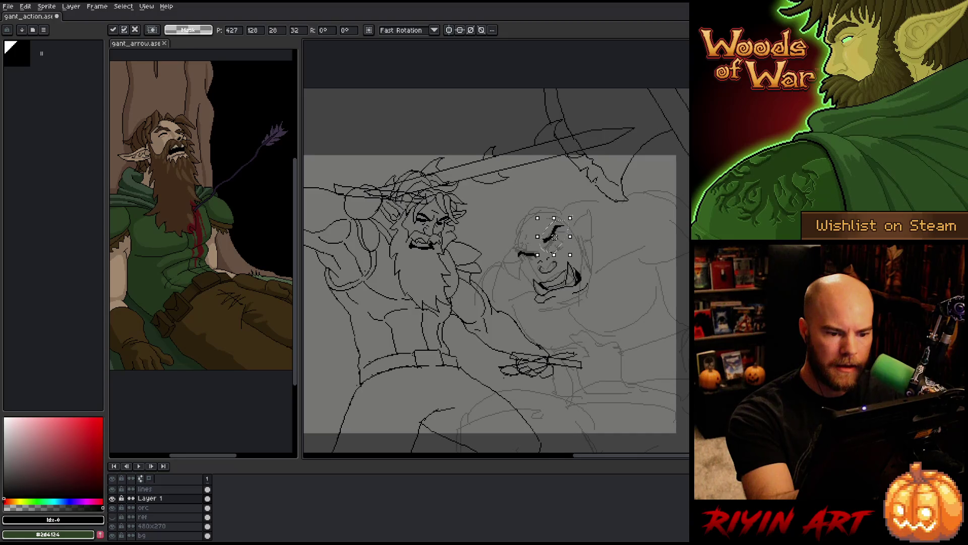
mouse_move(541, 236)
left_mouse_down()
mouse_move(568, 258)
mouse_move(551, 252)
left_mouse_up()
key("ctrl+d")
mouse_move(547, 217)
left_mouse_down()
mouse_move(576, 239)
mouse_move(560, 232)
left_mouse_up()
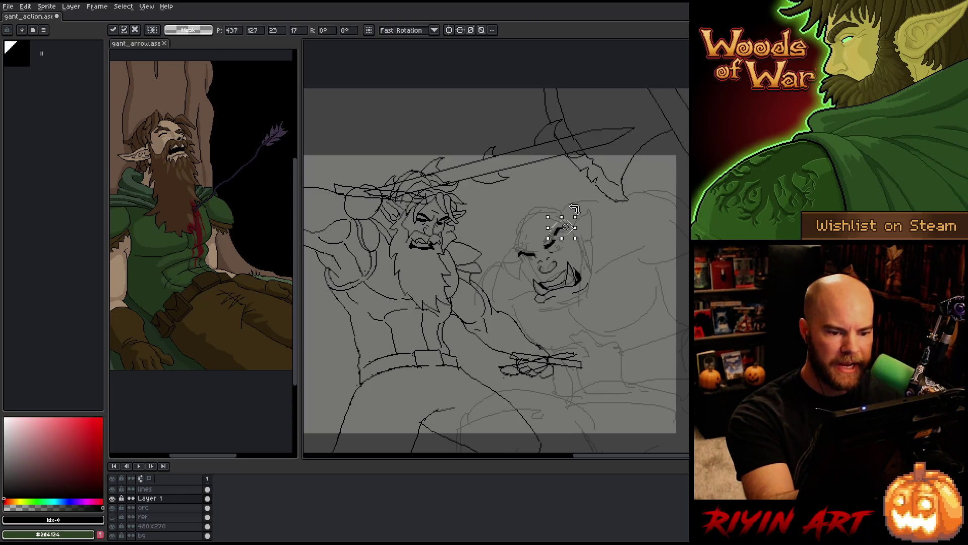
key("ctrl+d")
key("b")
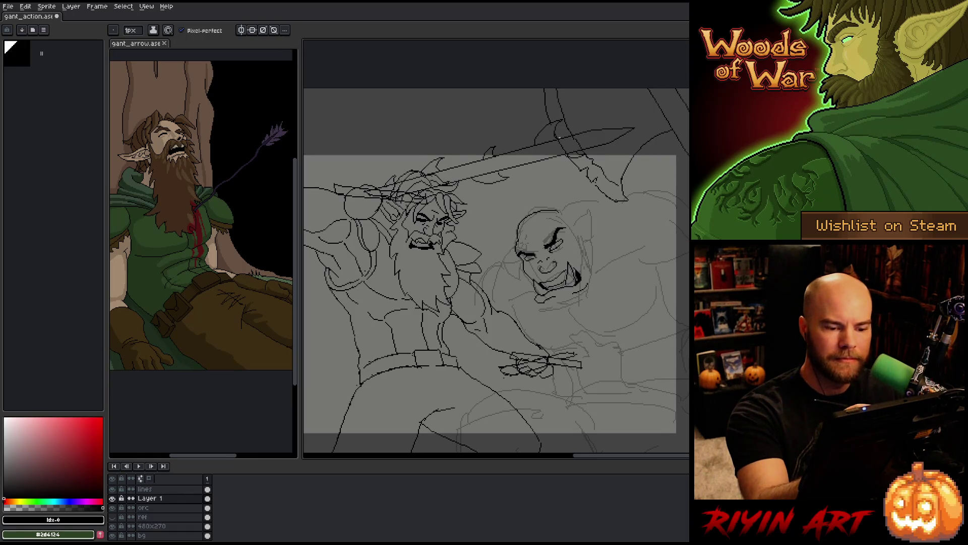
Draw the orc's pointed ear on the right side of its head.
key("e")
key("b")
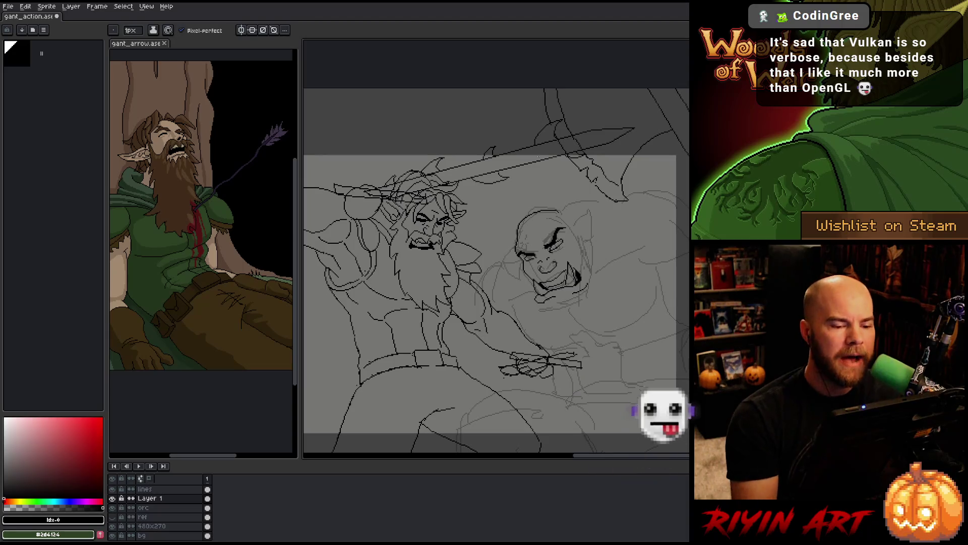
key("b")
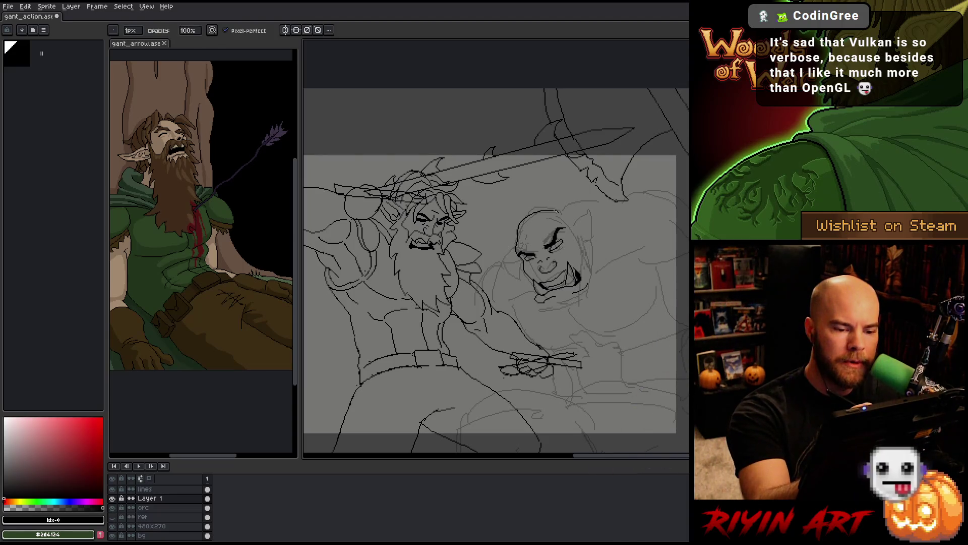
key("e")
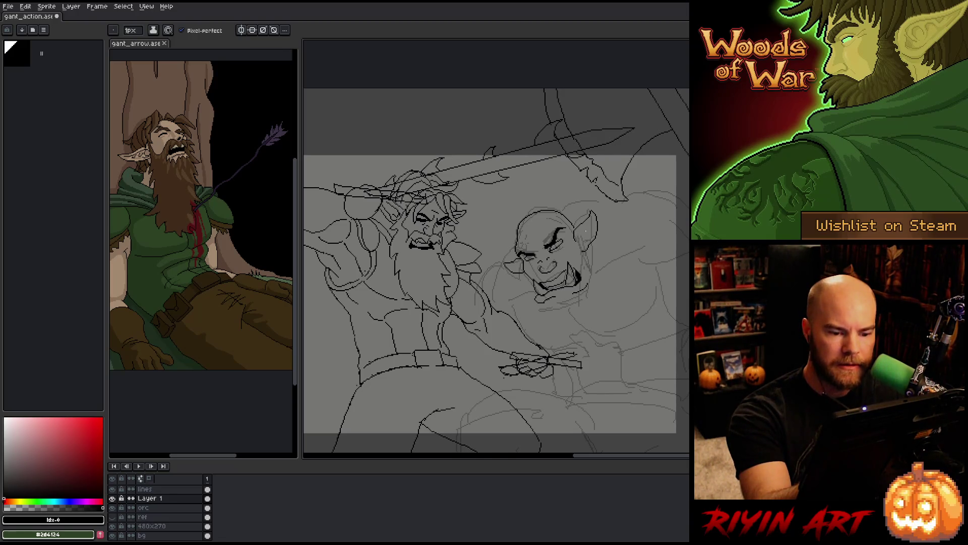
Lasso the ear and move it slightly left and down, committing the position.
key("q")
left_click_drag(588, 204, 602, 232)
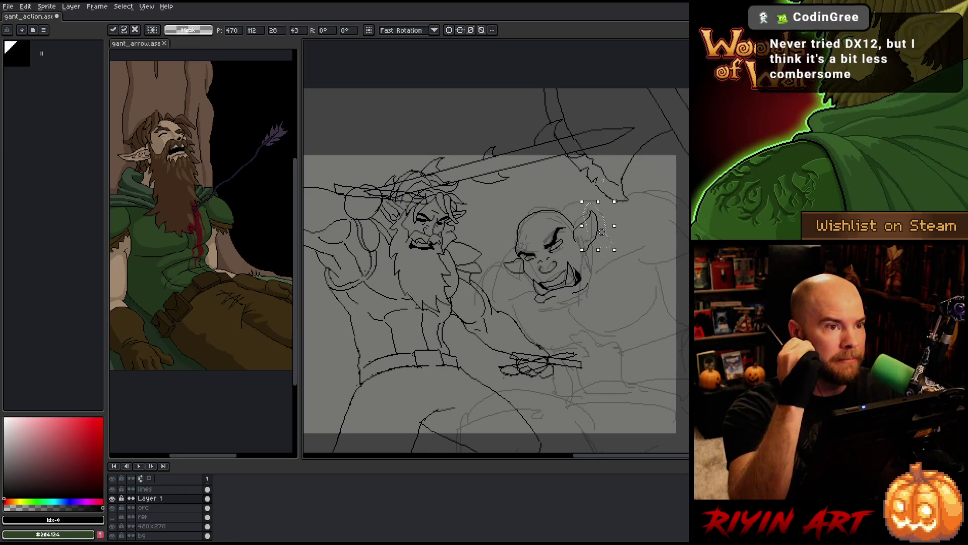
left_click_drag(601, 227, 598, 231)
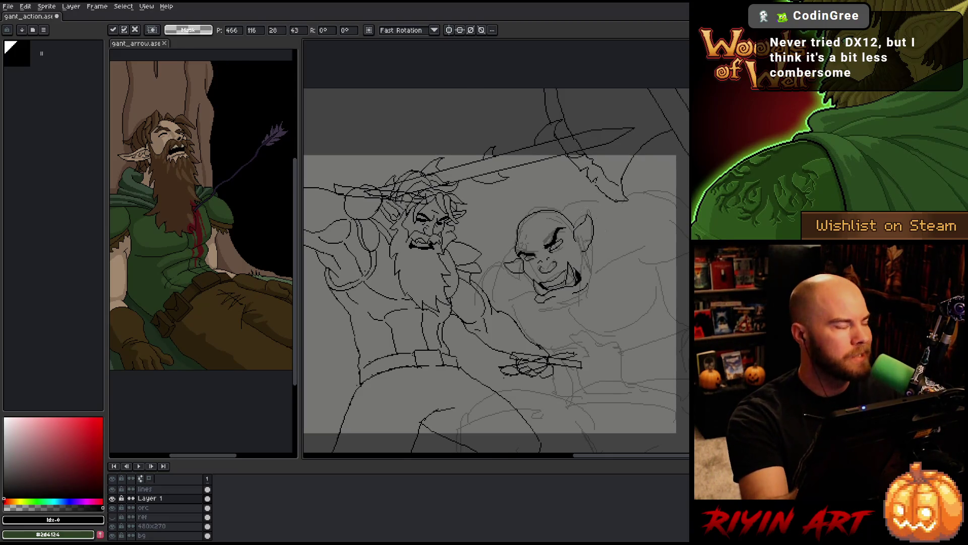
key("Return")
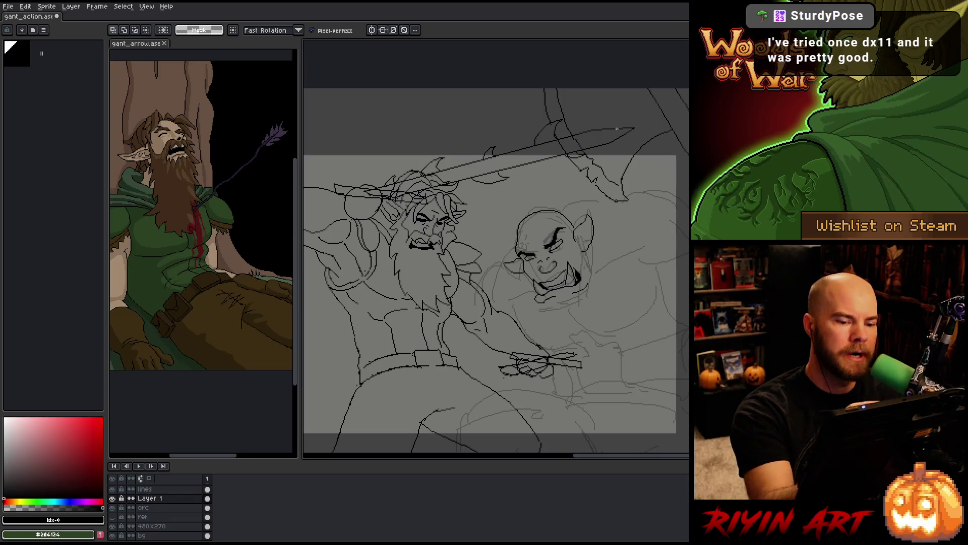
Touch up the ear and brow linework with pencil and eraser.
key("b")
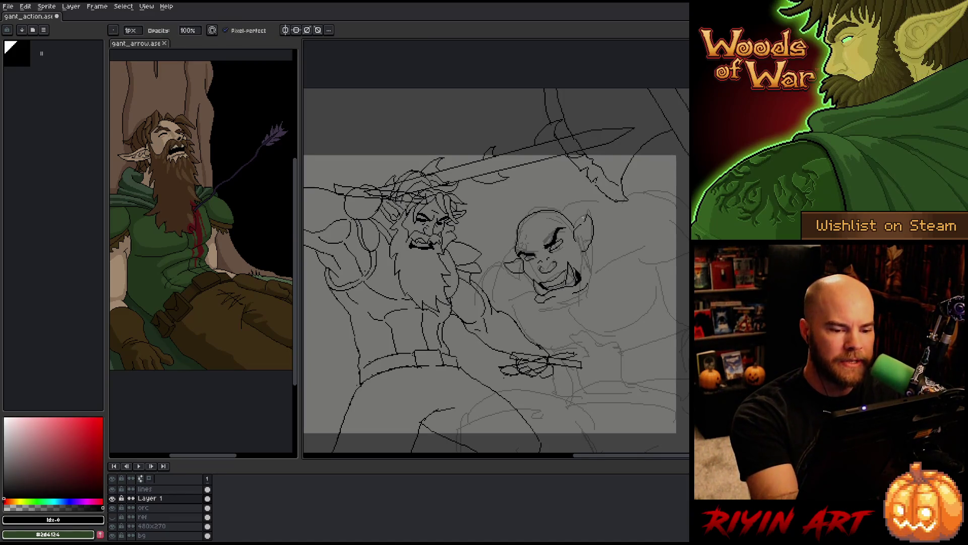
key("e")
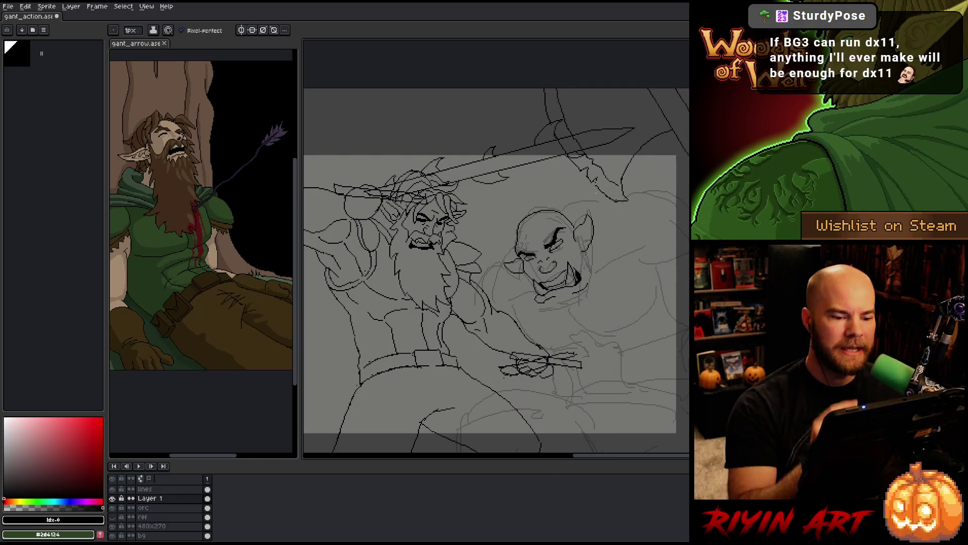
key("b")
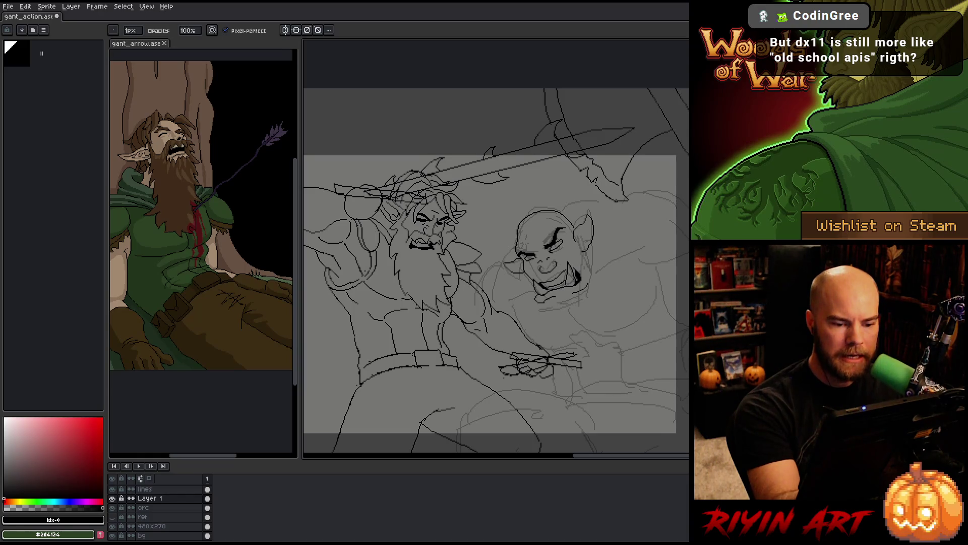
key("e")
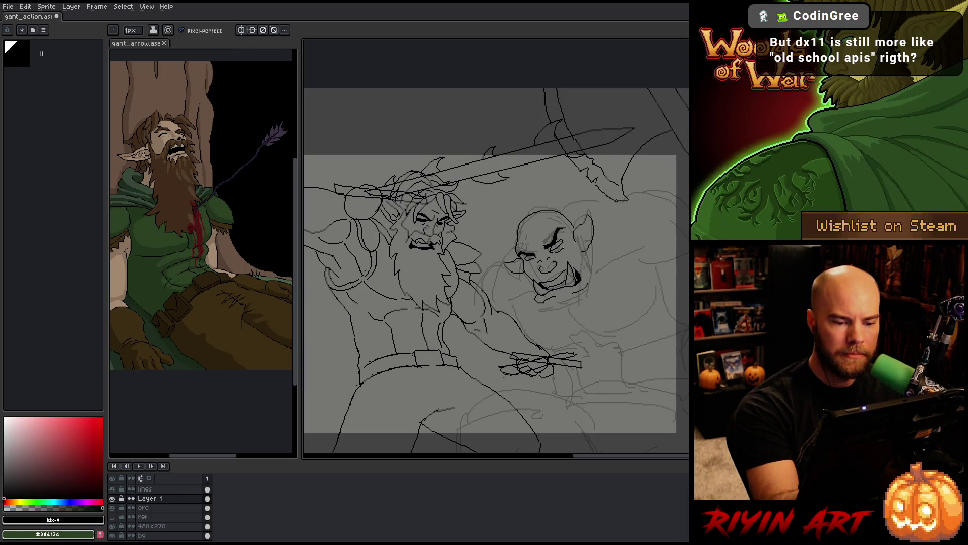
left_click_drag(554, 254, 563, 244)
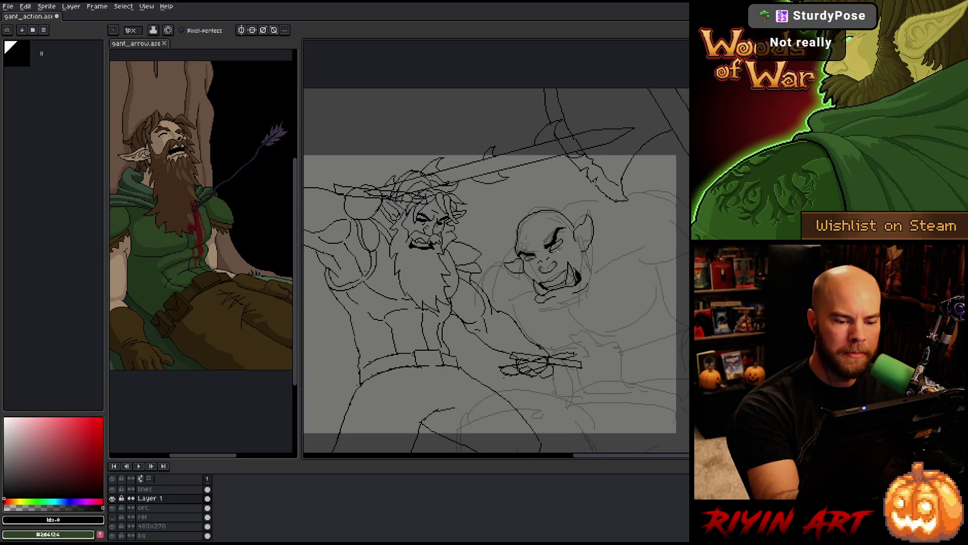
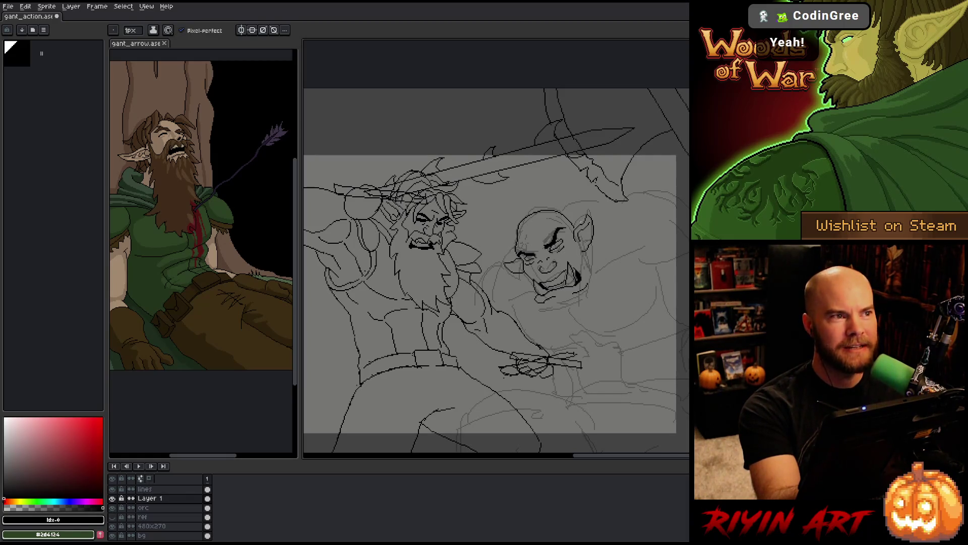
Try picking up the pixels around the orc's ear, then cancel and drop the selection without moving them.
key("m")
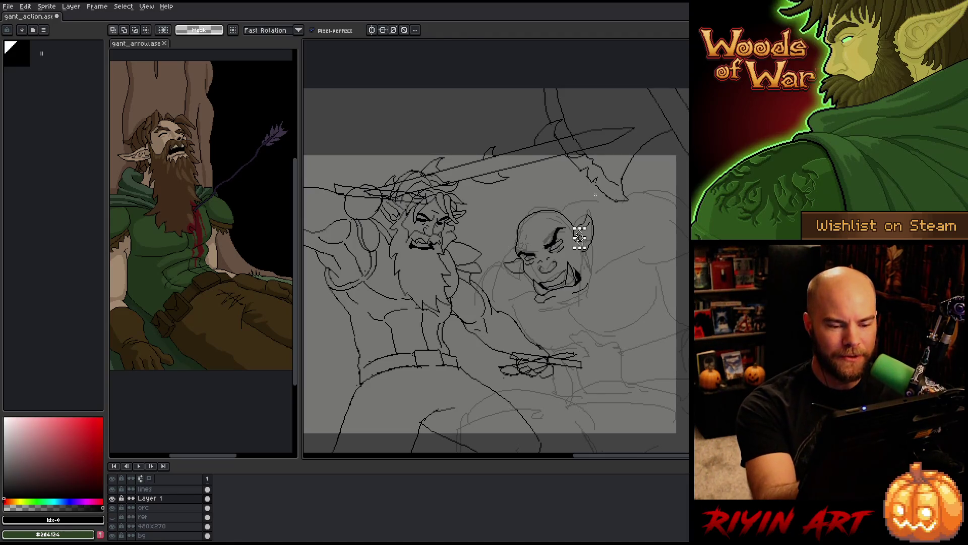
left_click(579, 236)
key("ctrl+d")
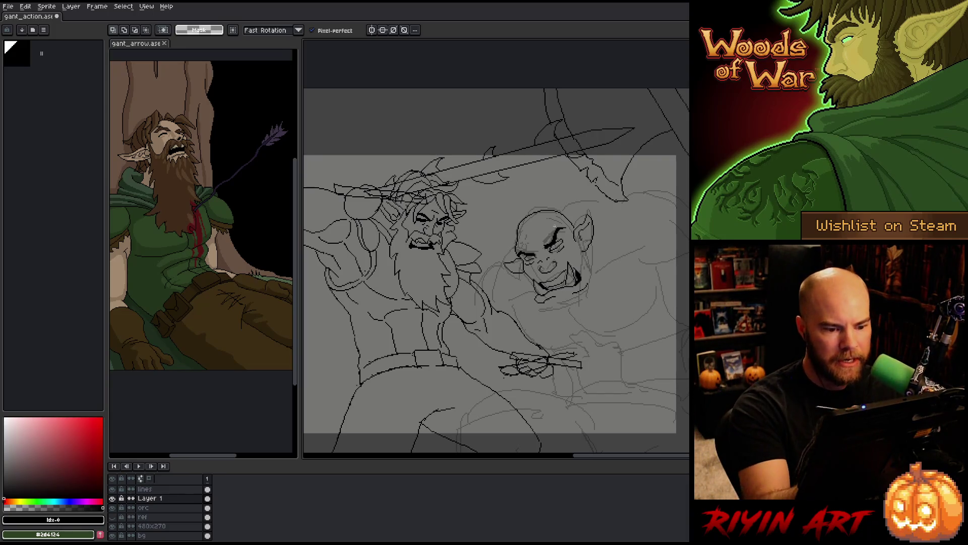
key("b")
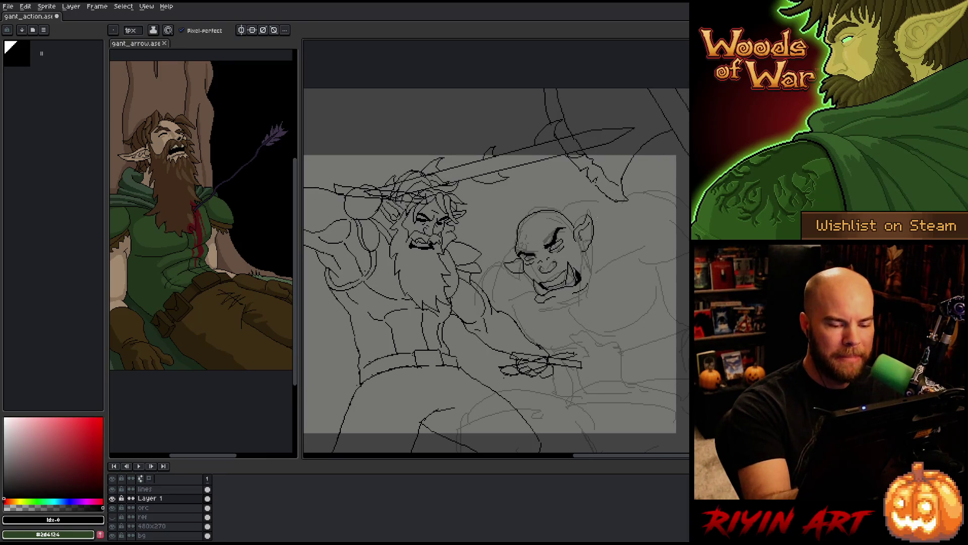
key("m")
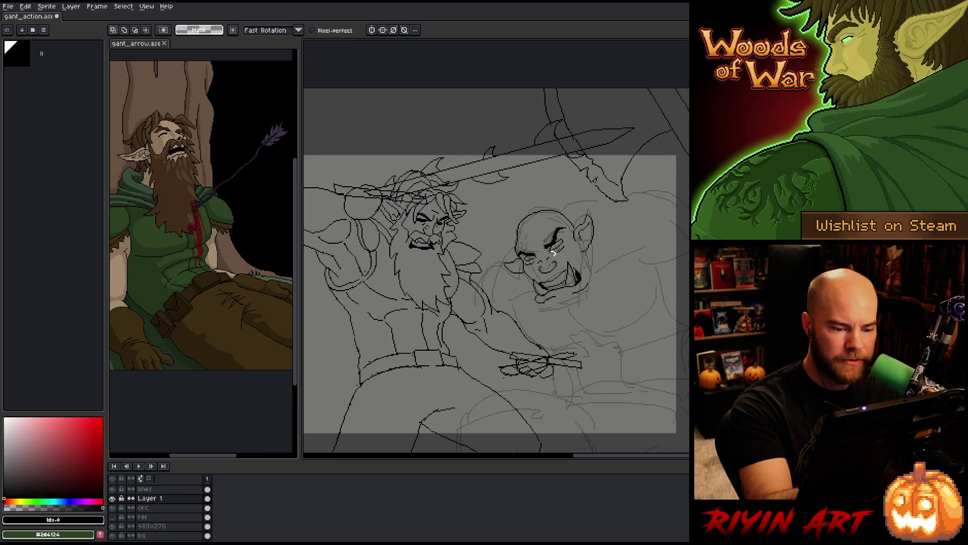
scroll(554, 260, "down", 3)
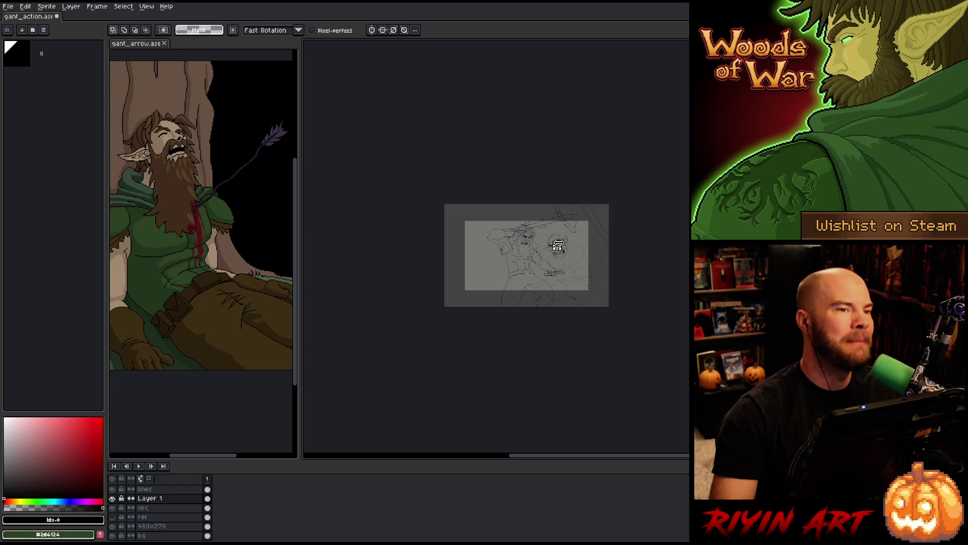
left_click(557, 246)
scroll(557, 245, "up", 3)
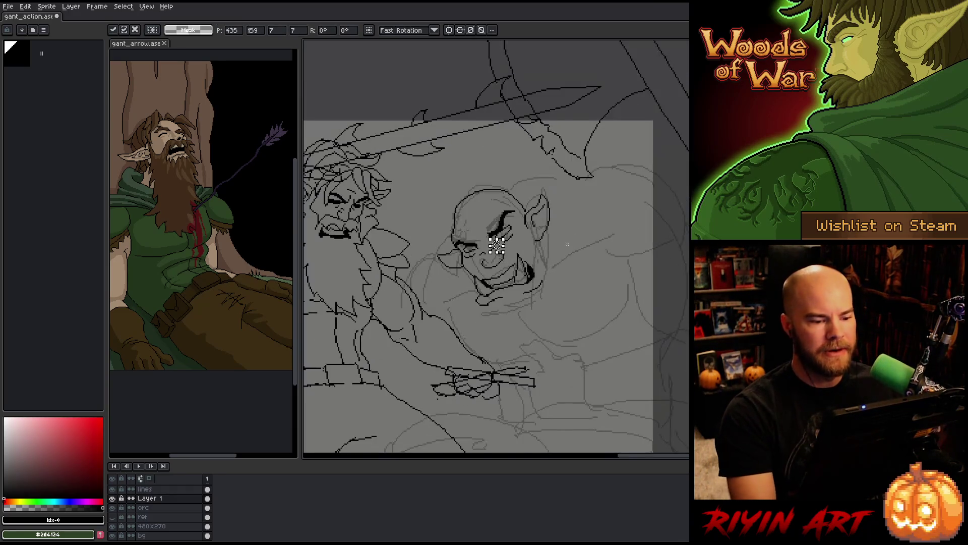
scroll(479, 235, "up", 2)
scroll(479, 235, "up", 1)
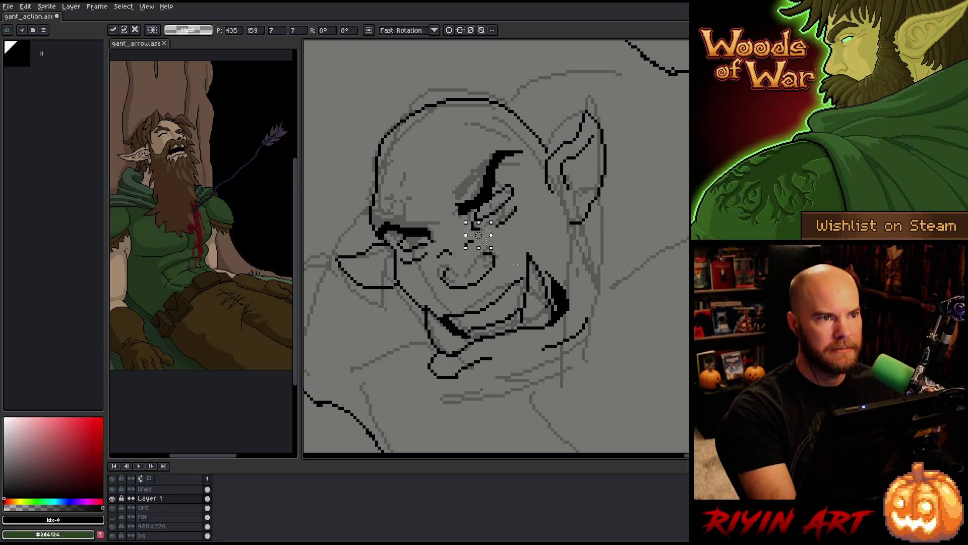
key("ctrl+d")
key("b")
key("b")
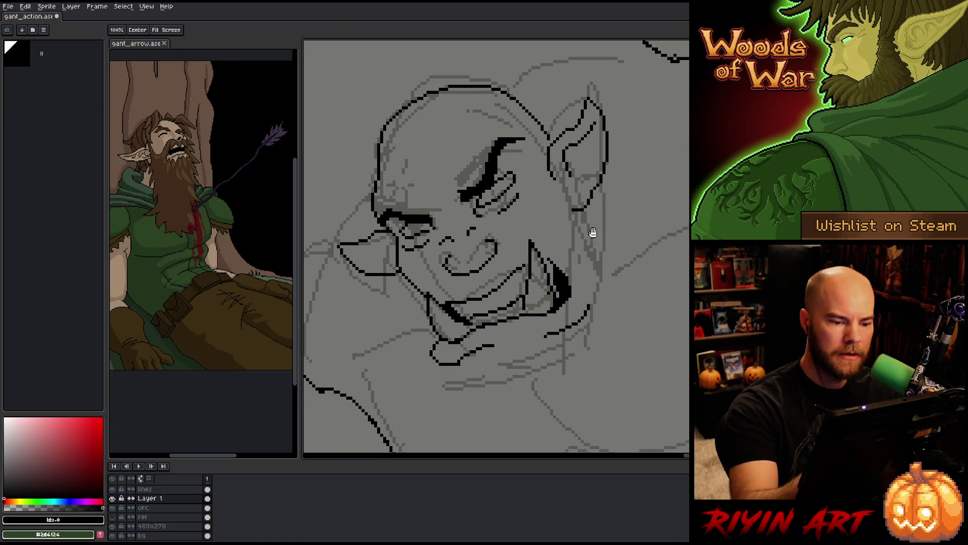
Nudge the orc's nose linework one pixel down and commit the move.
left_click_drag(558, 130, 560, 116)
key("m")
left_click_drag(440, 229, 463, 259)
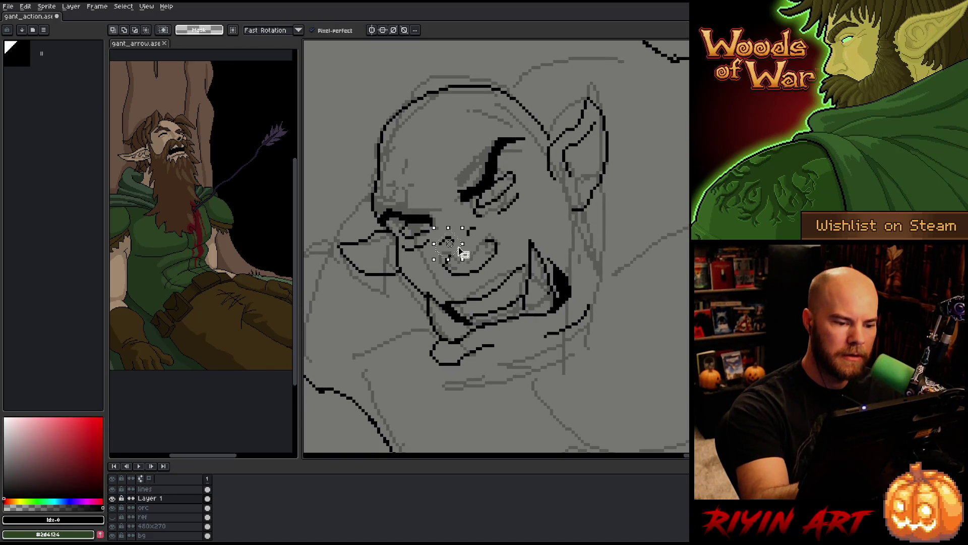
key("Down")
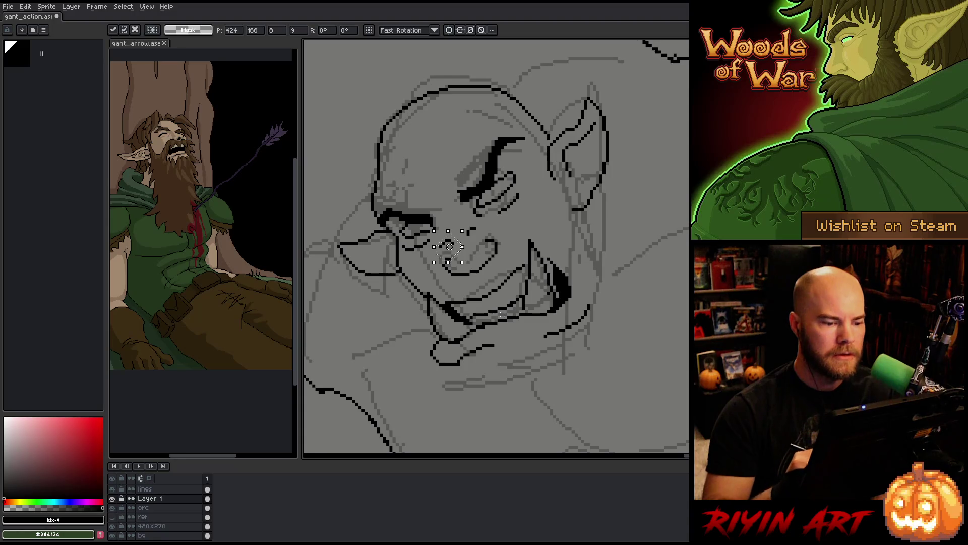
key("ctrl+d")
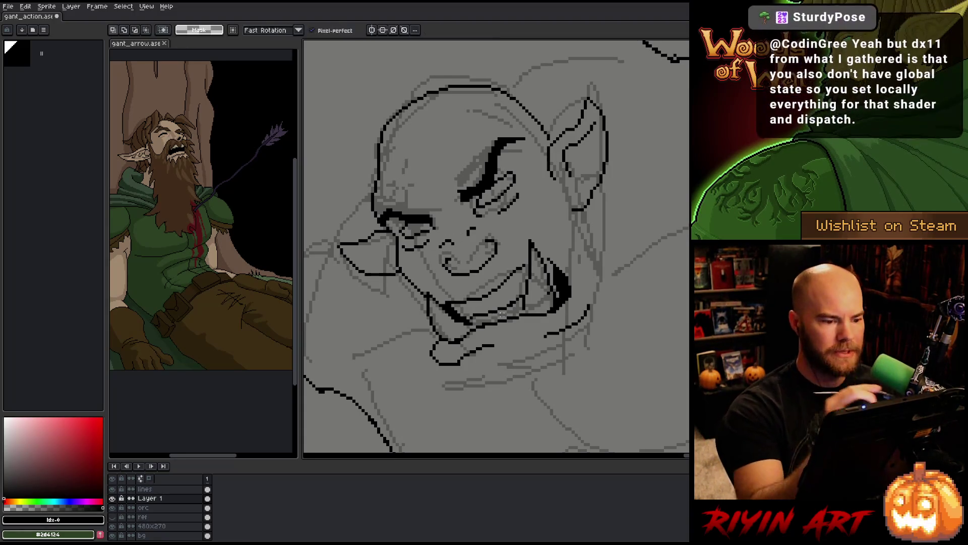
key("b")
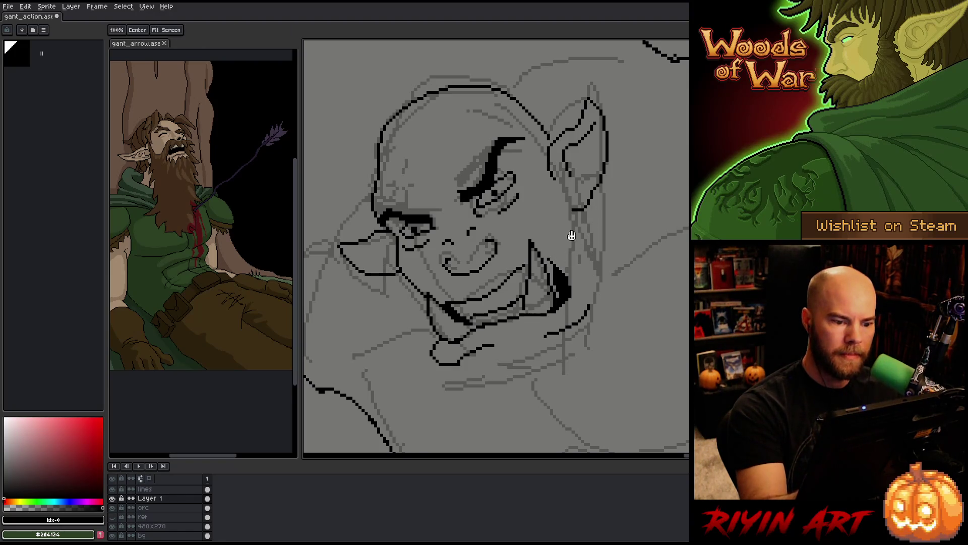
Touch up the orc's face lines with small pencil and eraser strokes.
left_click_drag(568, 234, 584, 215)
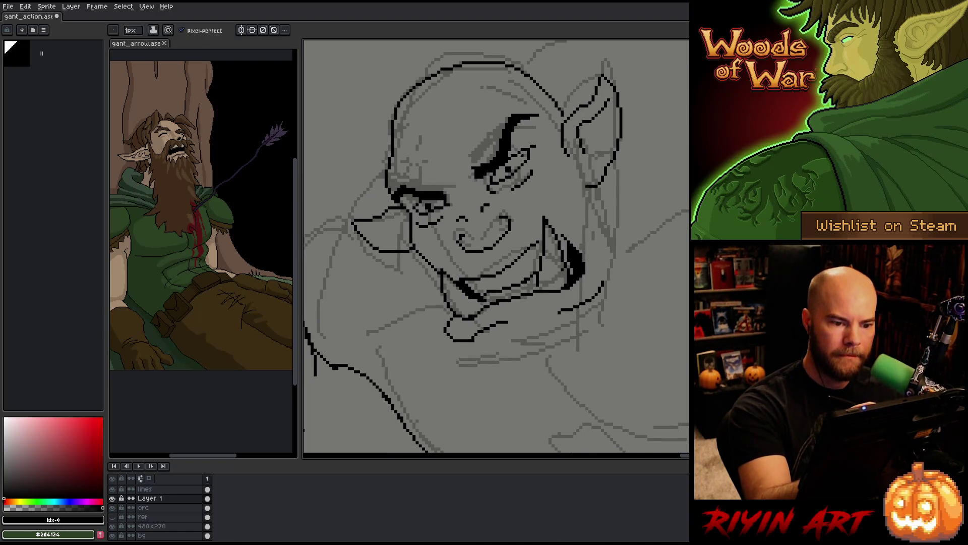
key("b")
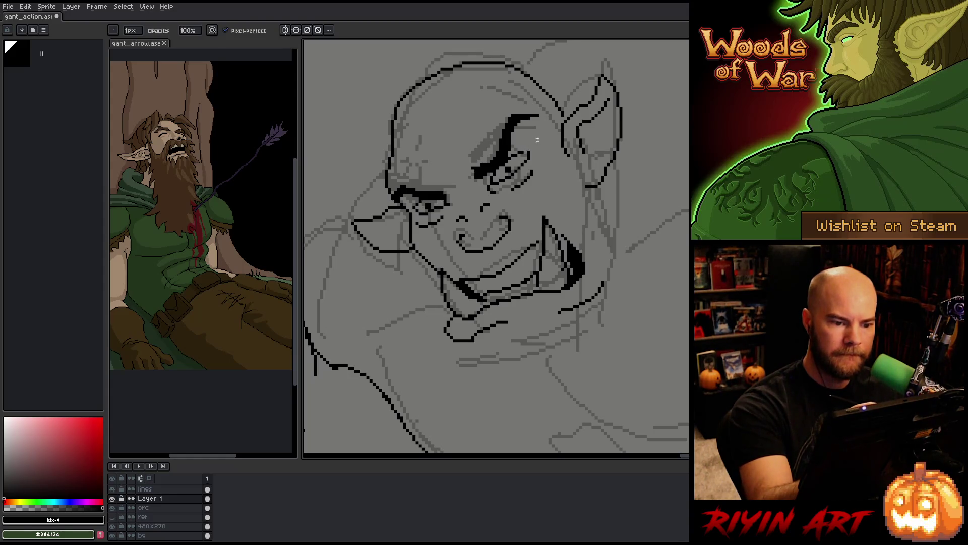
key("e")
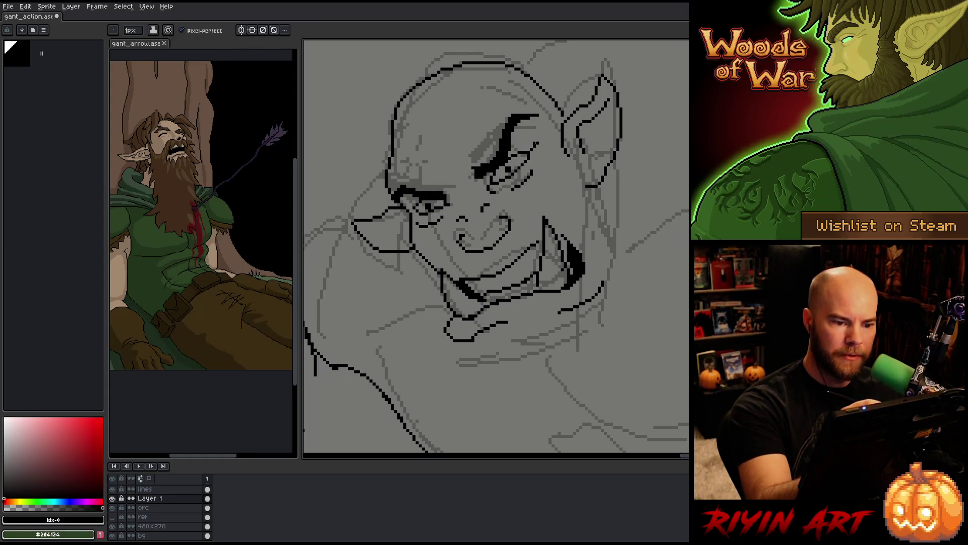
key("b")
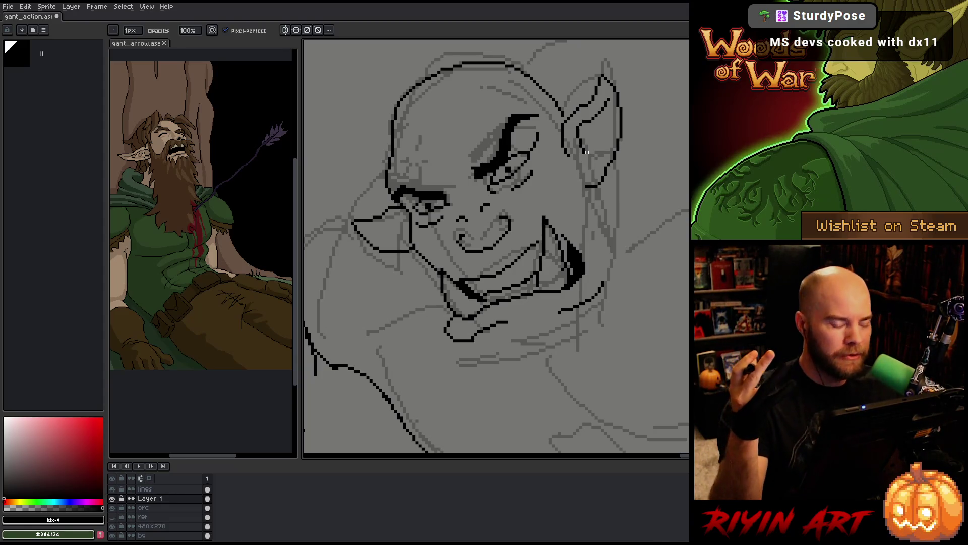
key("v")
key("b")
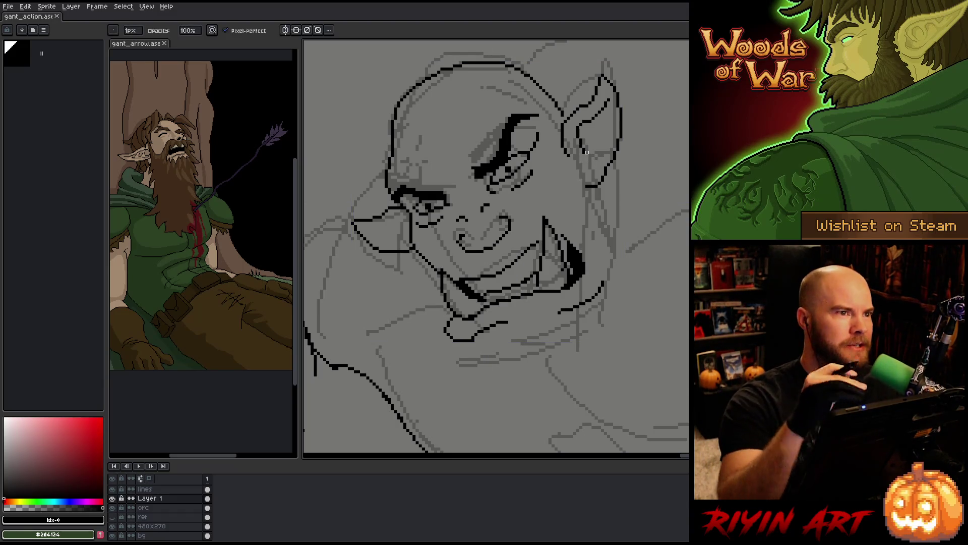
Lasso the orc's eyebrow line, nudge it one pixel down and left, and commit.
key("m")
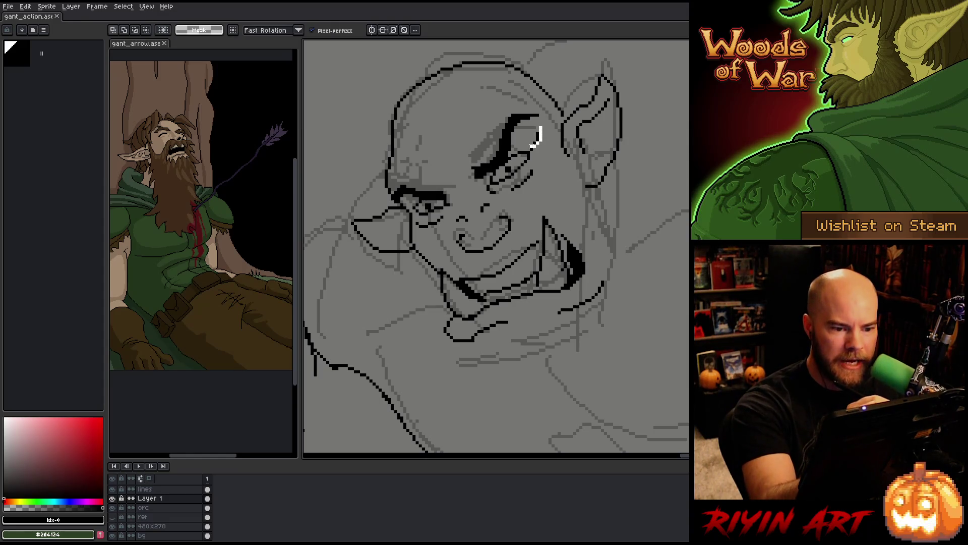
left_click_drag(524, 127, 542, 152)
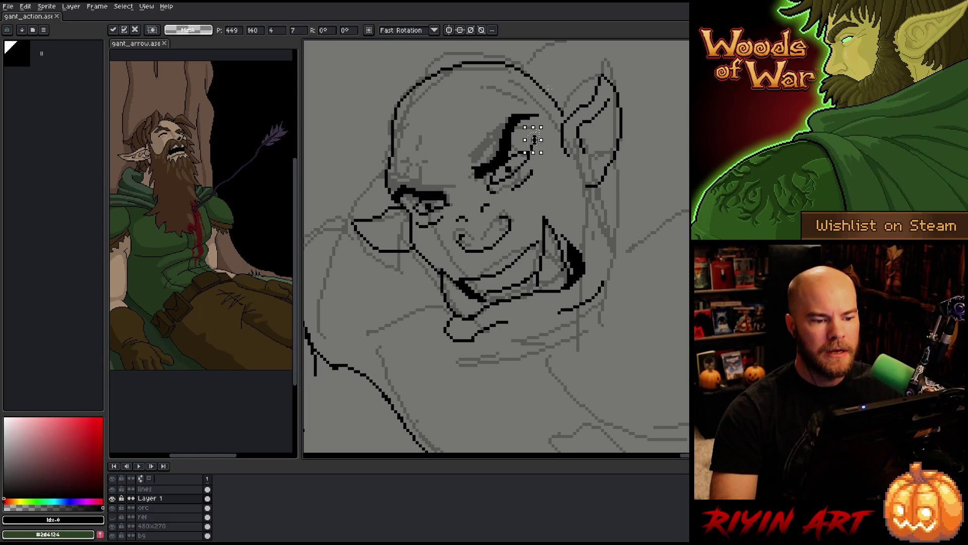
key("ctrl+d")
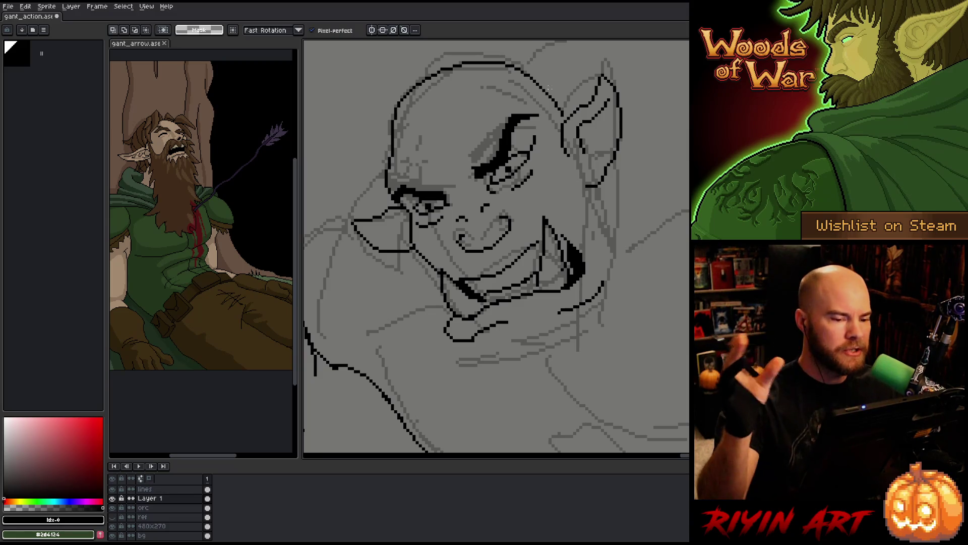
left_click_drag(539, 101, 496, 104)
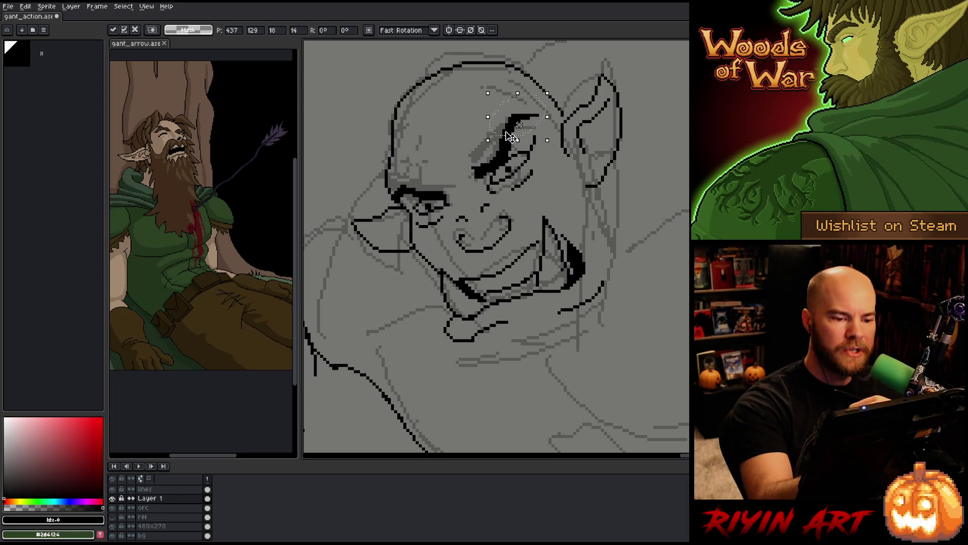
key("Down")
key("Down")
key("Left")
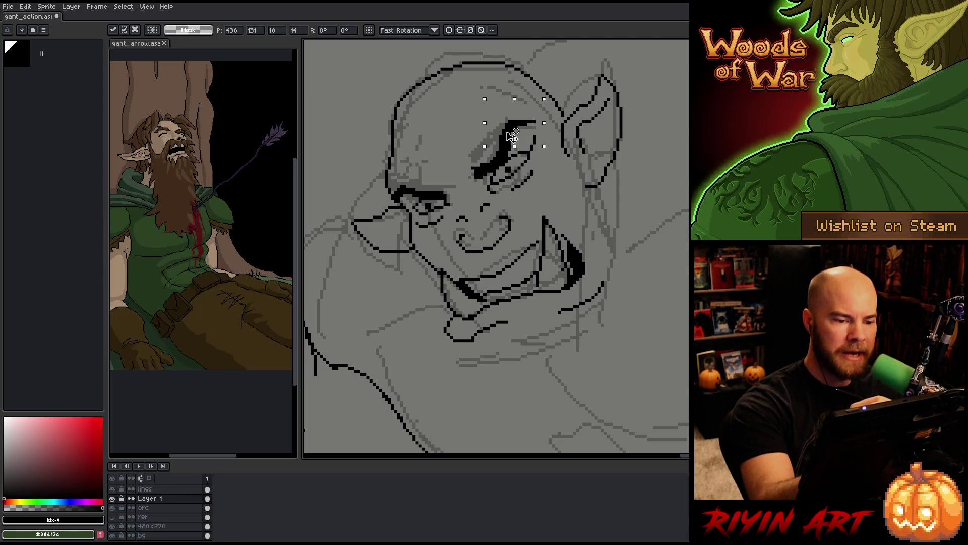
key("ctrl+d")
key("b")
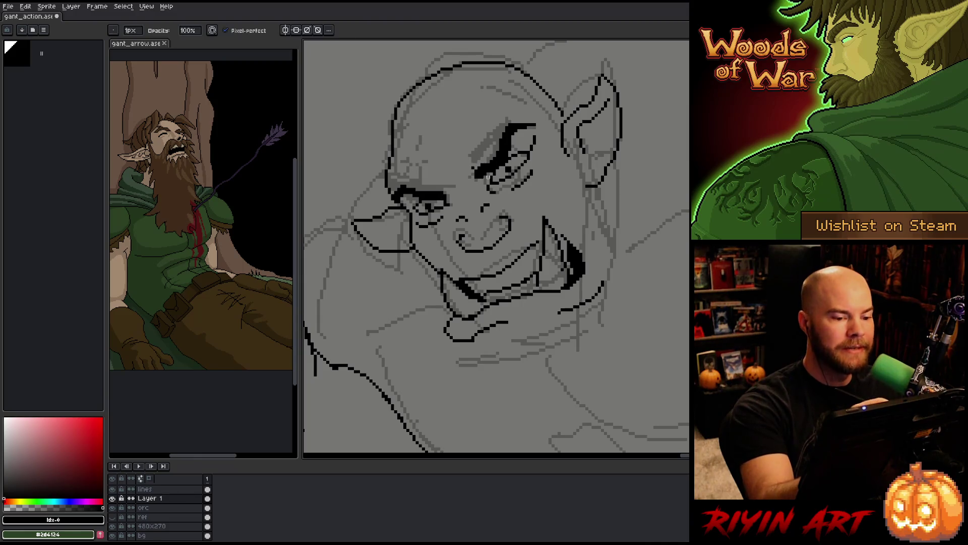
Erase stretches of the orc's left head line and thicken the right end of its eyebrow.
key("e")
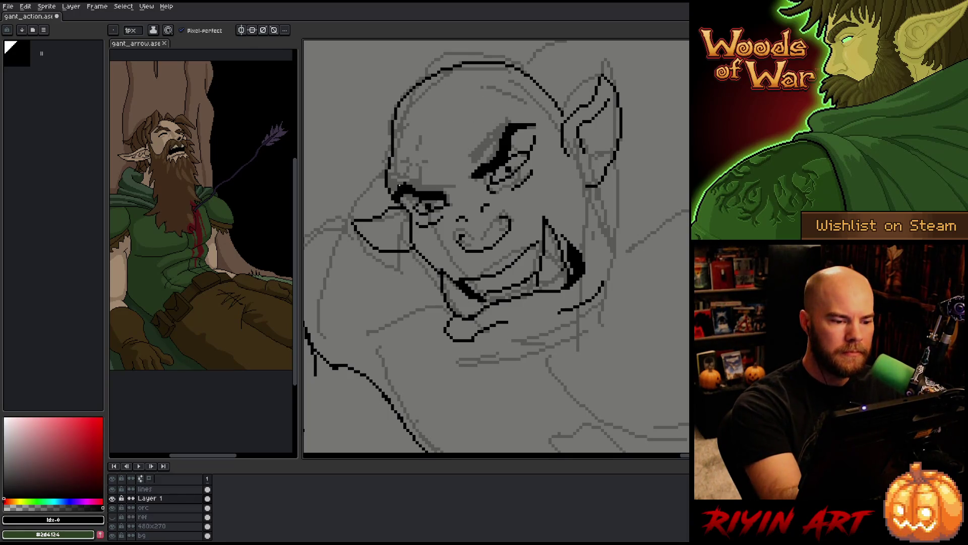
key("b")
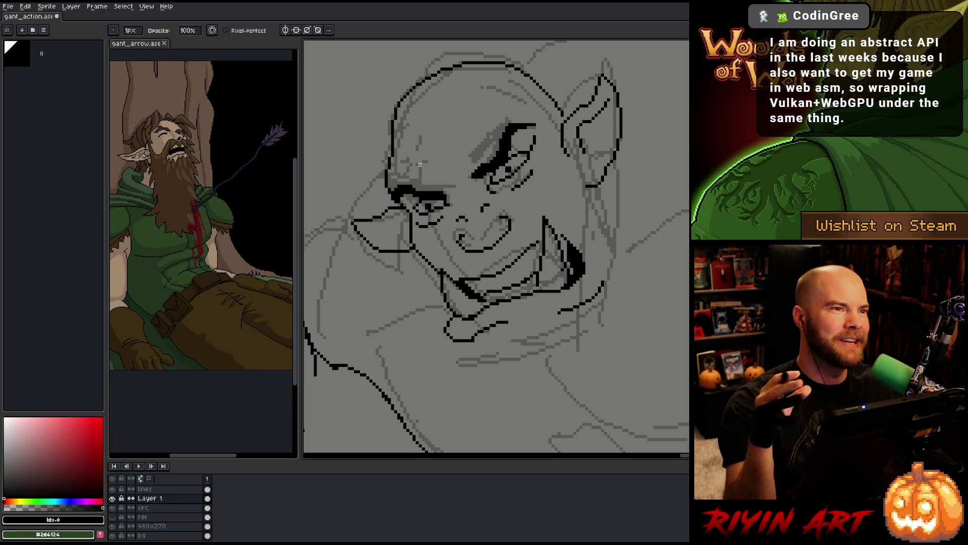
key("e")
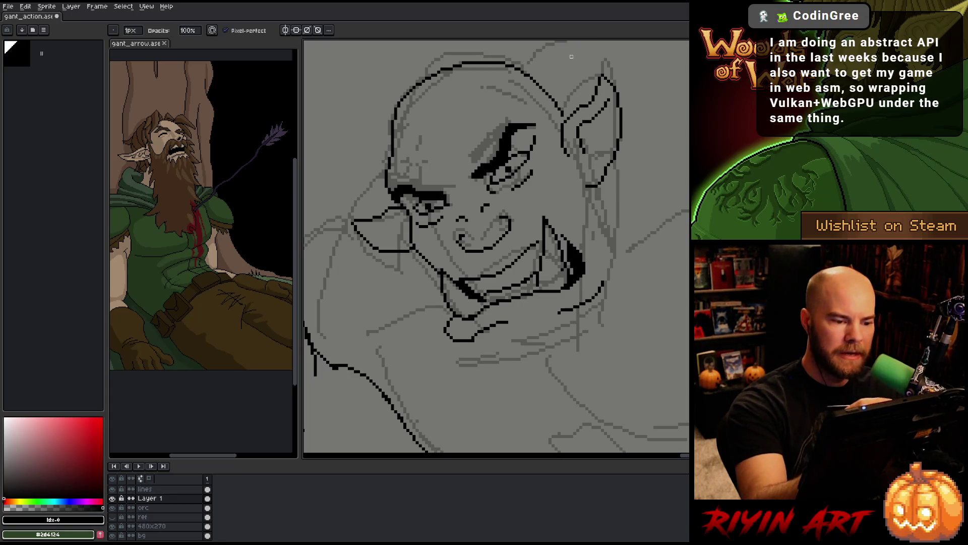
key("b")
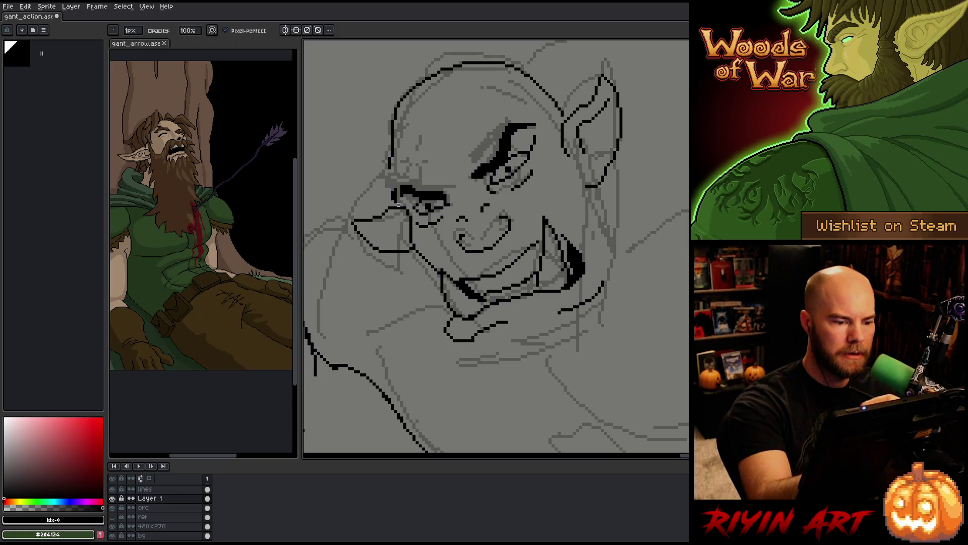
key("e")
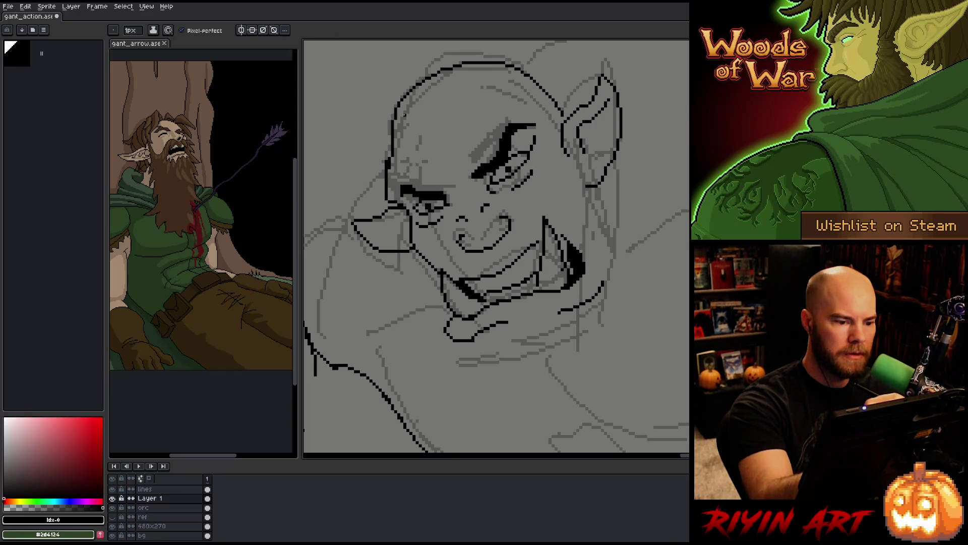
left_click_drag(389, 161, 407, 210)
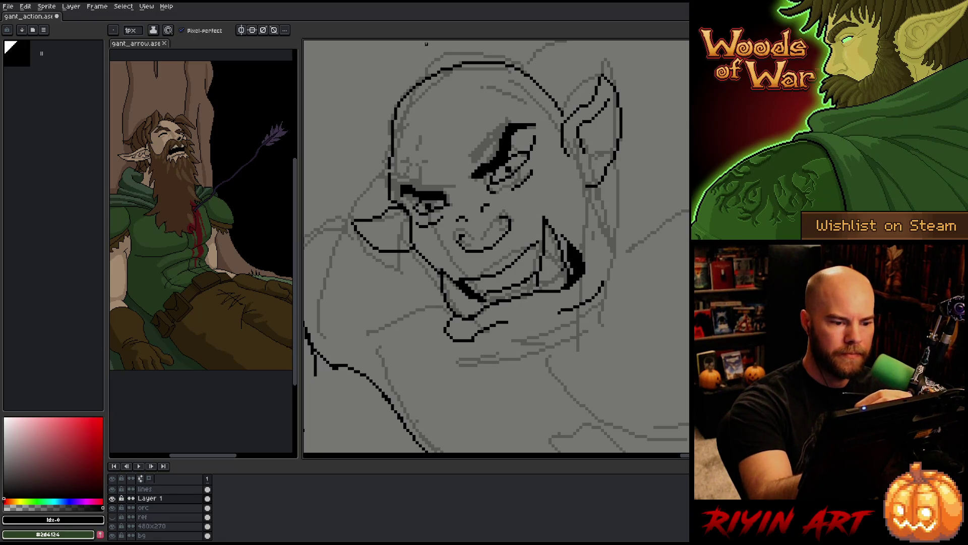
left_click_drag(392, 175, 390, 203)
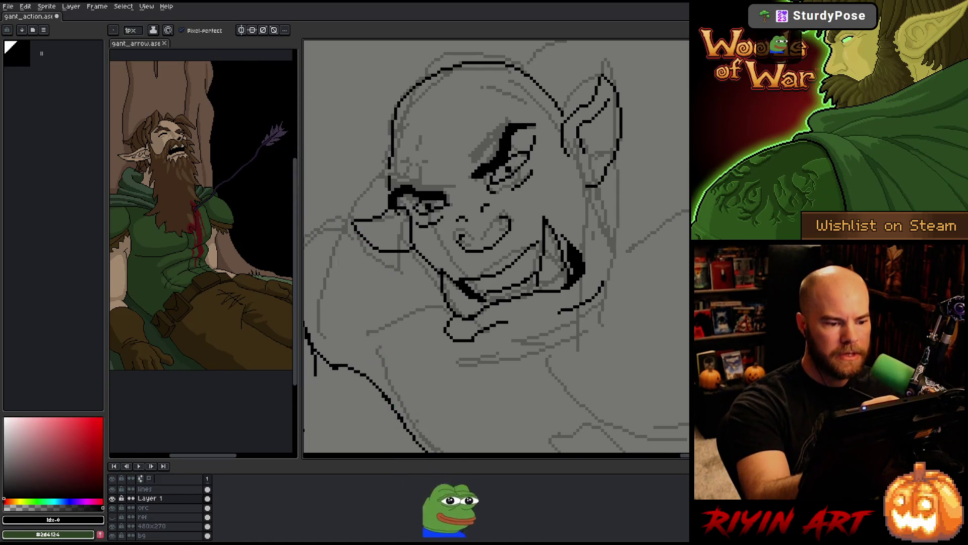
key("b")
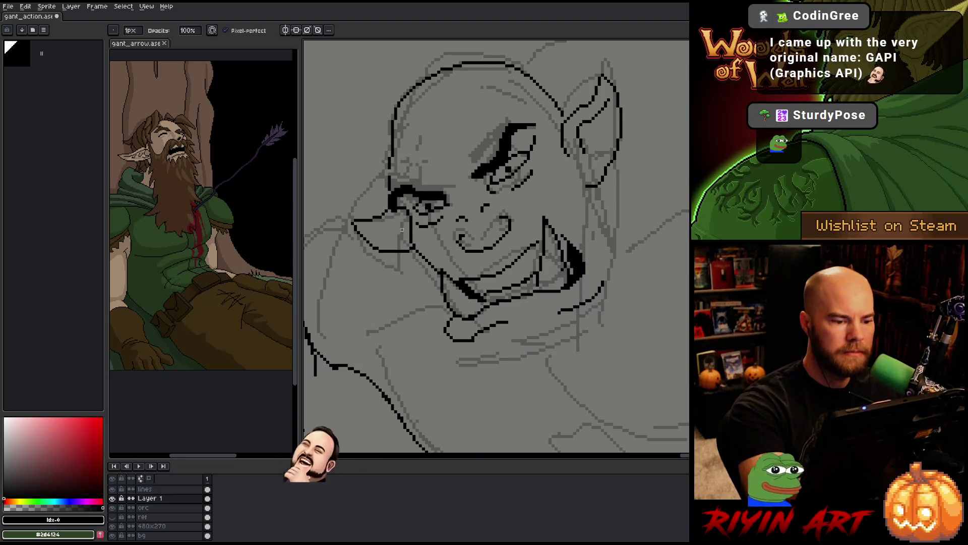
key("e")
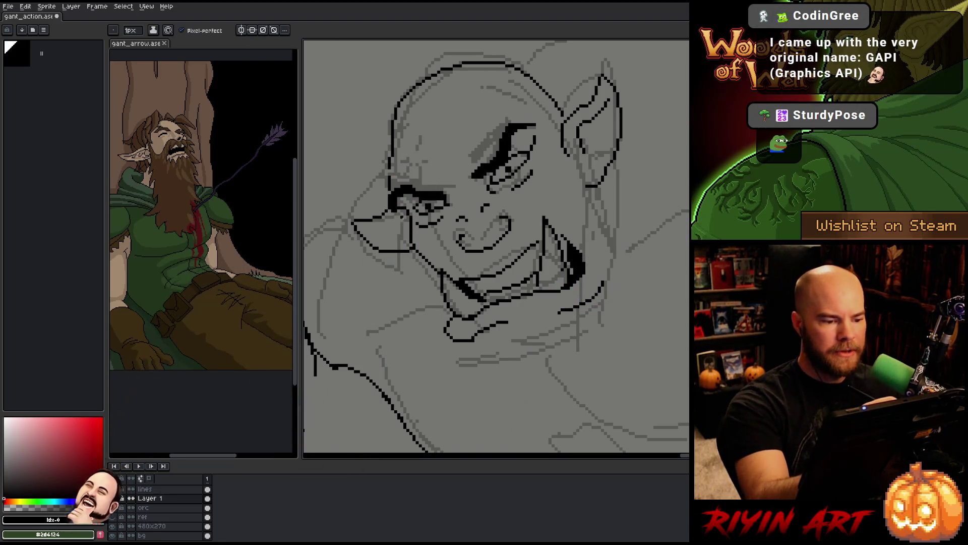
left_click(532, 128)
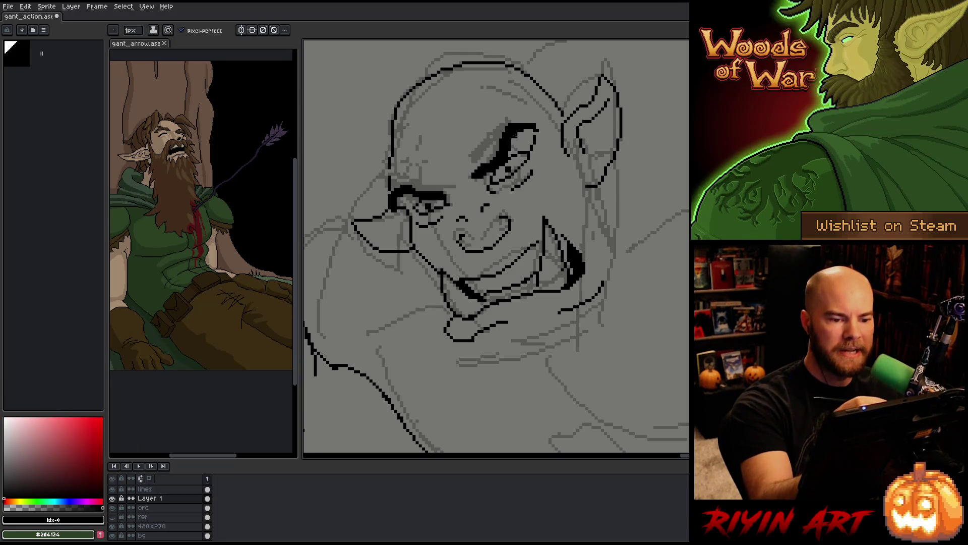
key("b")
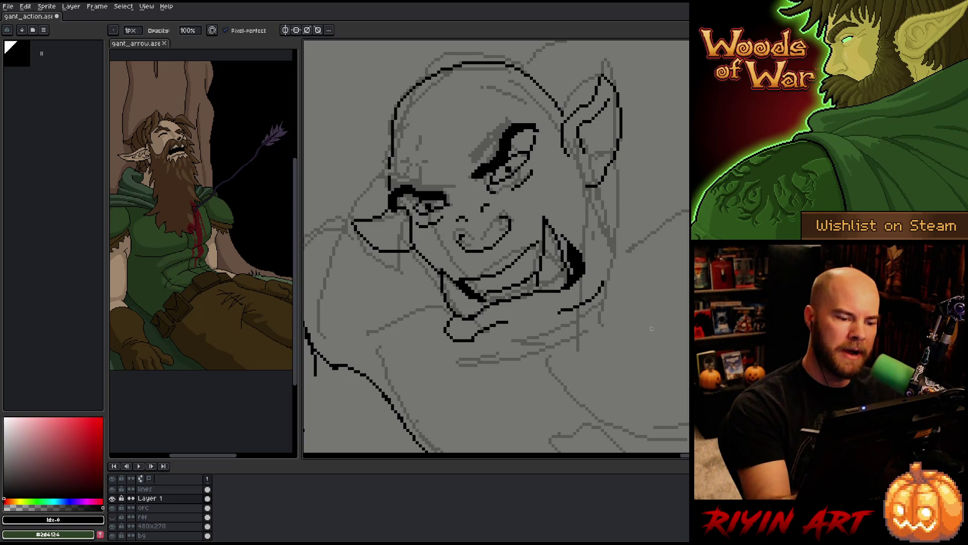
Delete the orc's left head outline and redraw it as a clean black contour.
key("m")
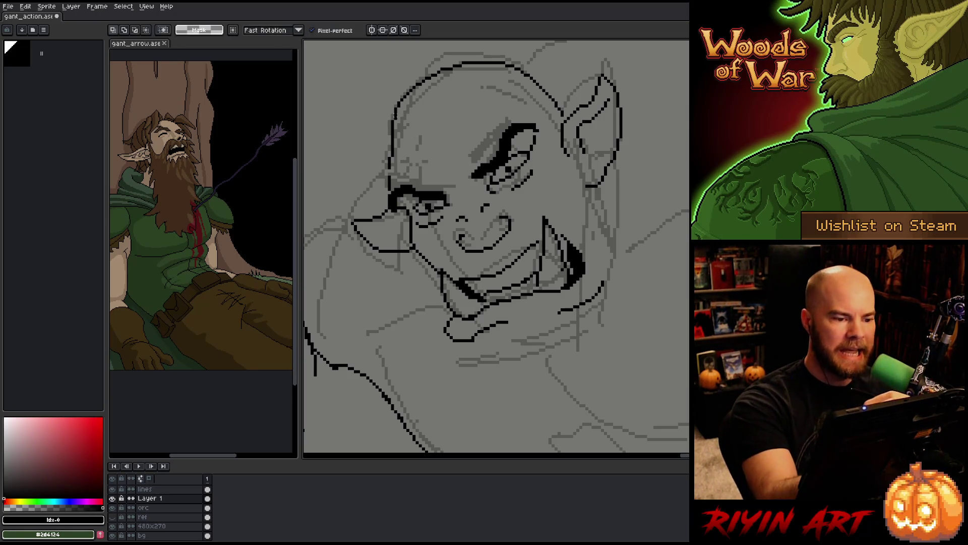
left_click_drag(389, 105, 403, 171)
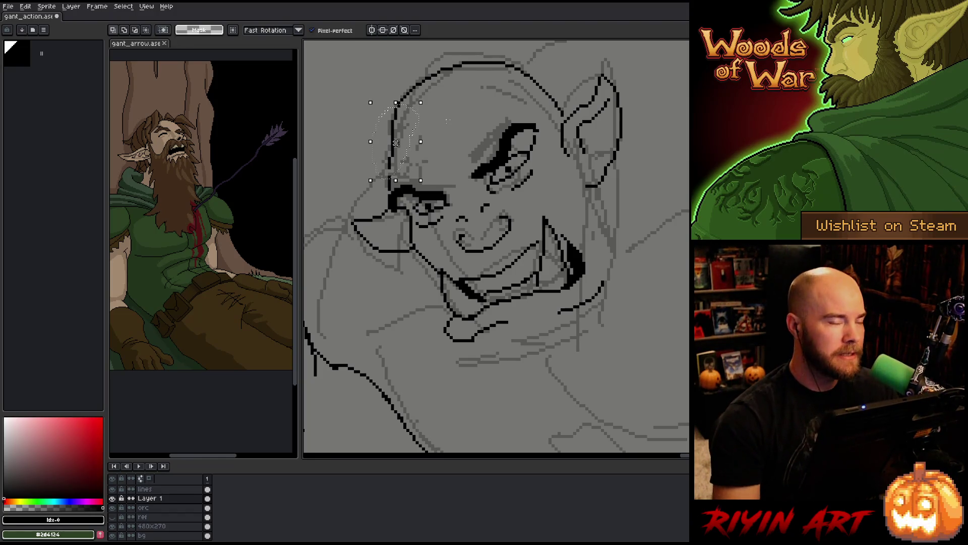
key("Delete")
key("ctrl+d")
key("b")
left_click_drag(397, 103, 425, 74)
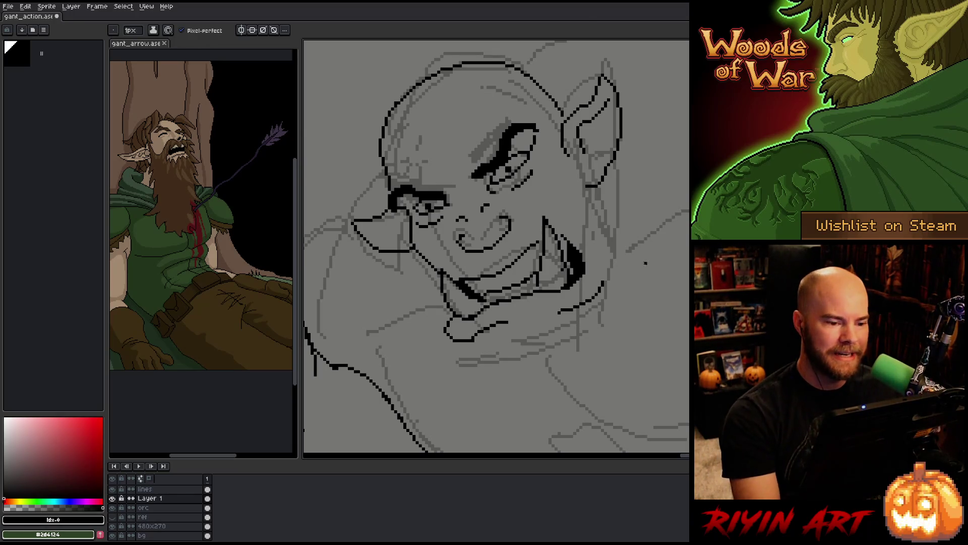
scroll(645, 264, "down", 3)
scroll(523, 255, "up", 1)
scroll(514, 265, "up", 1)
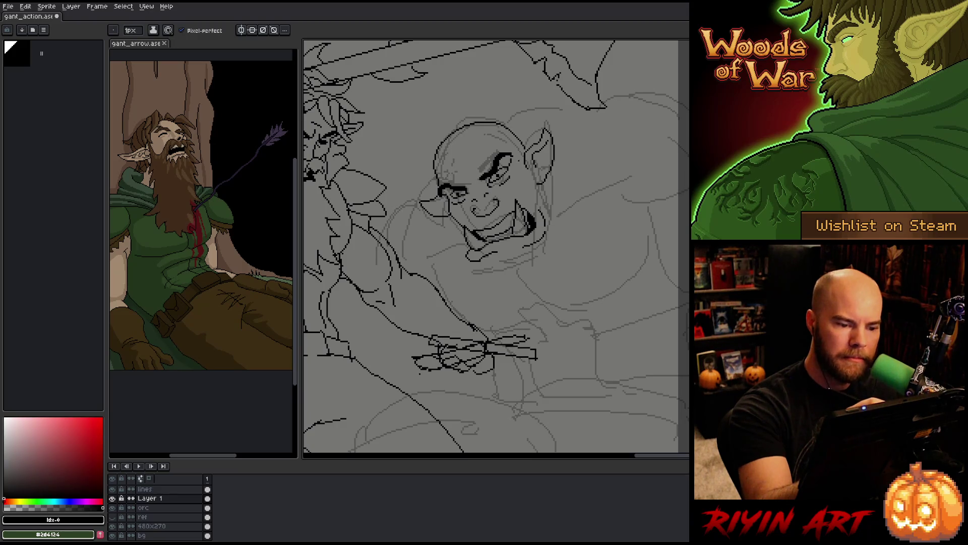
key("m")
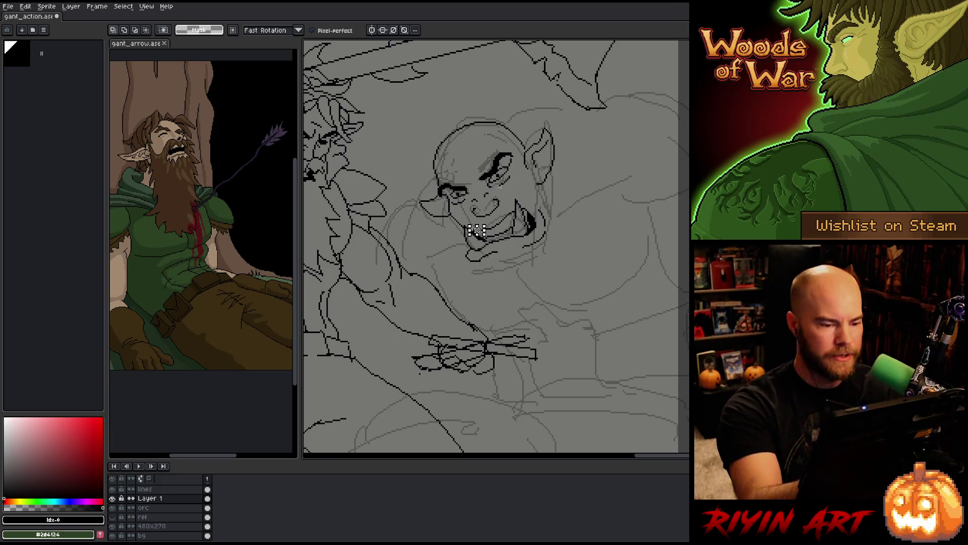
key("b")
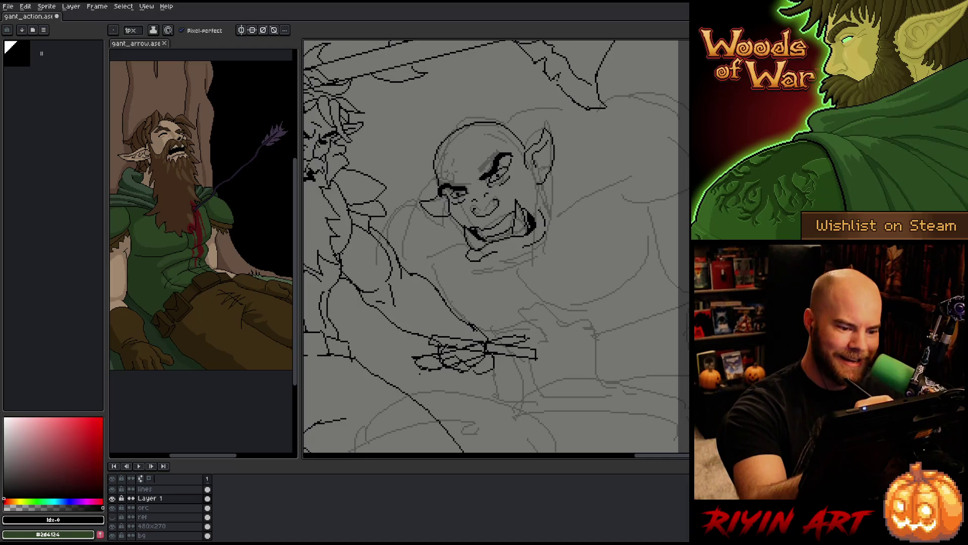
key("g")
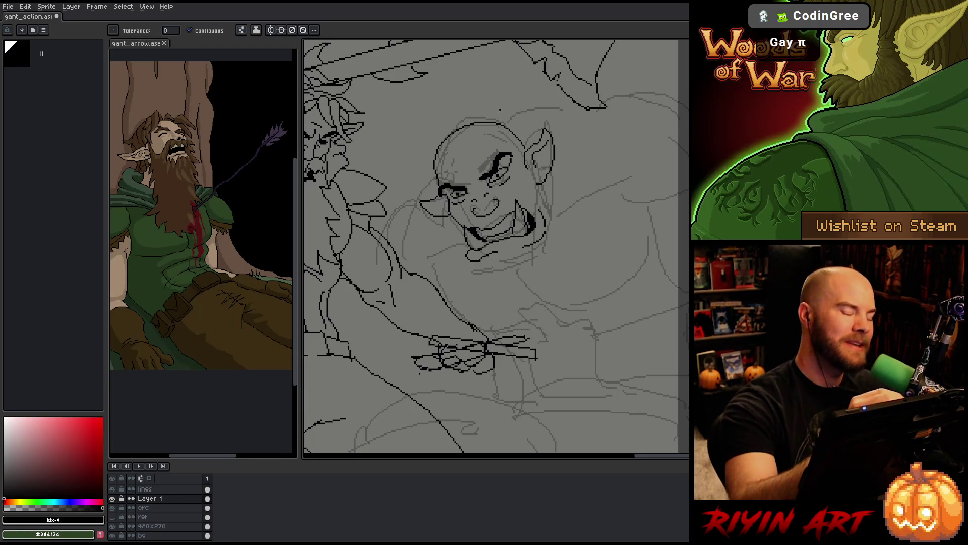
key("b")
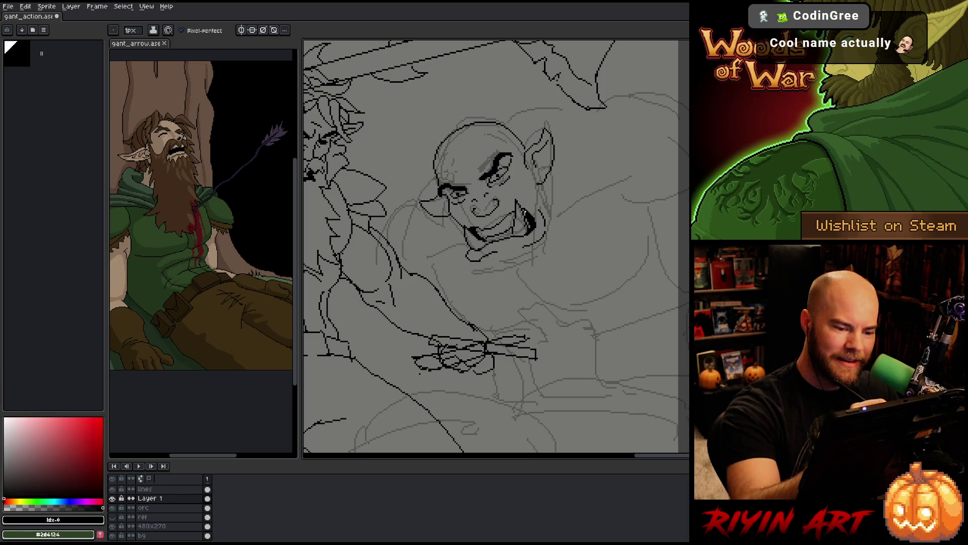
key("b")
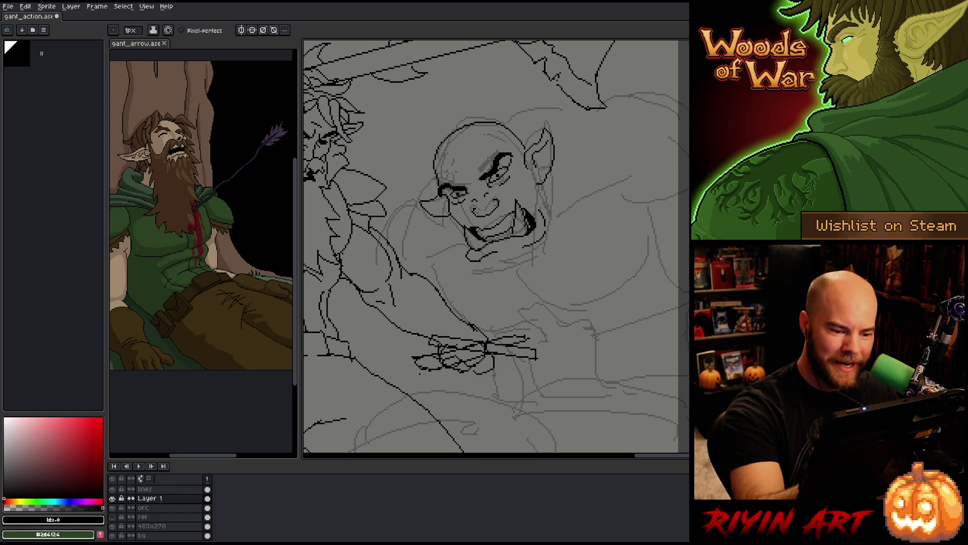
key("e")
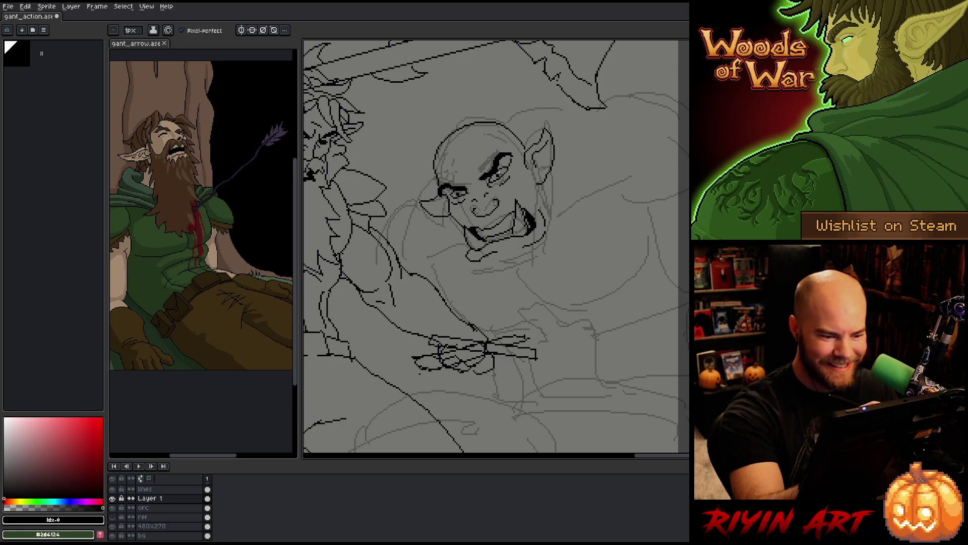
key("b")
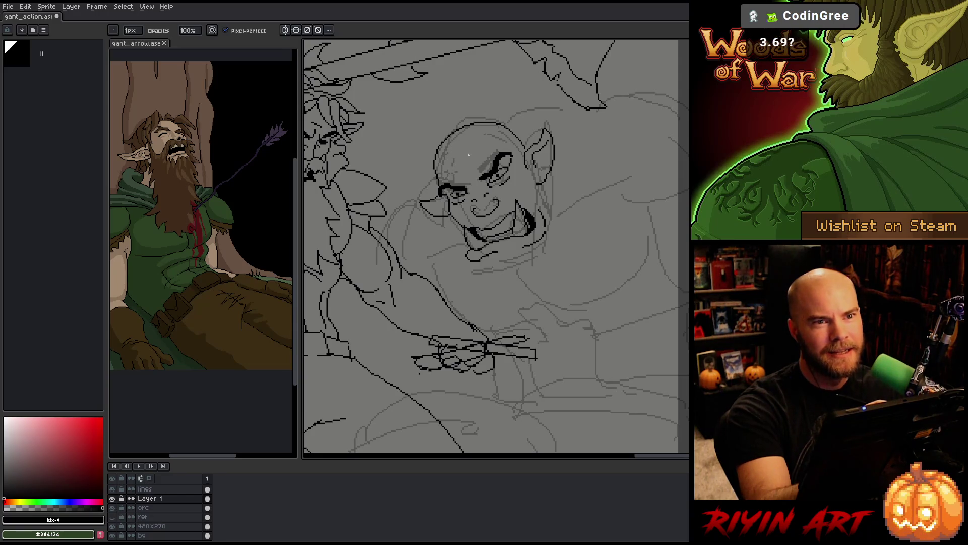
key("e")
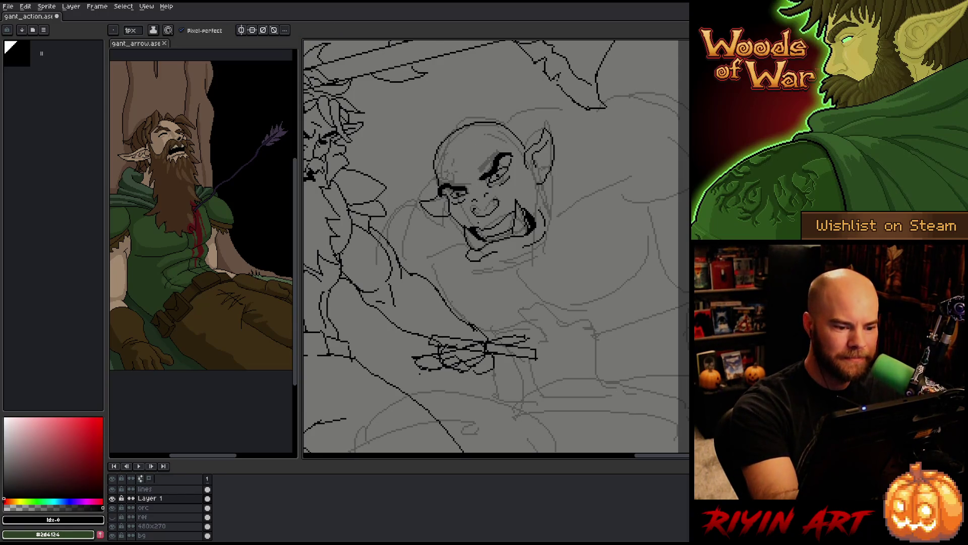
key("b")
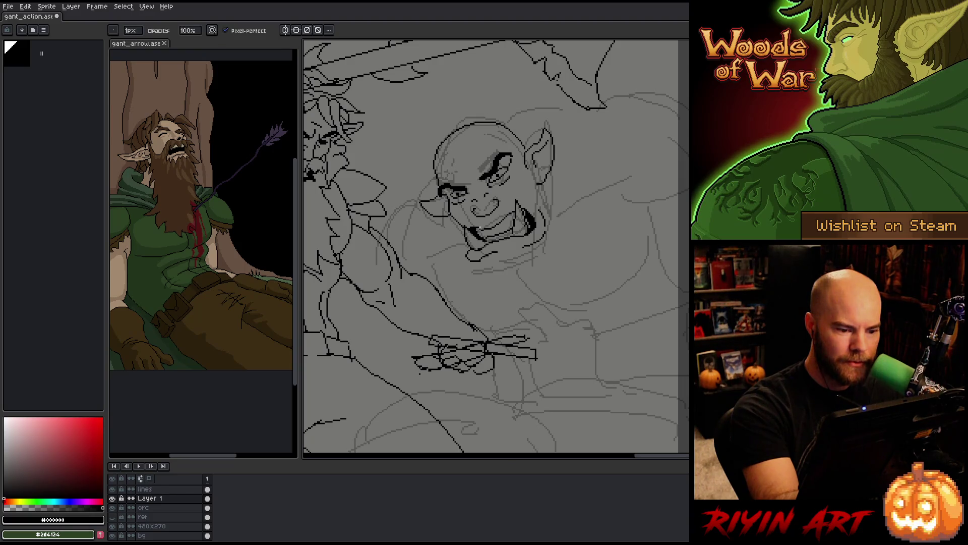
key("e")
key("b")
key("e")
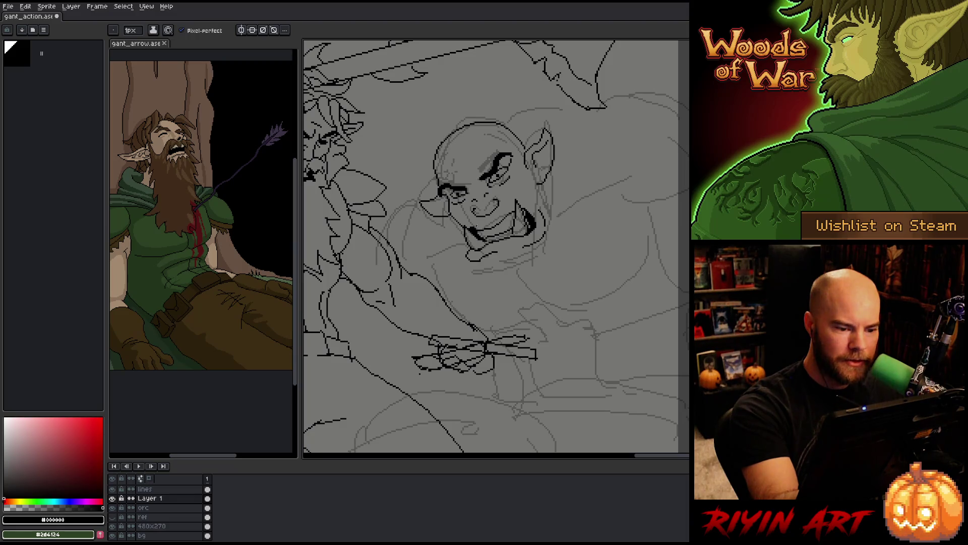
key("b")
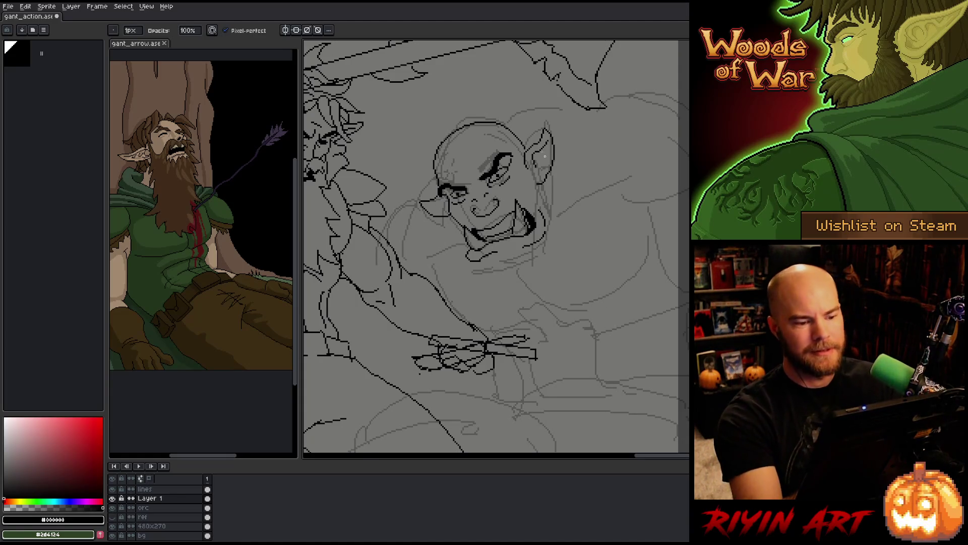
key("e")
key("m")
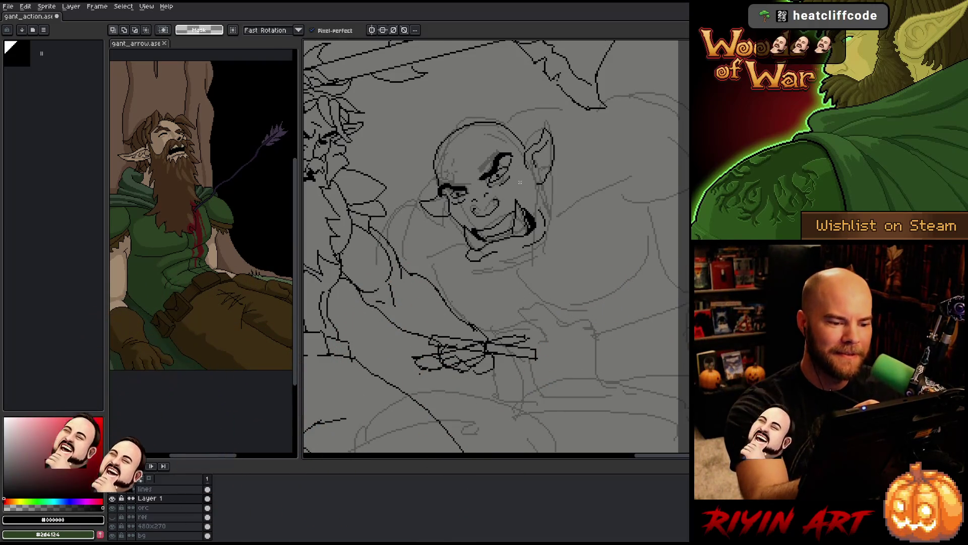
key("e")
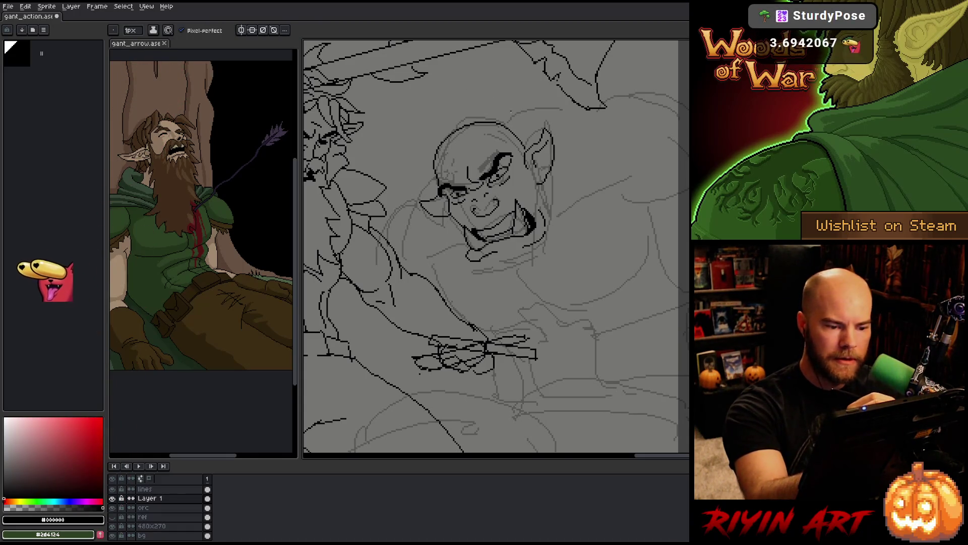
Lasso the orc's eye area, commit it in place, and undo the stray stroke beside the ear.
key("q")
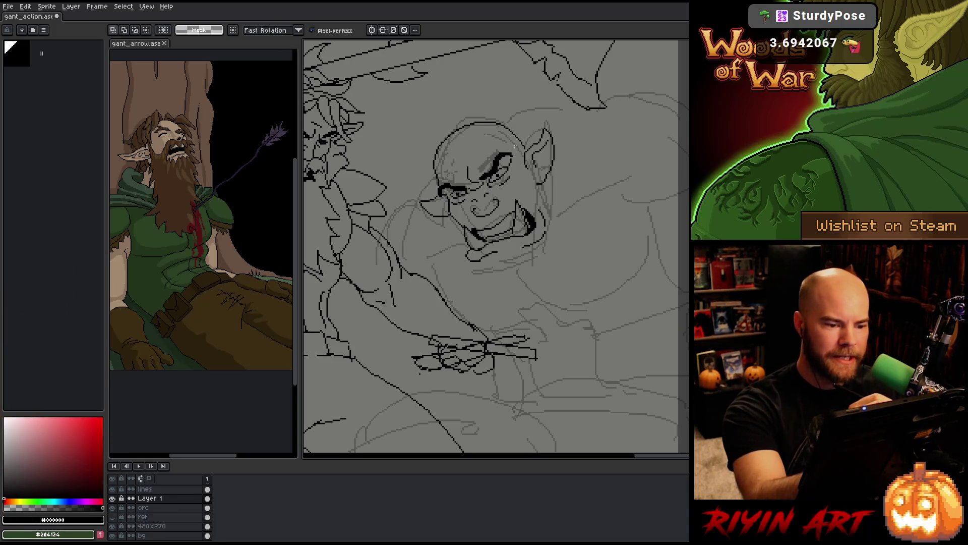
mouse_move(506, 142)
left_mouse_down()
mouse_move(491, 185)
mouse_move(463, 168)
mouse_move(511, 181)
left_mouse_up()
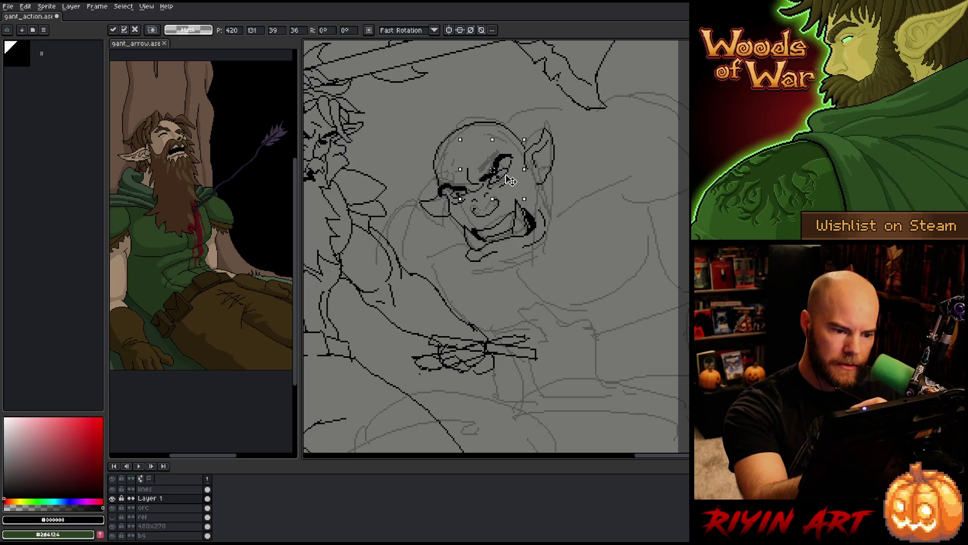
key("ctrl+d")
key("b")
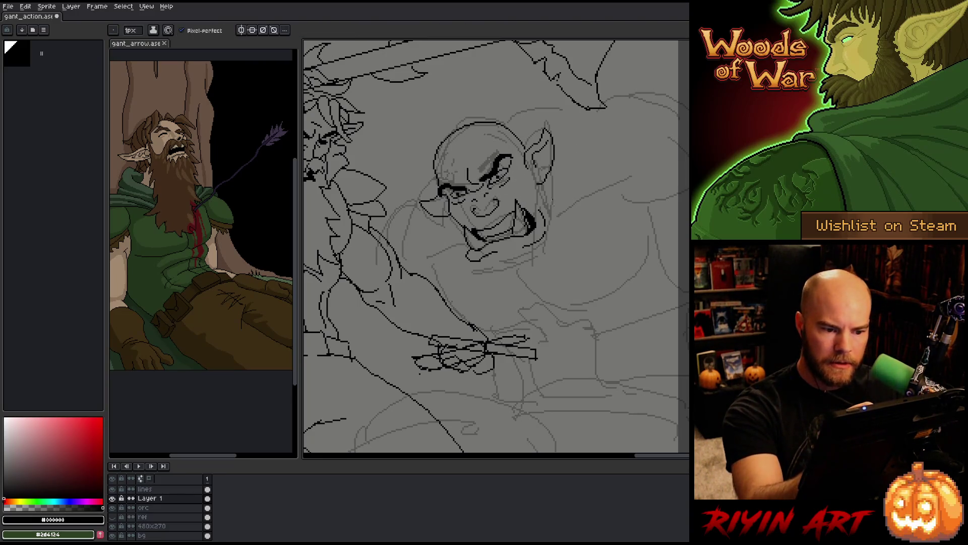
key("ctrl+z")
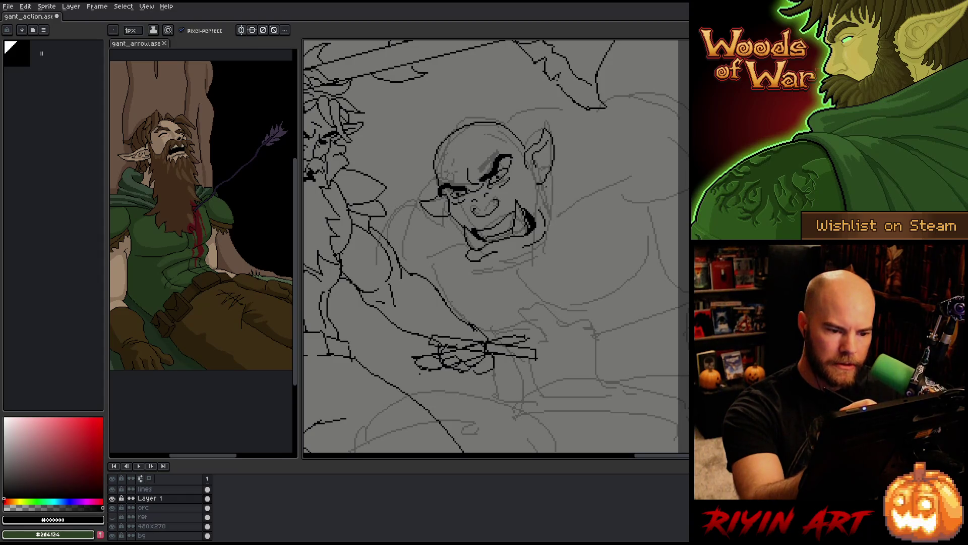
Ink a thin line beside the orc's ear and a jagged beard outline below its jaw, undoing trial strokes.
left_click_drag(547, 188, 572, 216)
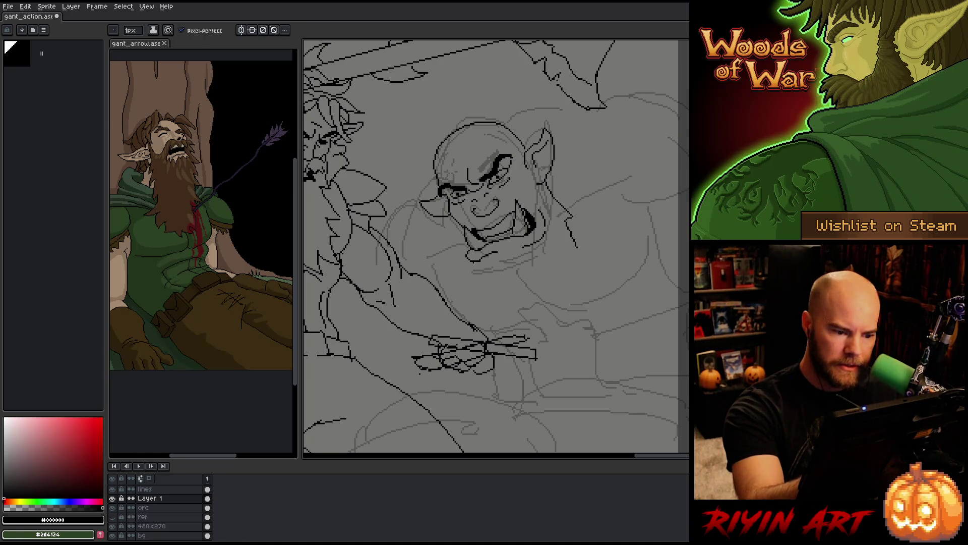
mouse_move(454, 229)
left_mouse_down()
mouse_move(475, 288)
mouse_move(496, 306)
left_mouse_up()
mouse_move(494, 288)
left_mouse_down()
mouse_move(526, 324)
mouse_move(563, 317)
mouse_move(572, 297)
left_mouse_up()
left_click_drag(549, 257, 571, 294)
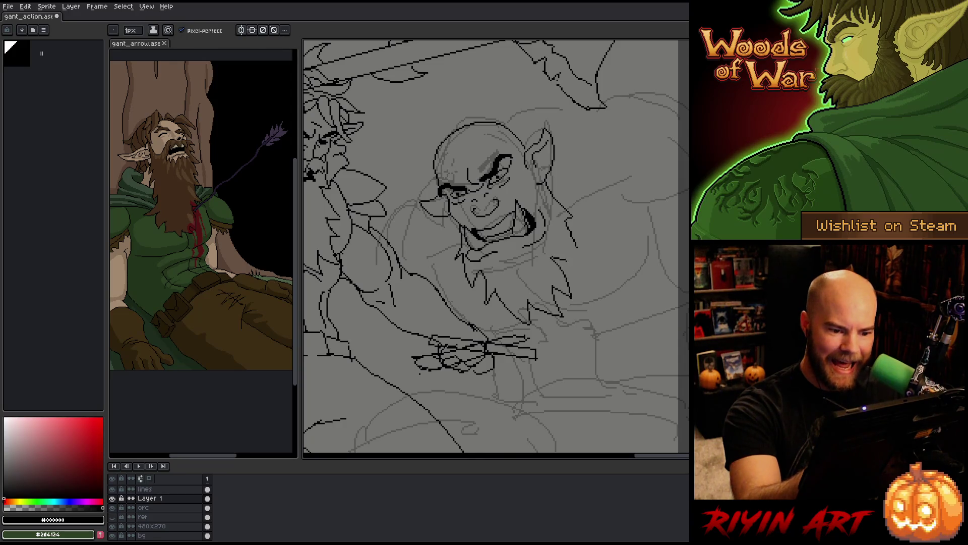
mouse_move(572, 244)
left_mouse_down()
mouse_move(589, 271)
mouse_move(572, 296)
left_mouse_up()
key("ctrl+z")
key("ctrl+z")
key("ctrl+z")
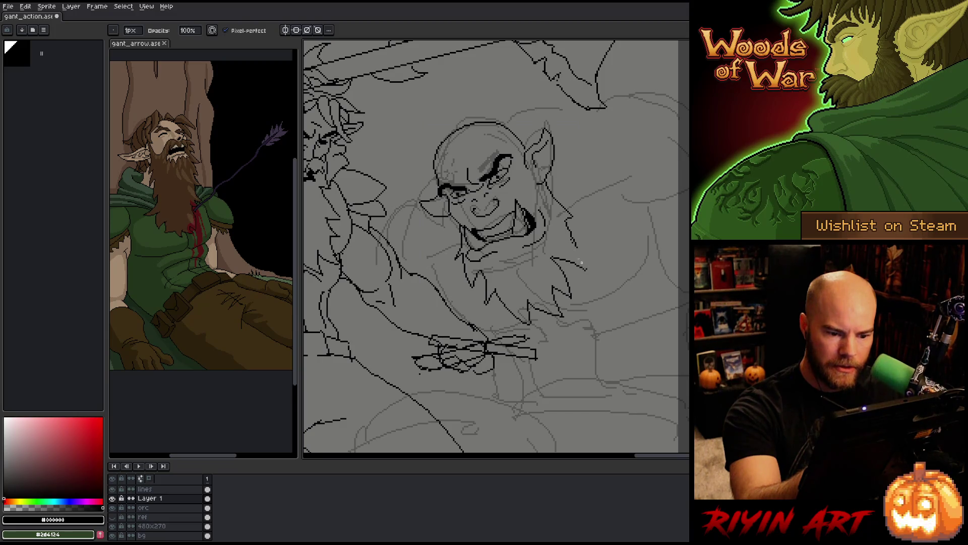
Erase faint stray lines near the orc's ear and tidy the surrounding ink.
key("e")
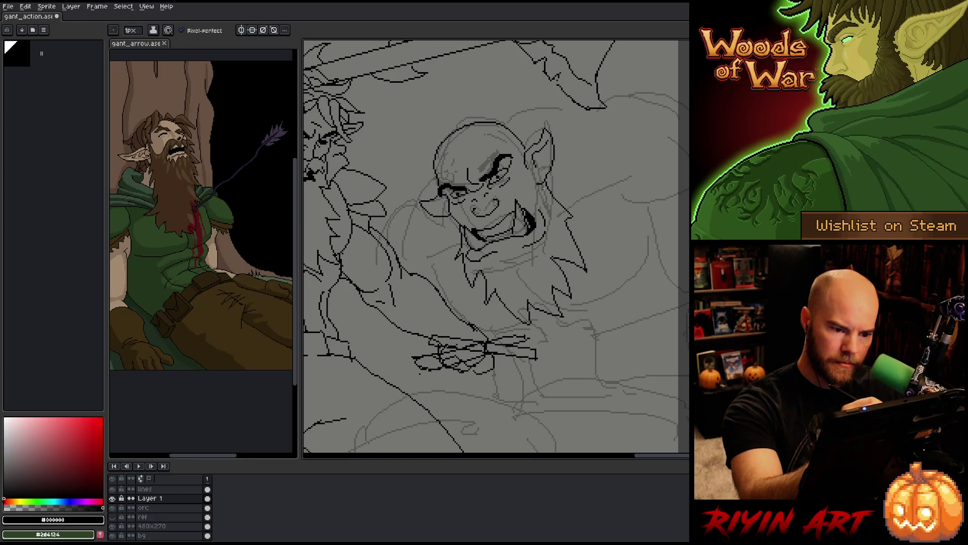
key("b")
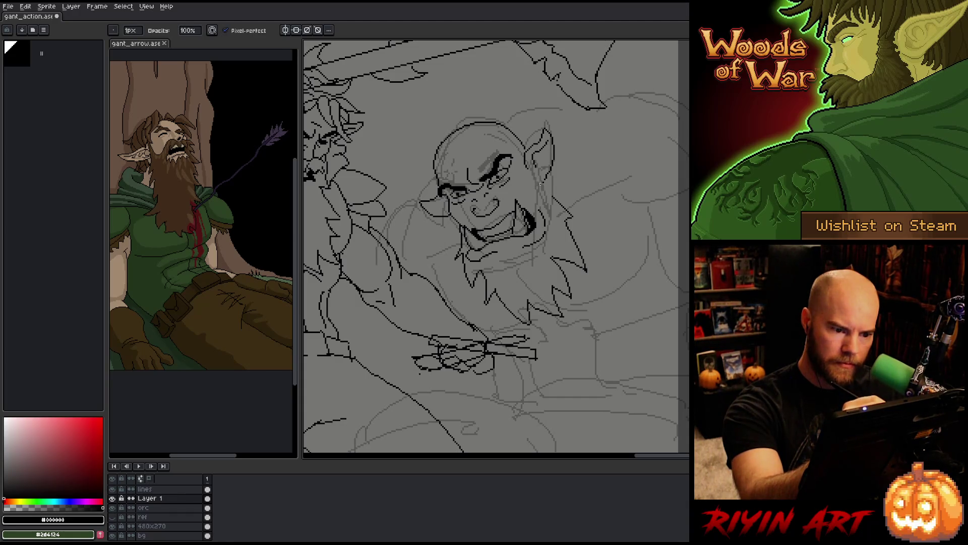
key("e")
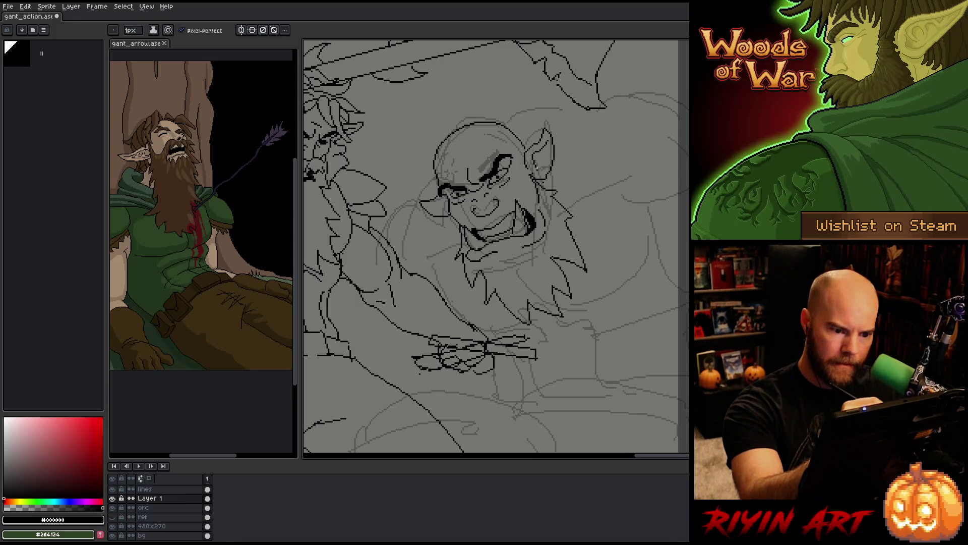
left_click_drag(532, 177, 535, 201)
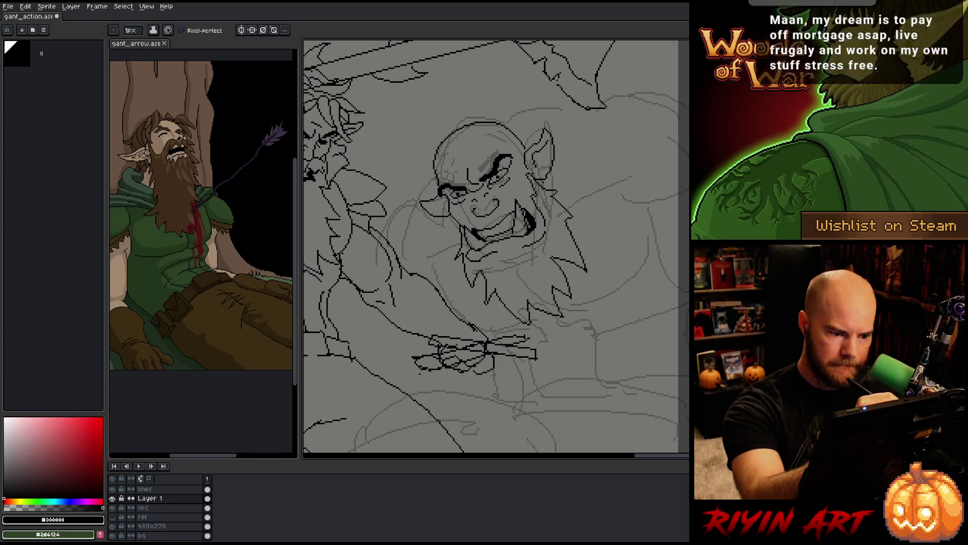
key("b")
key("e")
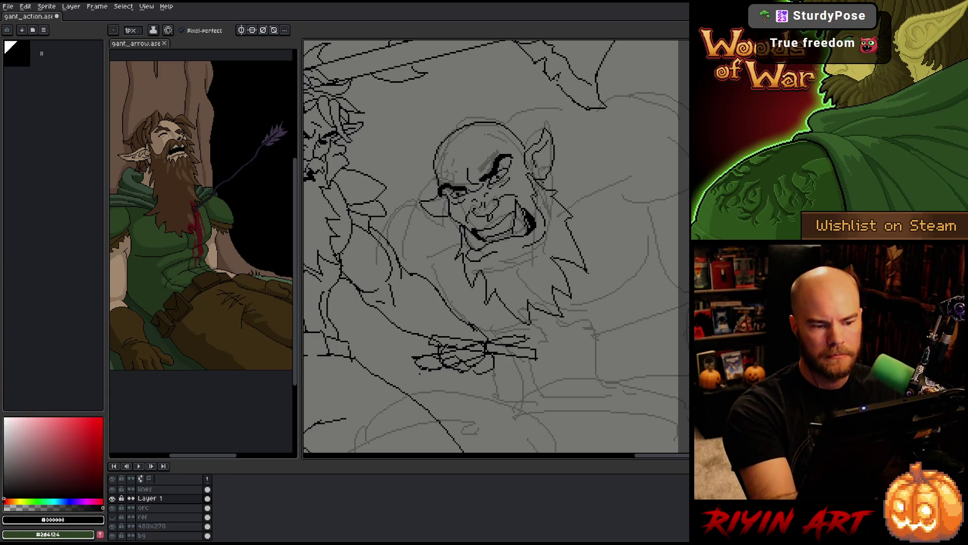
Refine the ink lines around the orc's brow and eye with alternating small drawn and erased touch-ups.
left_click_drag(568, 303, 551, 237)
key("space")
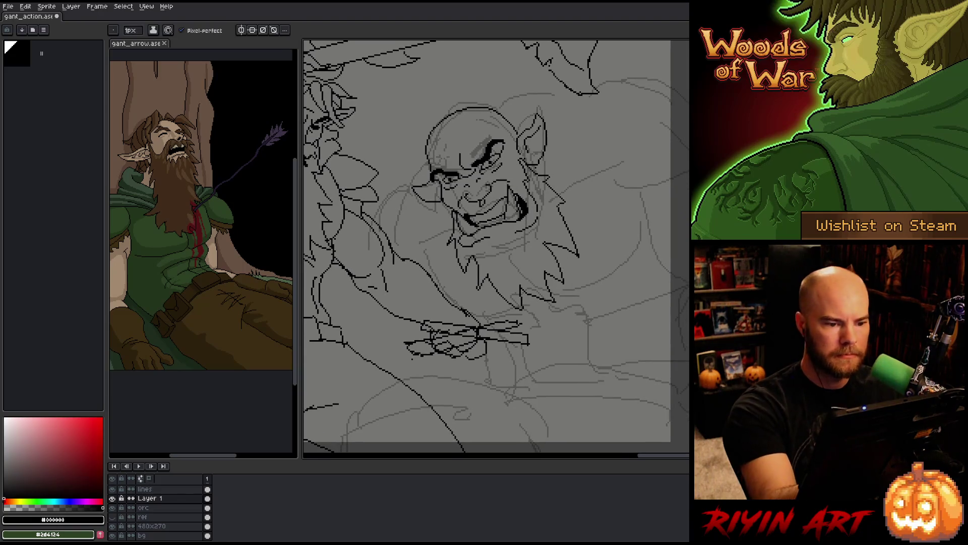
key("e")
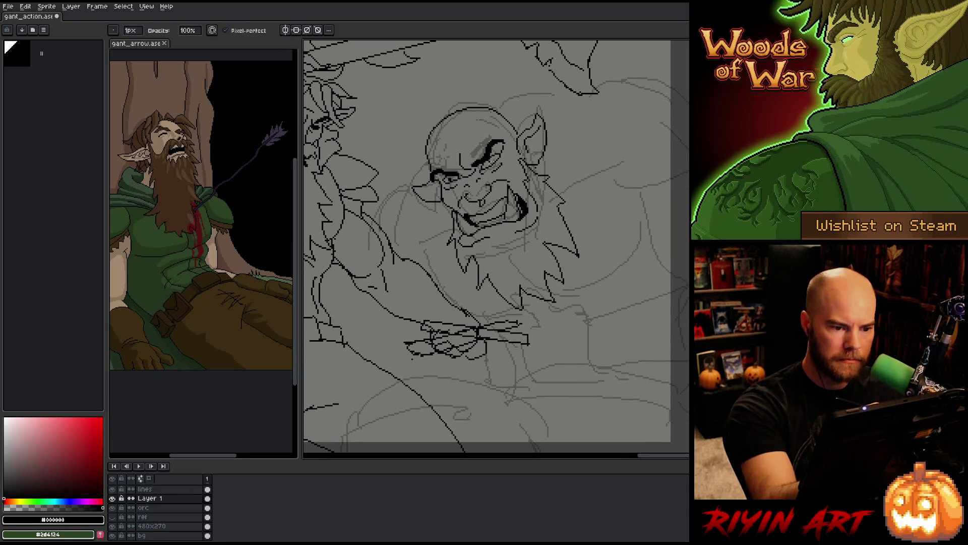
key("b")
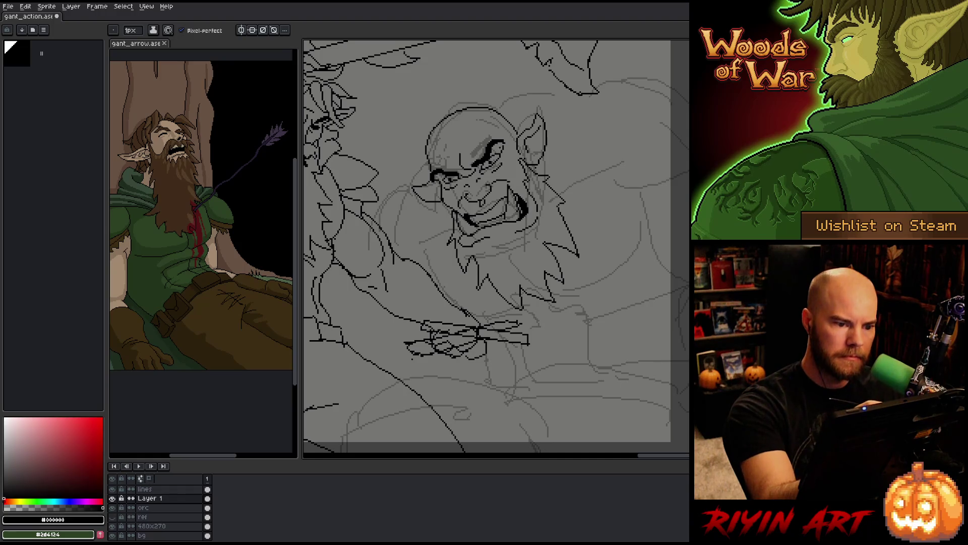
key("e")
key("b")
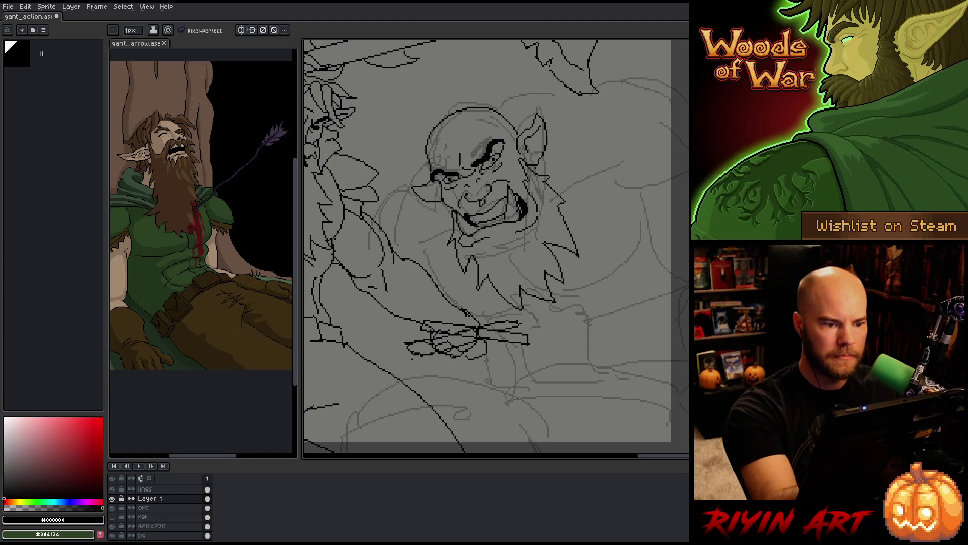
key("e")
key("b")
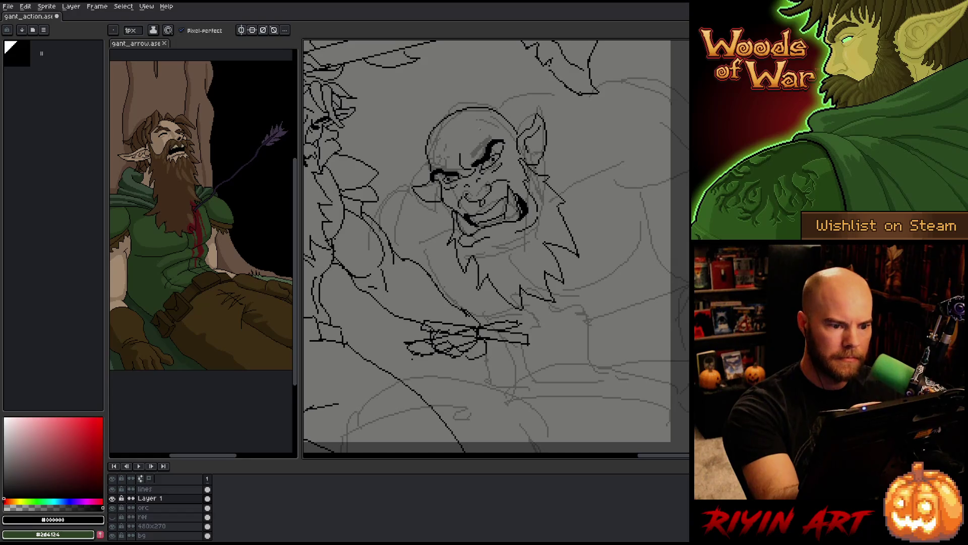
key("e")
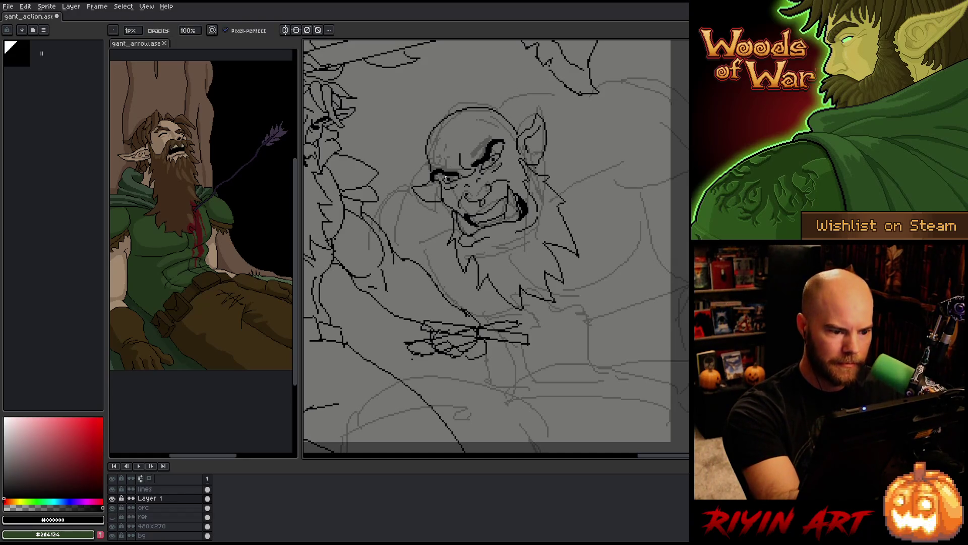
key("b")
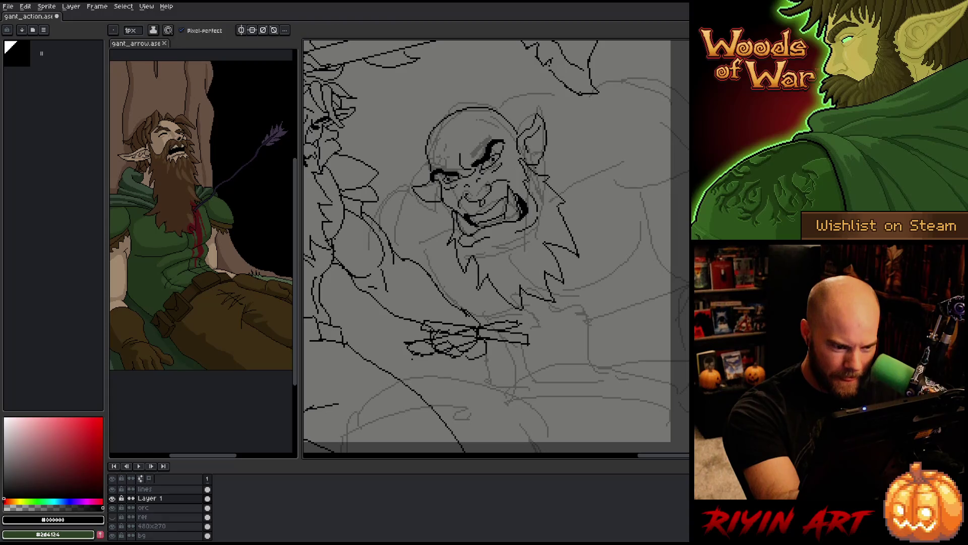
key("e")
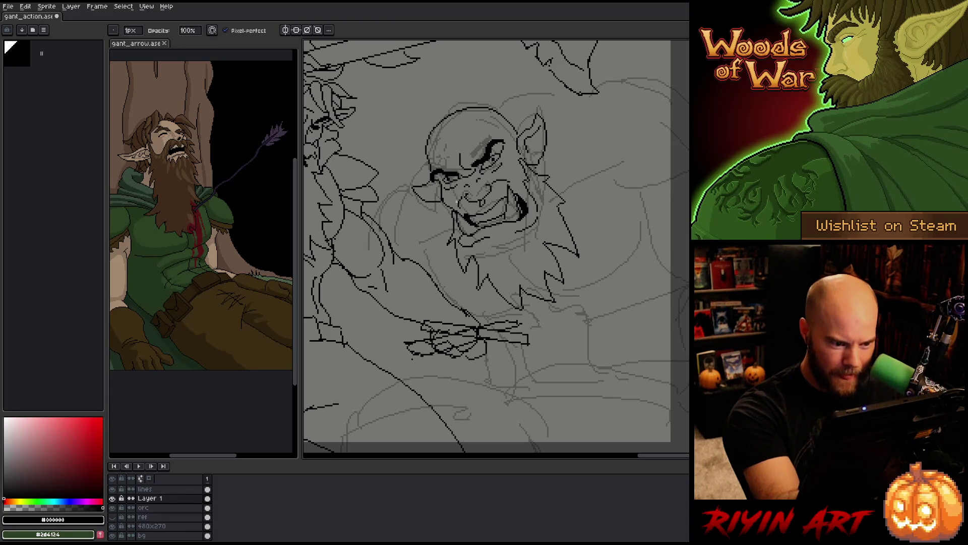
key("b")
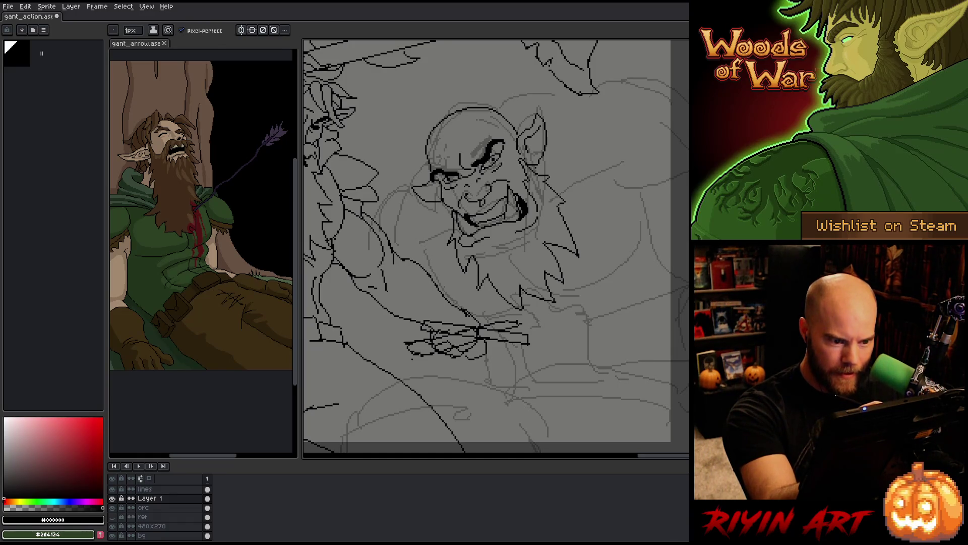
key("e")
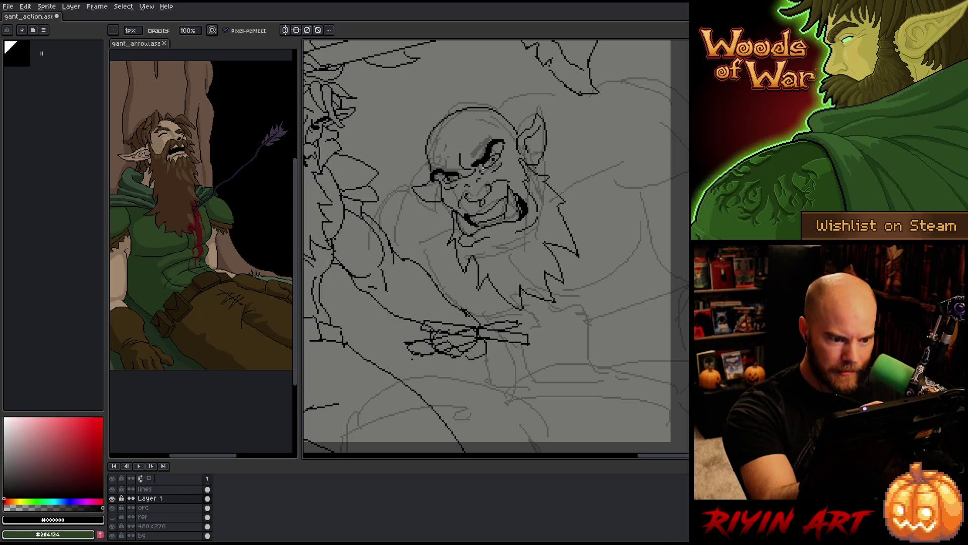
key("m")
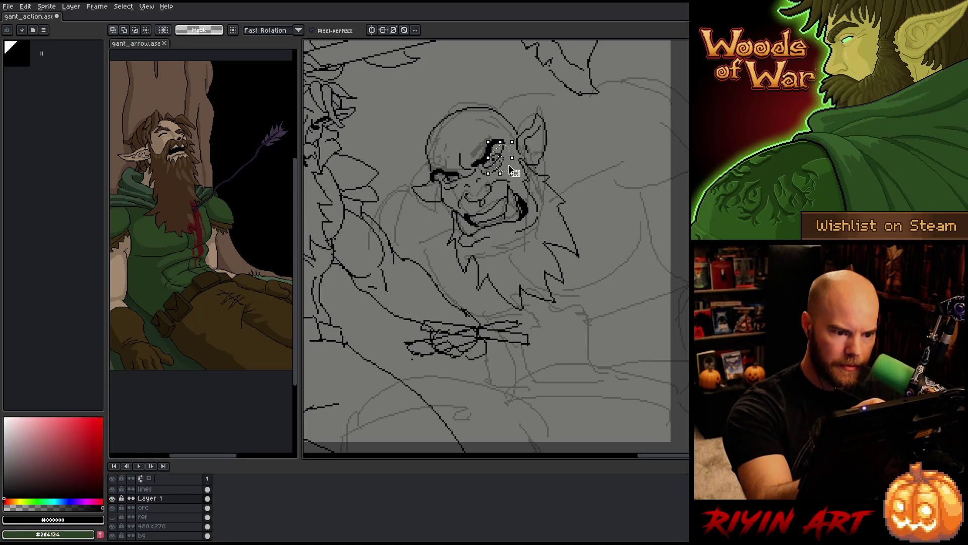
Lasso the orc's eye stroke, reposition it slightly, and drop the selection in place.
left_click_drag(485, 141, 512, 175)
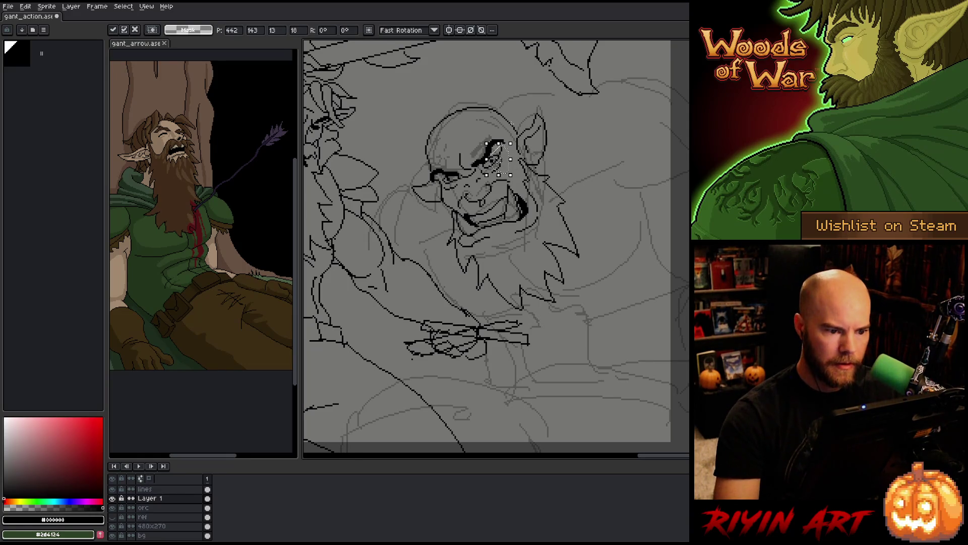
key("ctrl+d")
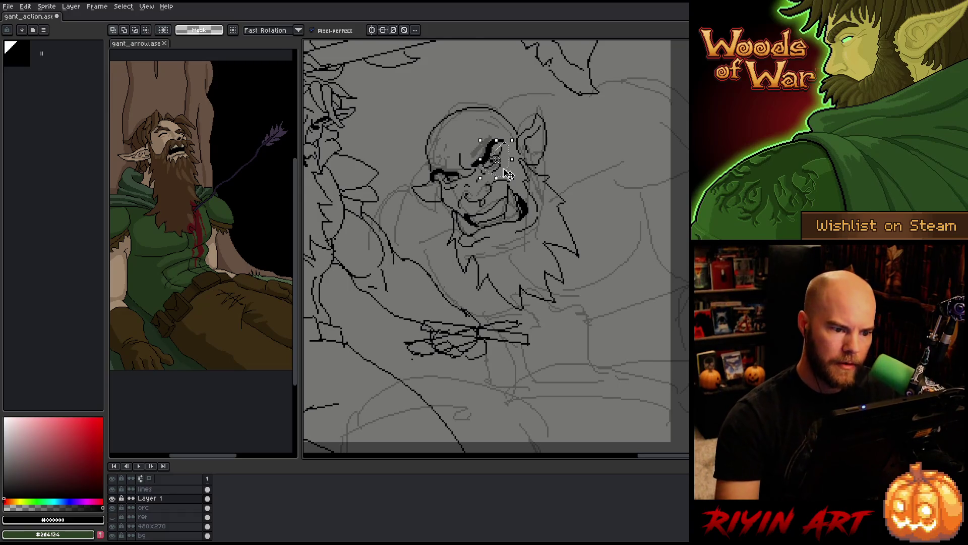
key("ctrl+shift+d")
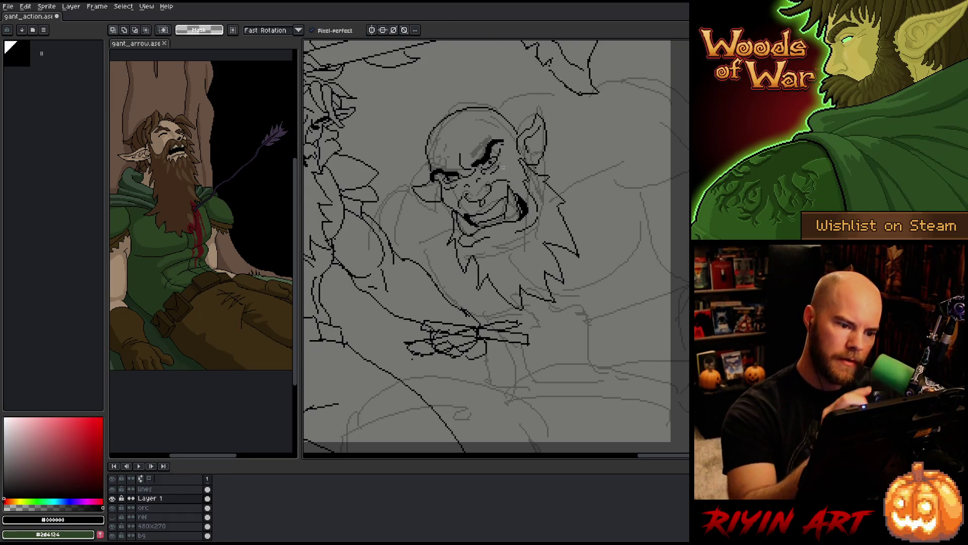
key("ctrl+d")
Touch up the lines around the orc's eye with eraser and pencil strokes.
key("e")
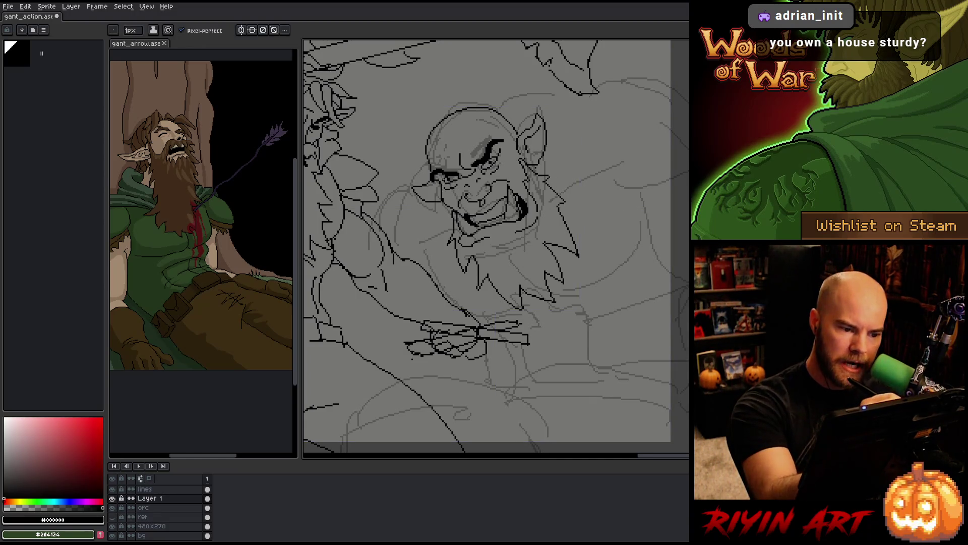
key("b")
key("e")
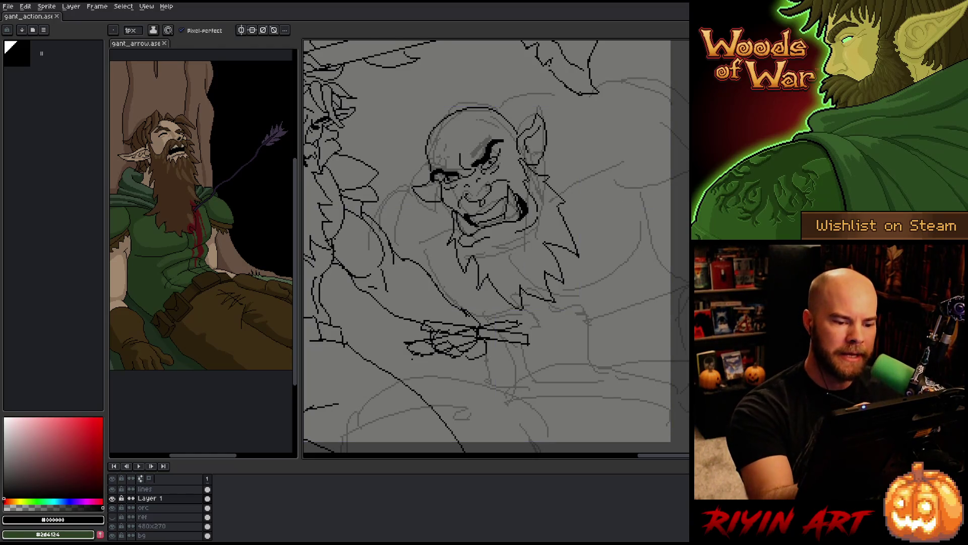
key("m")
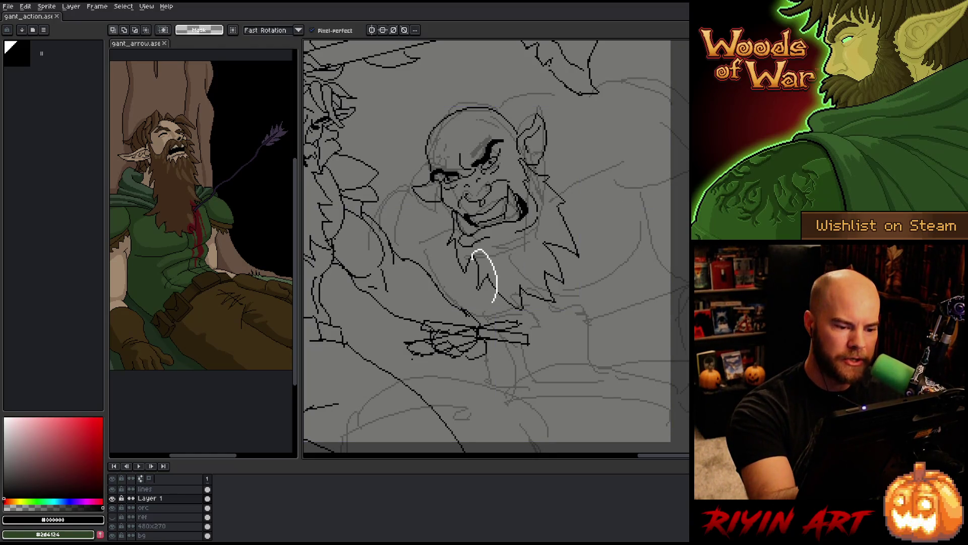
Shift the beard strand under the orc's chin, commit it, and start tidying the beard ink.
mouse_move(496, 301)
left_mouse_down()
mouse_move(475, 254)
mouse_move(490, 301)
left_mouse_up()
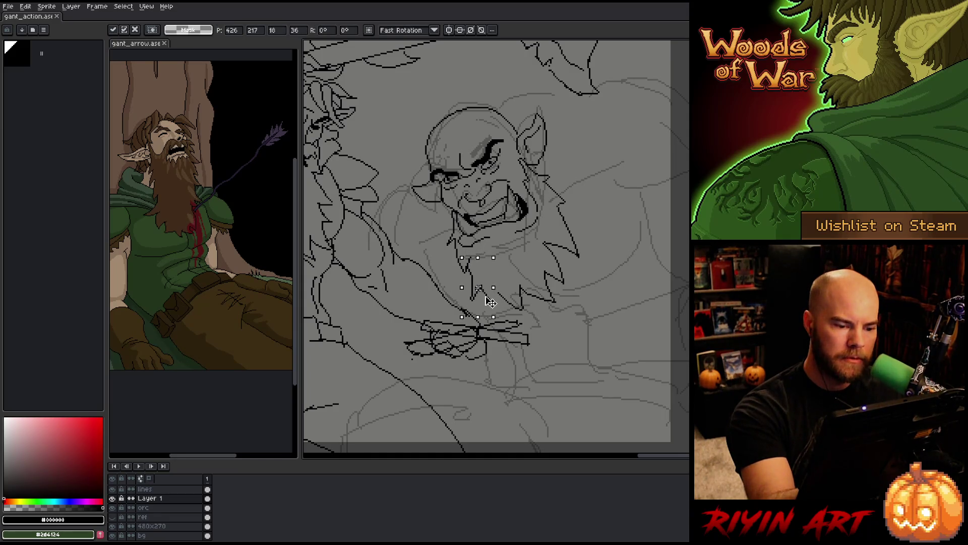
key("ctrl+d")
key("b")
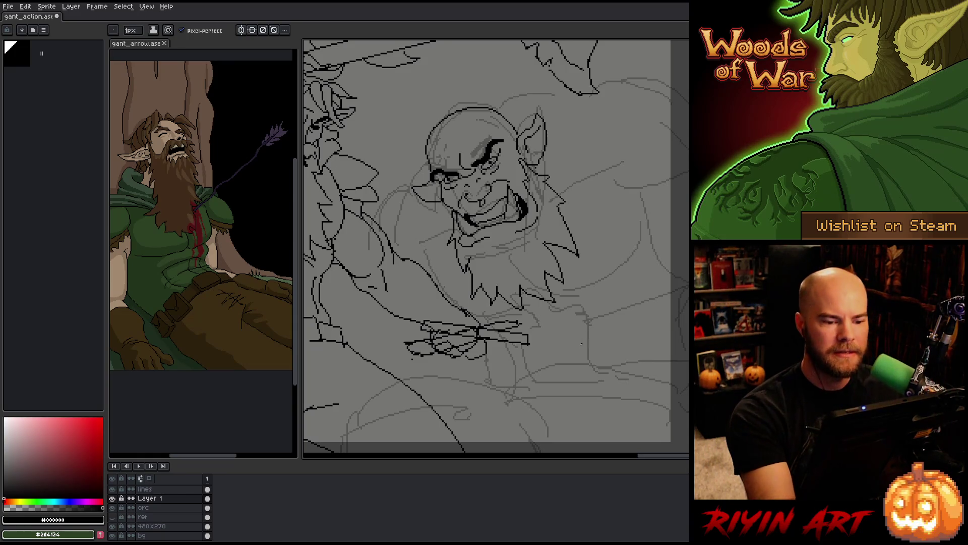
key("e")
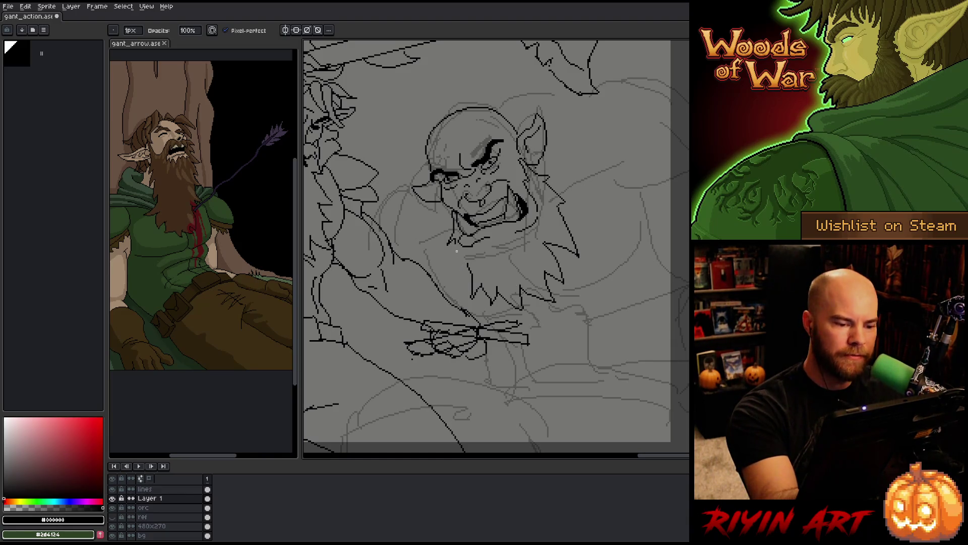
key("b")
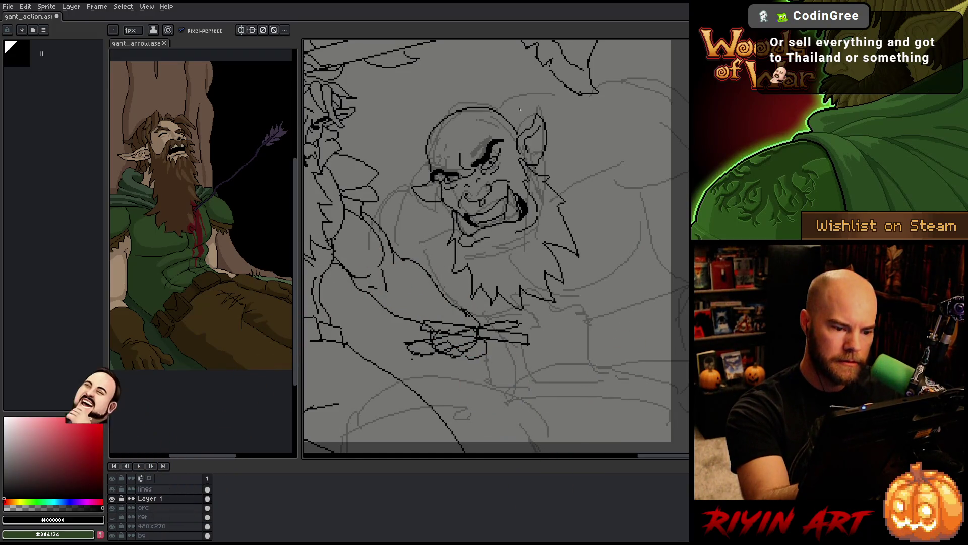
key("b")
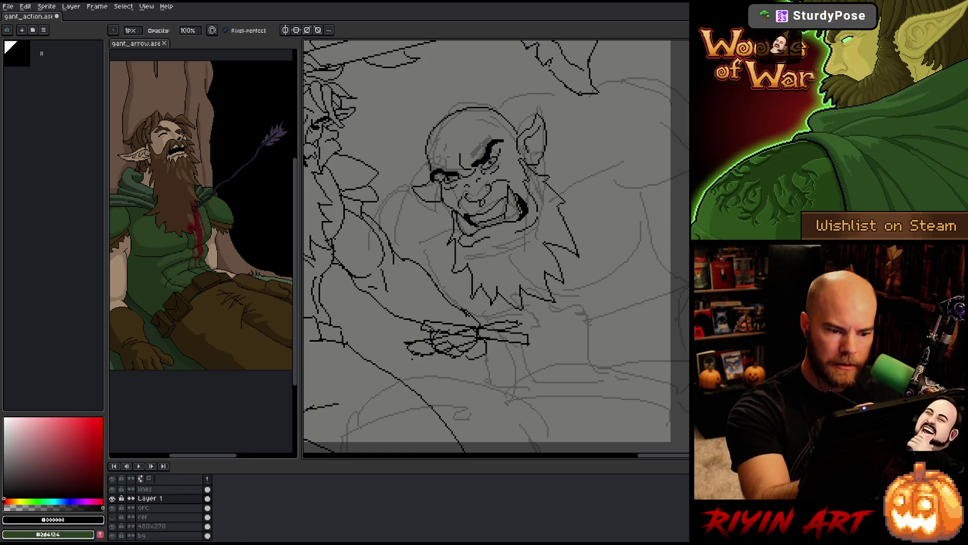
Clean up the beard linework with alternating pencil and eraser passes.
key("e")
key("b")
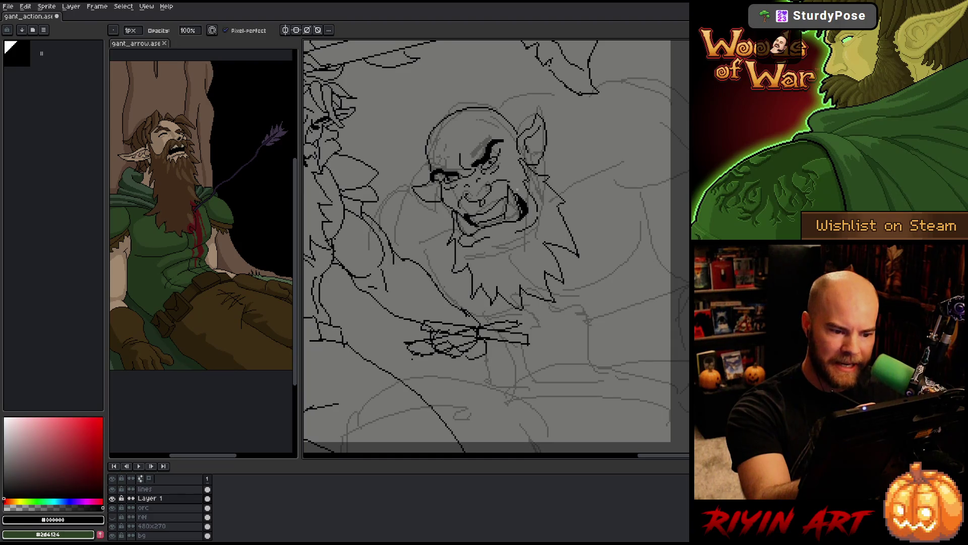
key("e")
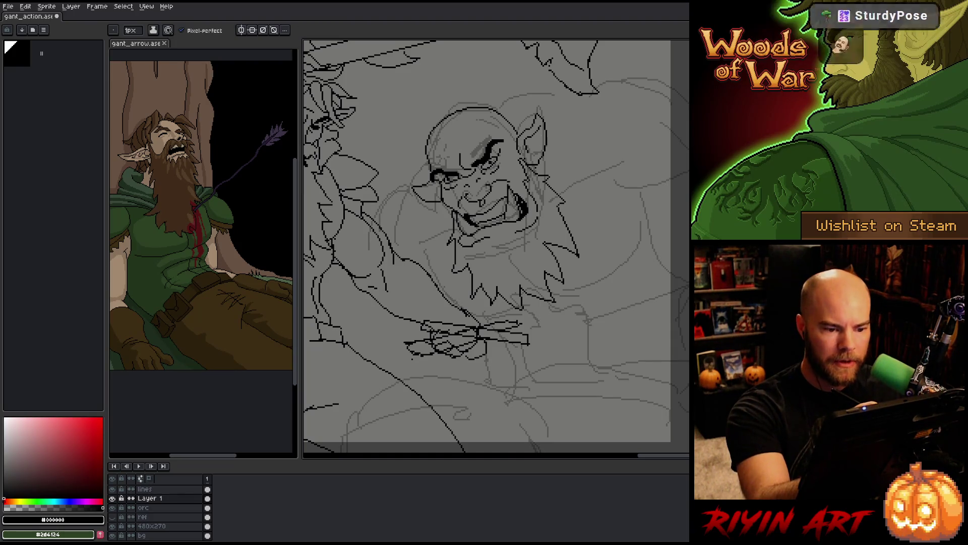
key("b")
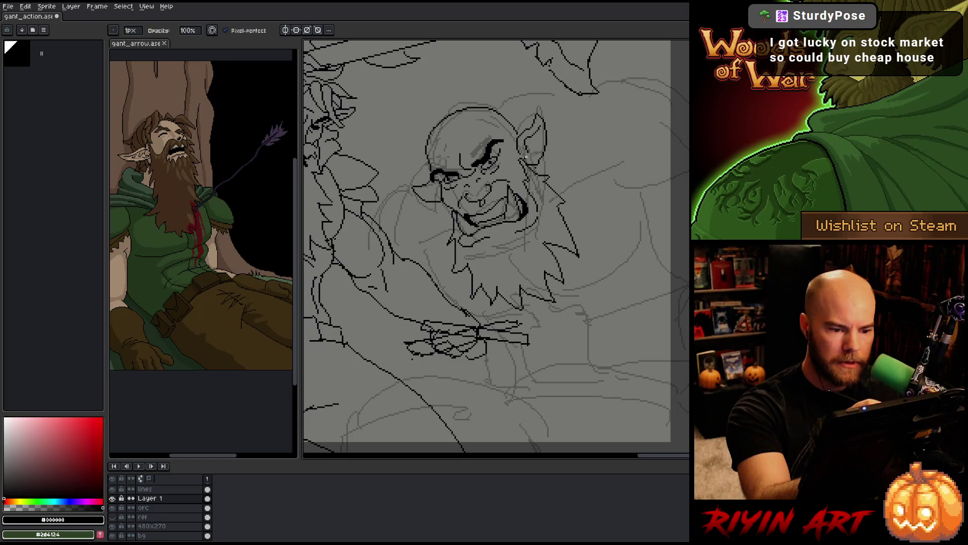
key("e")
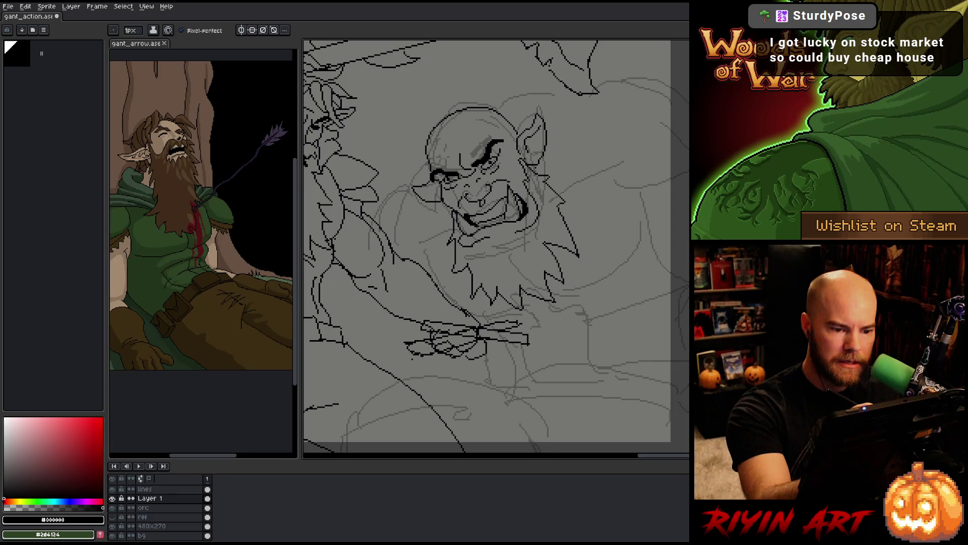
key("b")
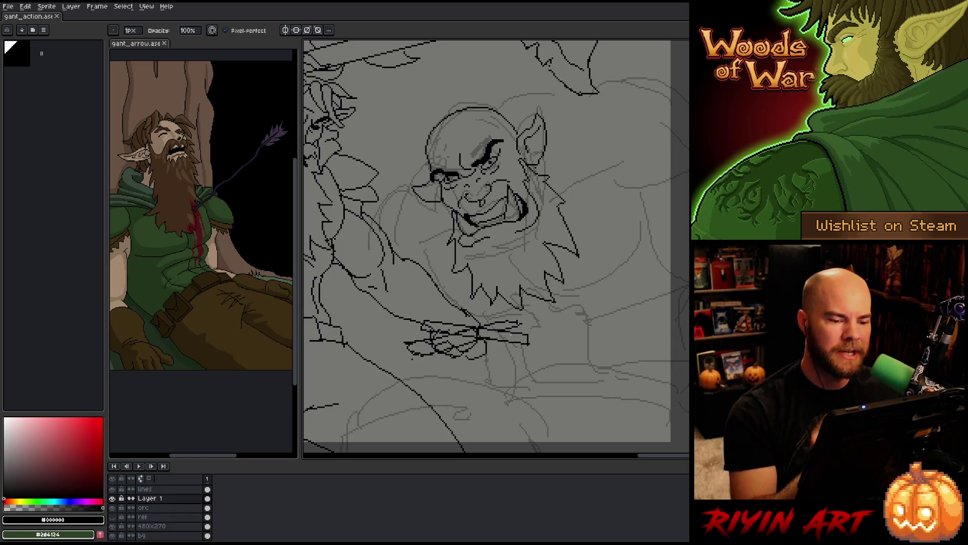
key("e")
key("m")
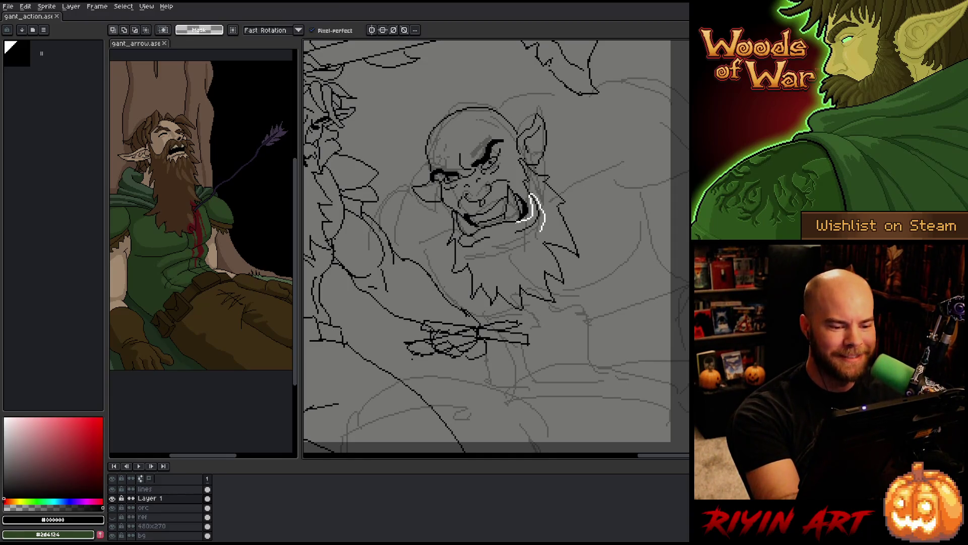
left_click_drag(519, 223, 512, 239)
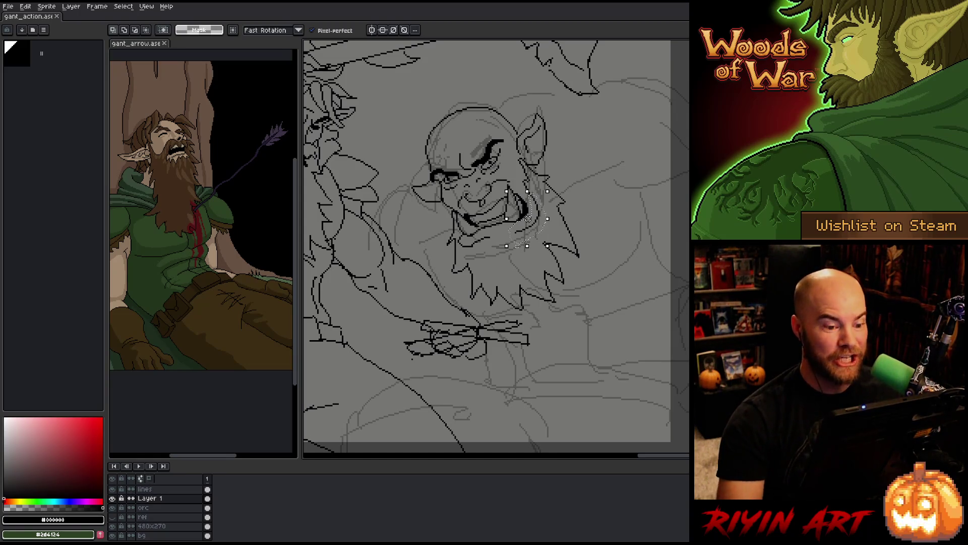
key("Delete")
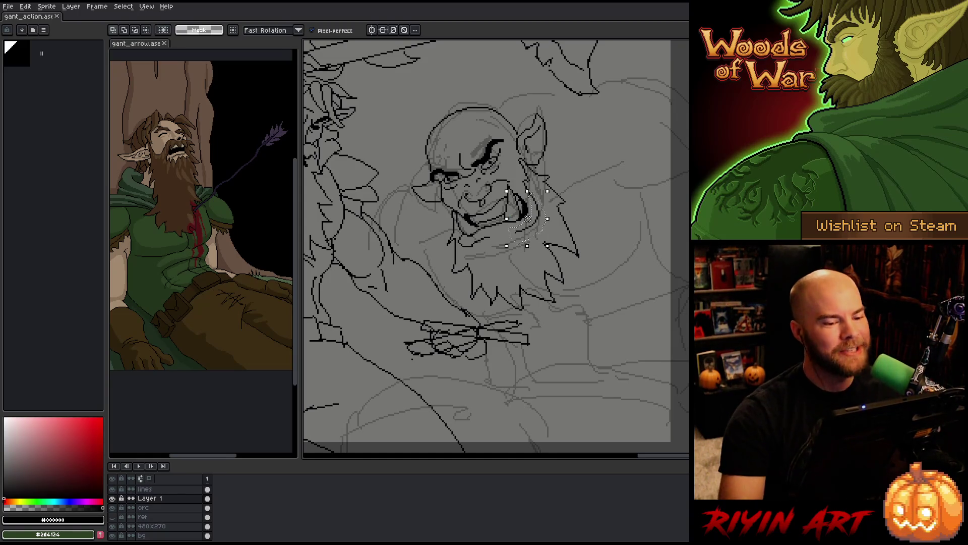
key("Up")
key("Left")
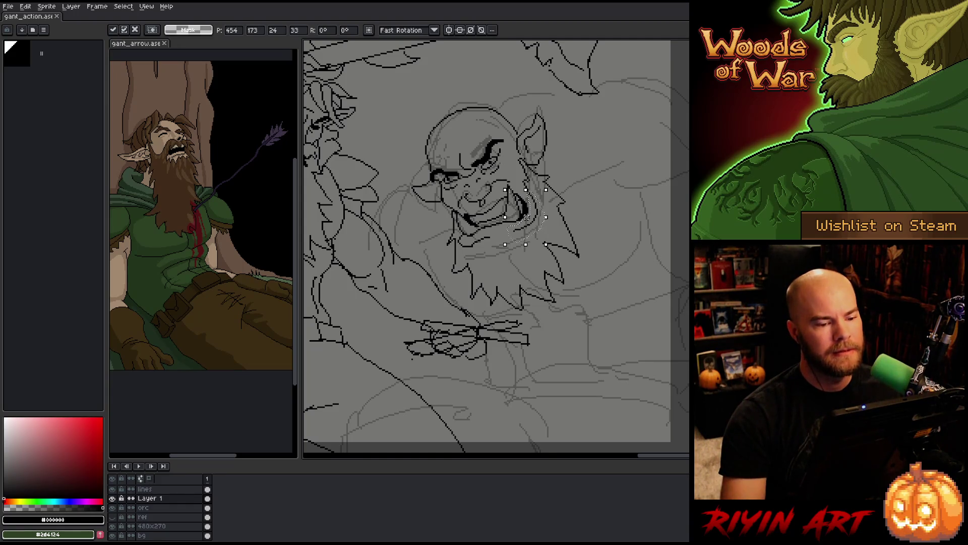
key("ctrl+d")
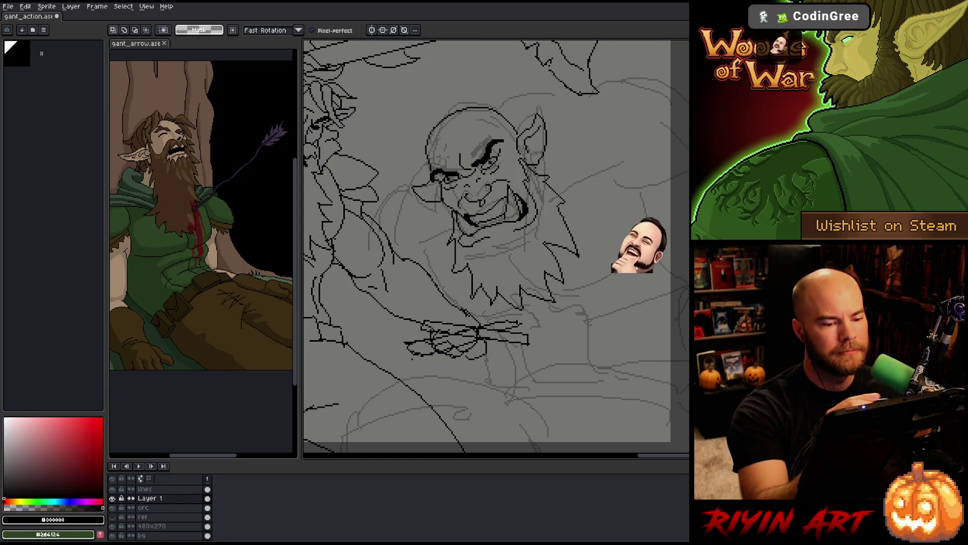
key("b")
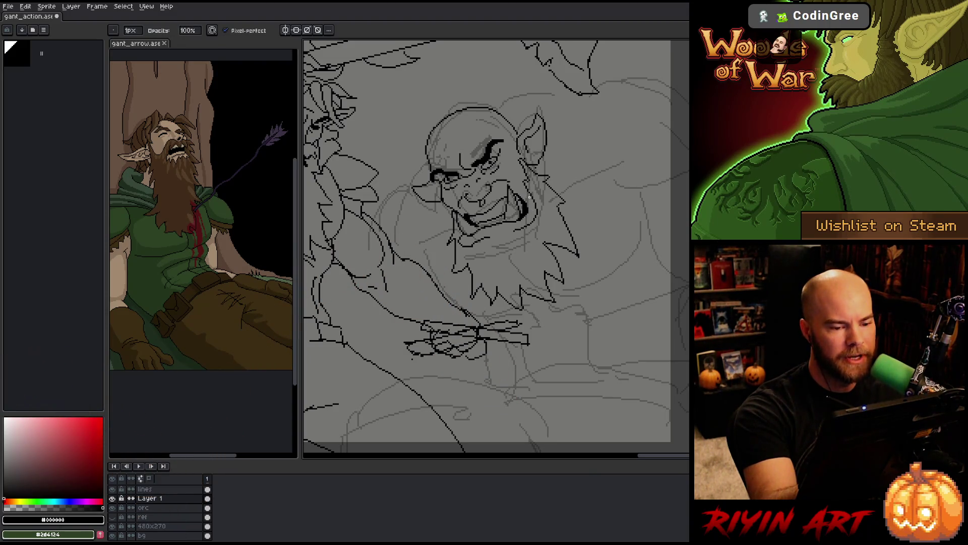
key("e")
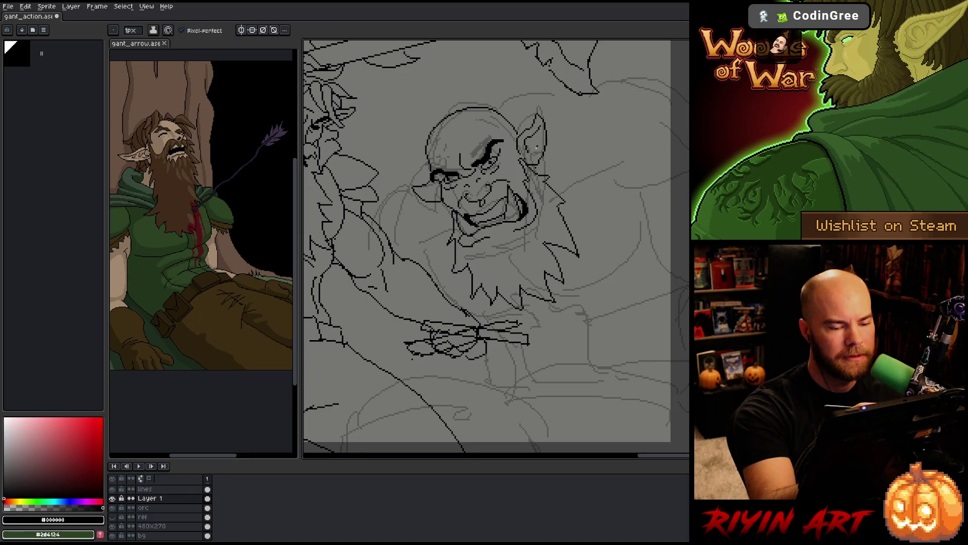
key("b")
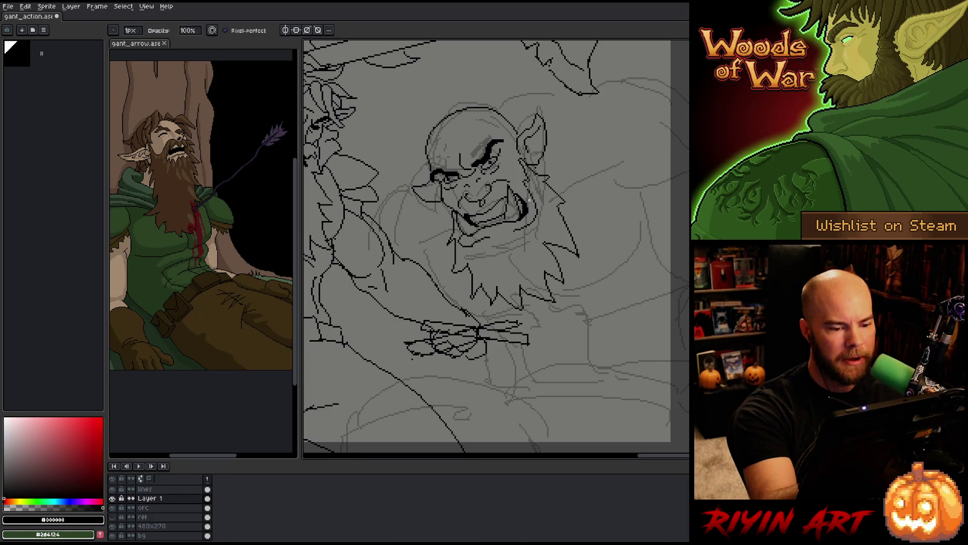
key("e")
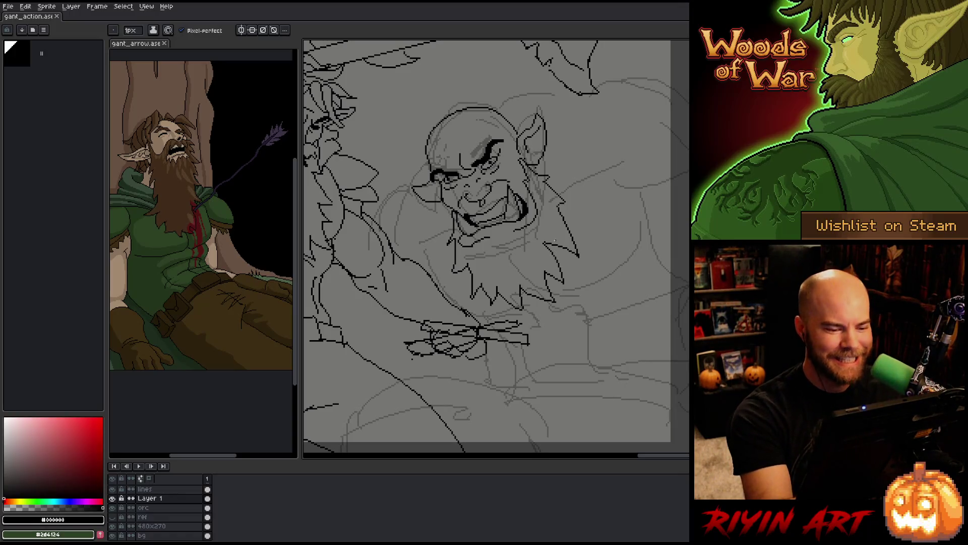
key("b")
Add a small ink mark below the orc's beard, check the lines layer, and return to Layer 1.
left_click(416, 356)
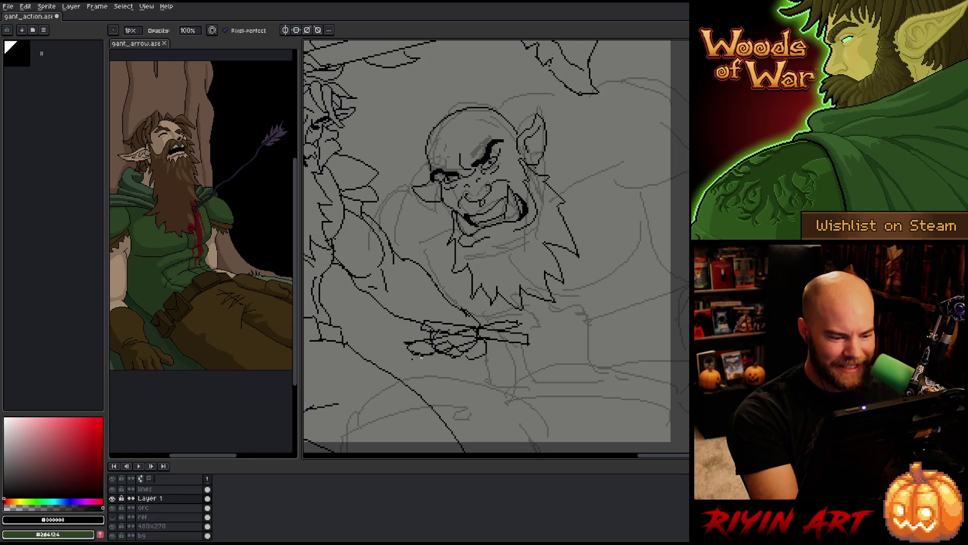
scroll(175, 507, "up", 2)
left_click(174, 505)
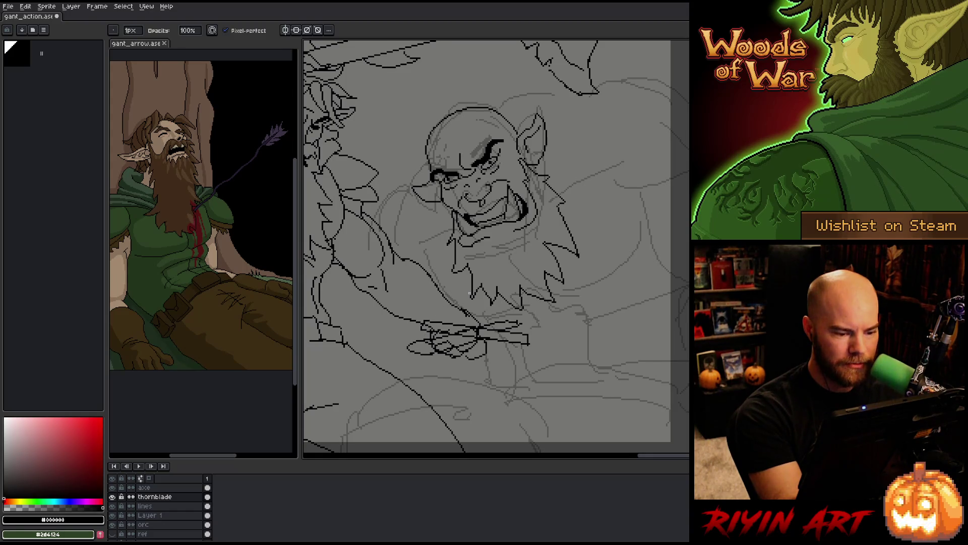
left_click(172, 515)
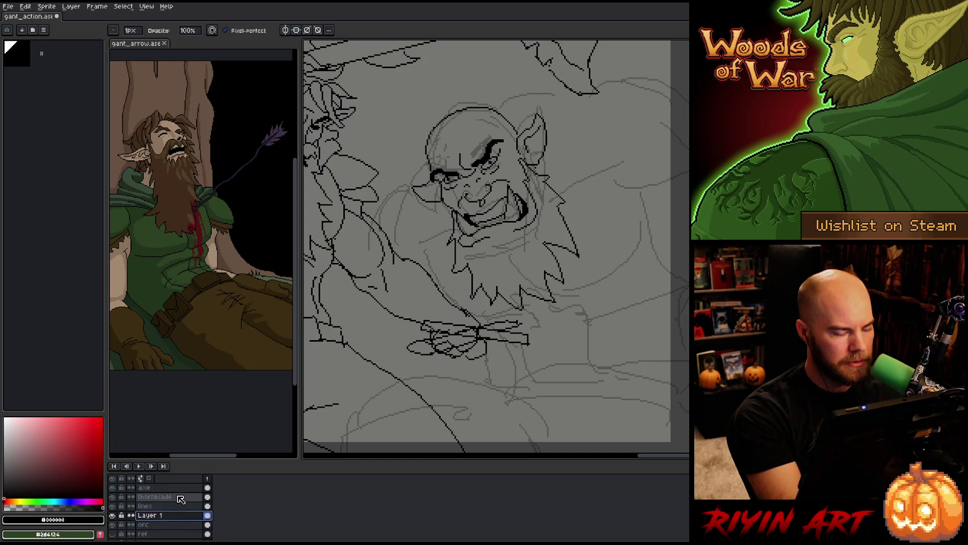
Reframe the view on the orc's head and shoulder, cleaning up faint lines atop its scalp.
key("space")
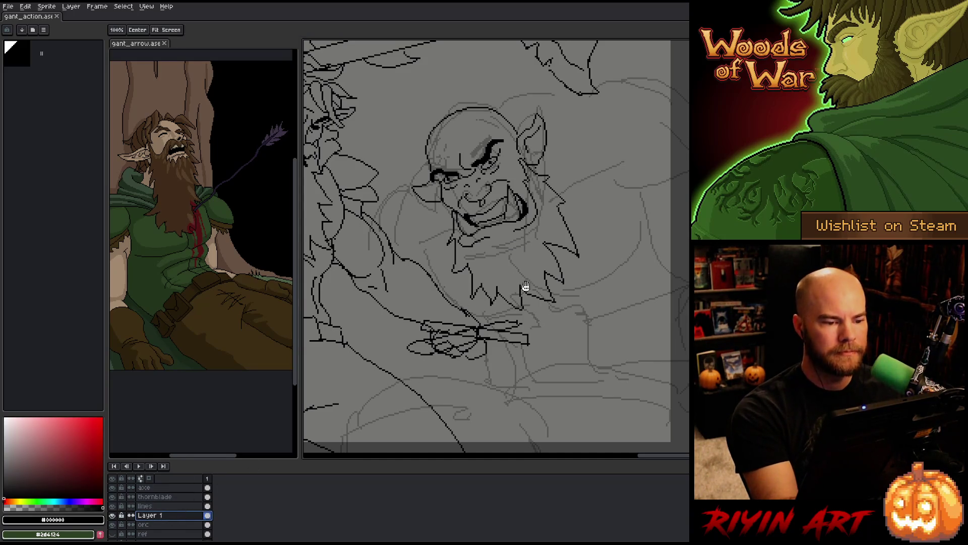
left_click_drag(526, 286, 650, 309)
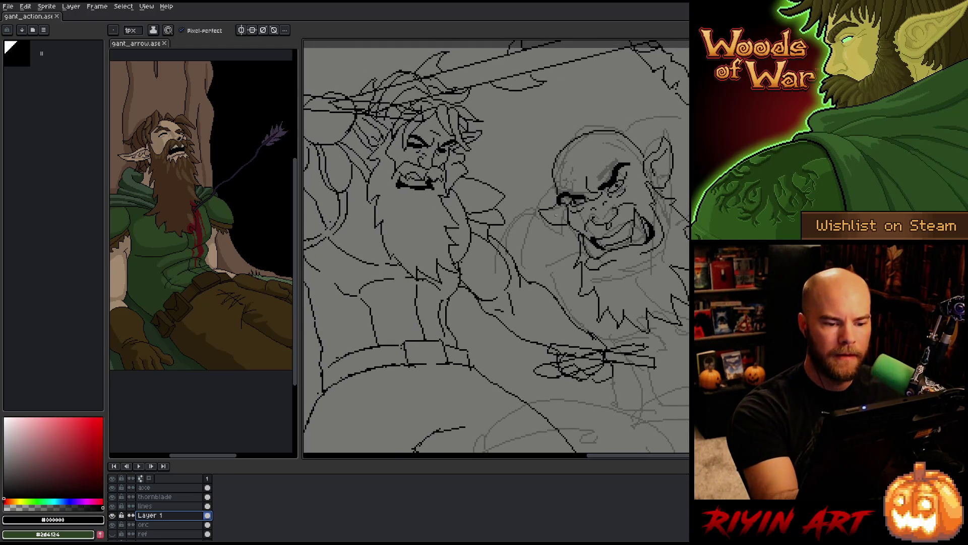
key("space")
left_click_drag(675, 333, 636, 339)
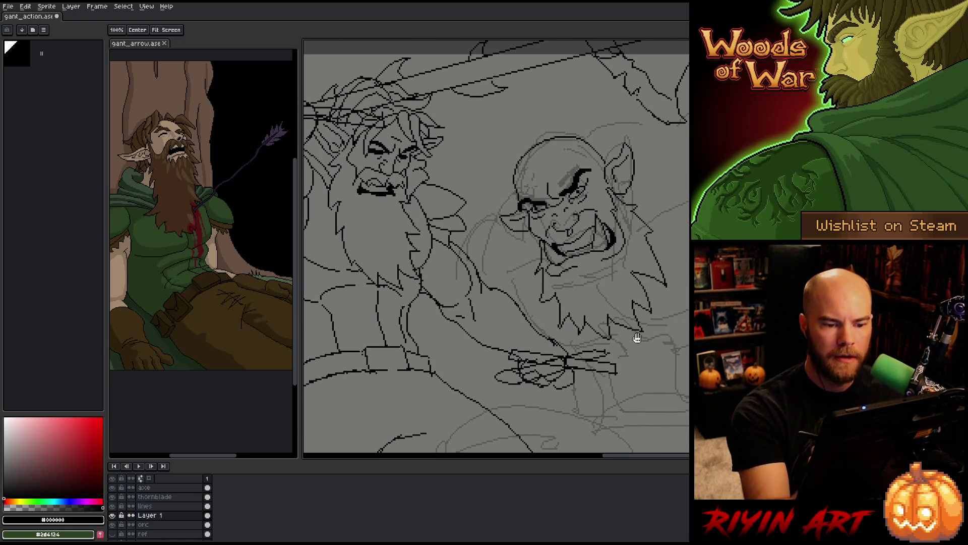
left_click_drag(582, 279, 514, 289)
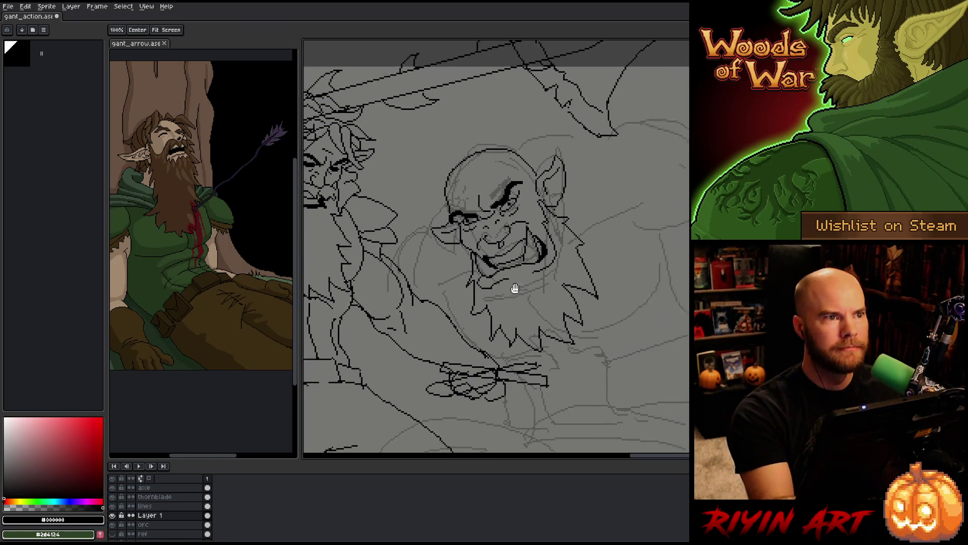
mouse_move(572, 263)
left_mouse_down()
mouse_move(663, 282)
mouse_move(657, 251)
left_mouse_up()
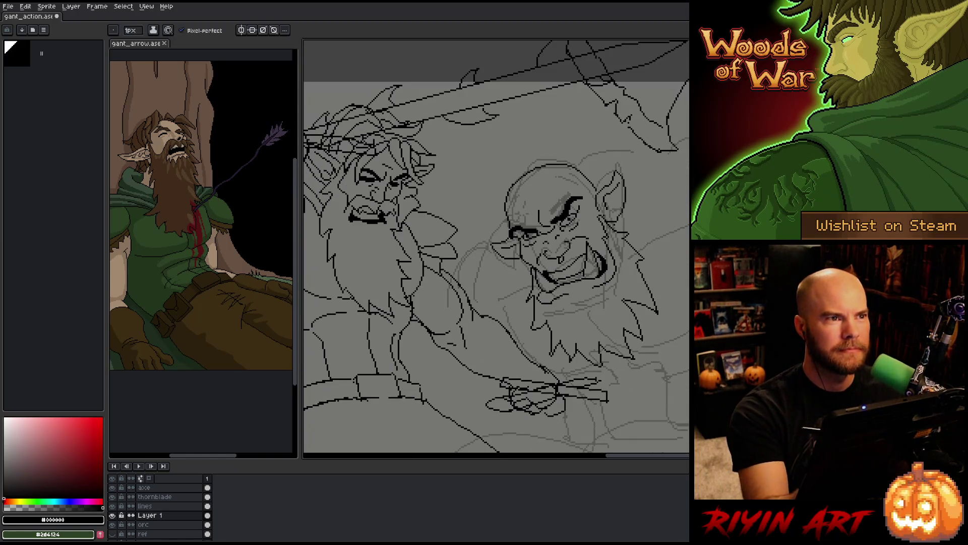
scroll(644, 288, "down", 1)
left_click_drag(643, 288, 639, 290)
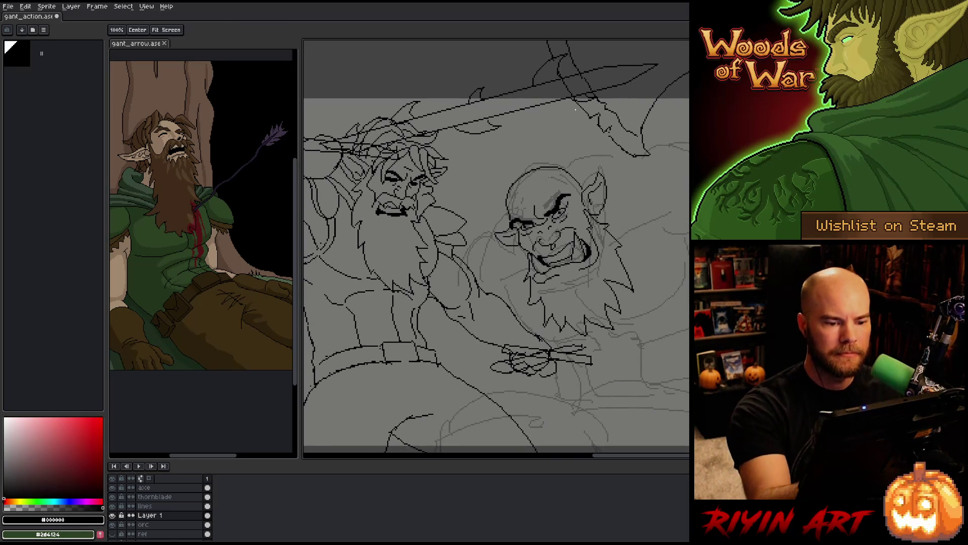
key("space")
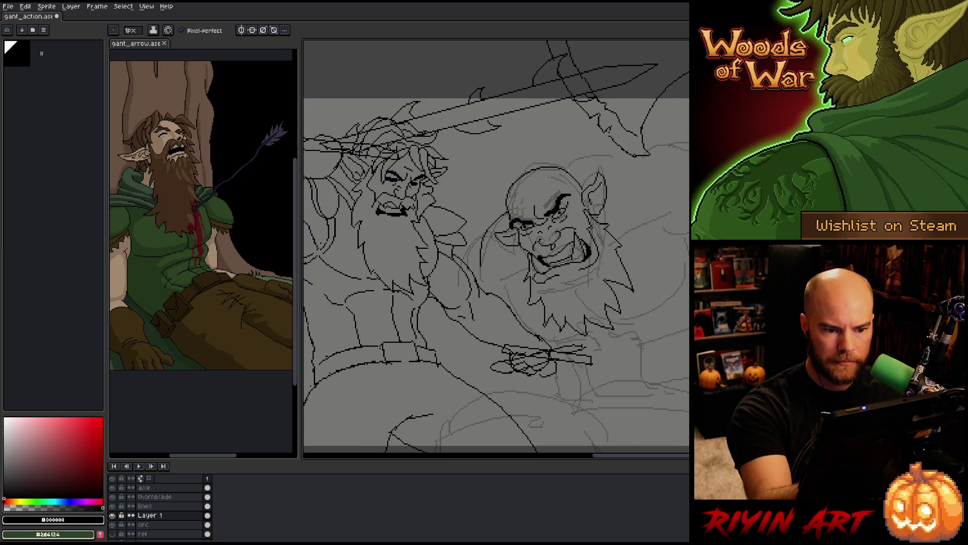
key("ctrl+z")
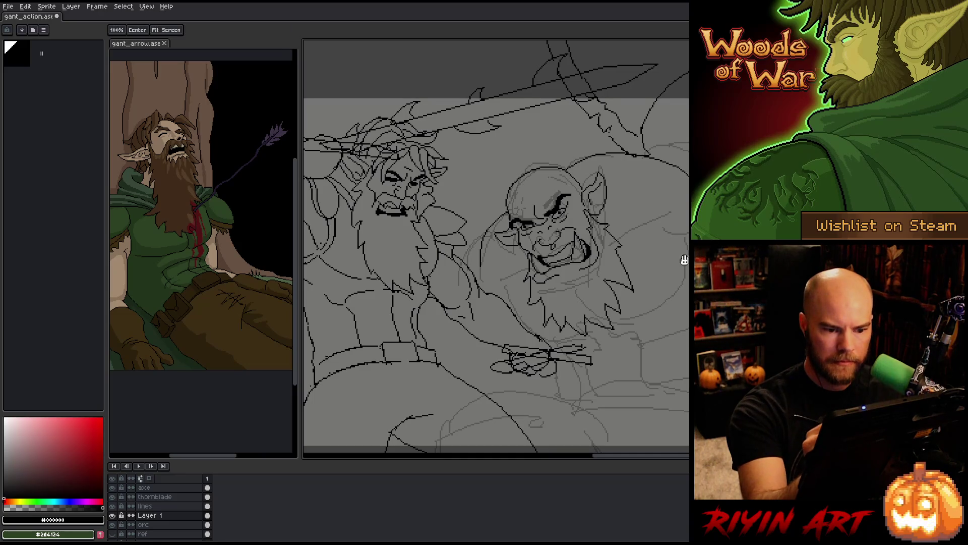
left_click_drag(659, 202, 647, 170)
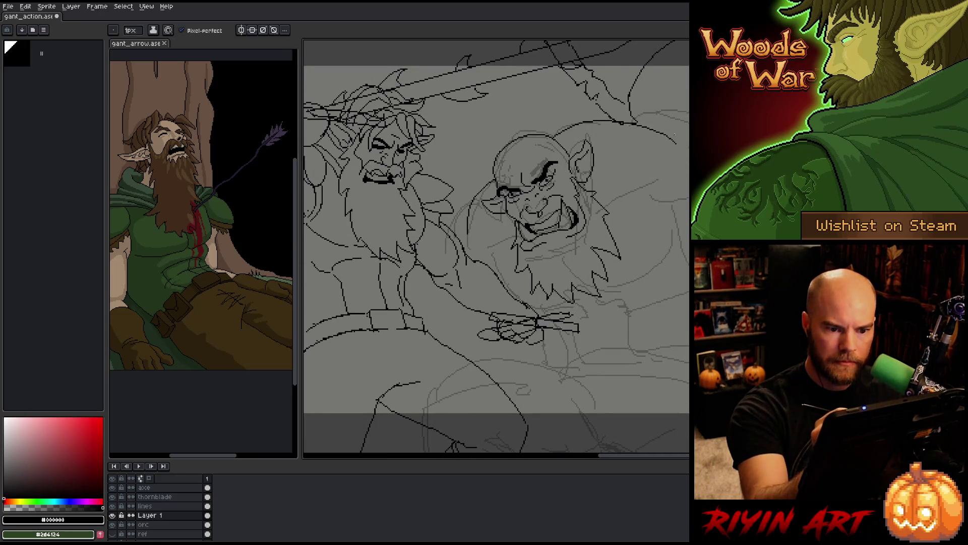
Ink the contour of the orc's bulky shoulder behind its head with pencil and eraser touch-ups.
key("m")
mouse_move(654, 121)
left_mouse_down()
mouse_move(687, 174)
mouse_move(606, 201)
left_mouse_up()
key("ctrl+d")
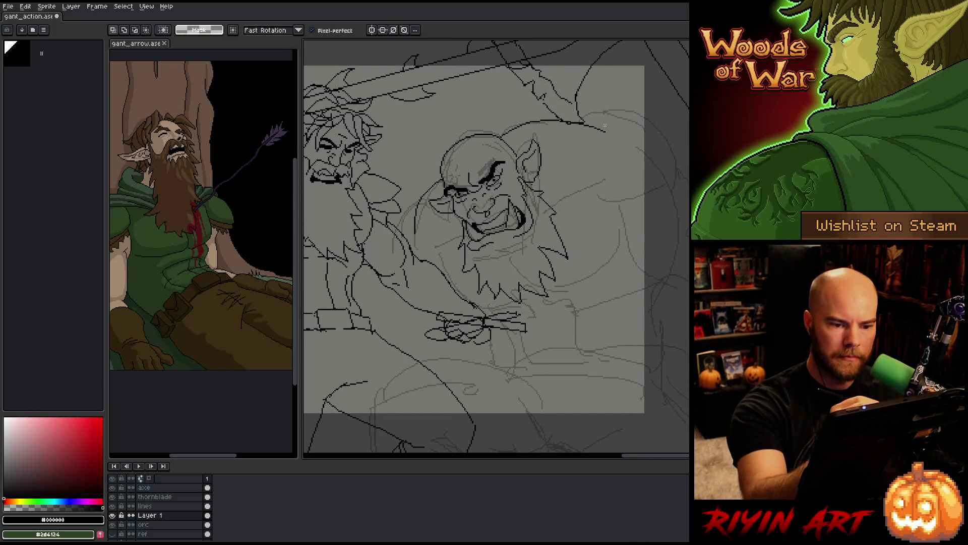
key("ctrl+d")
key("b")
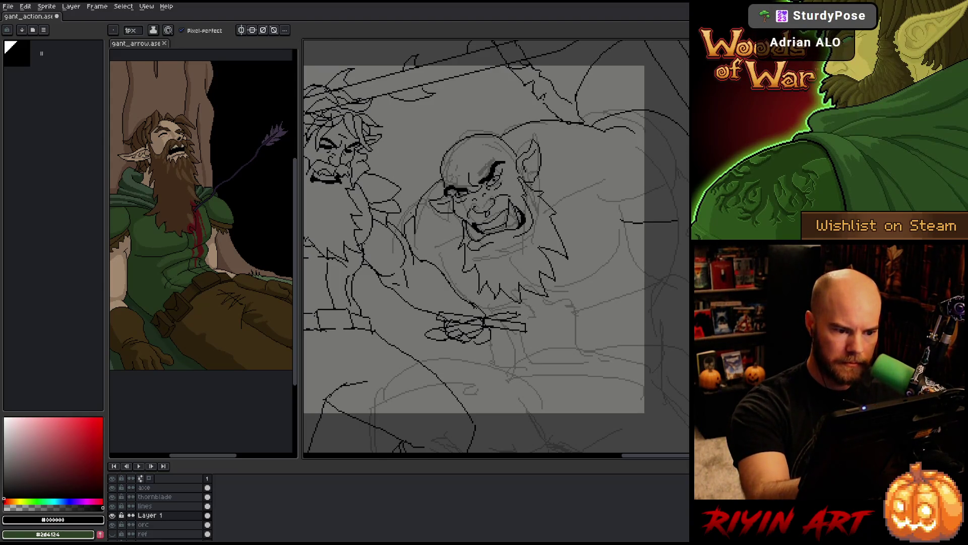
key("b")
key("e")
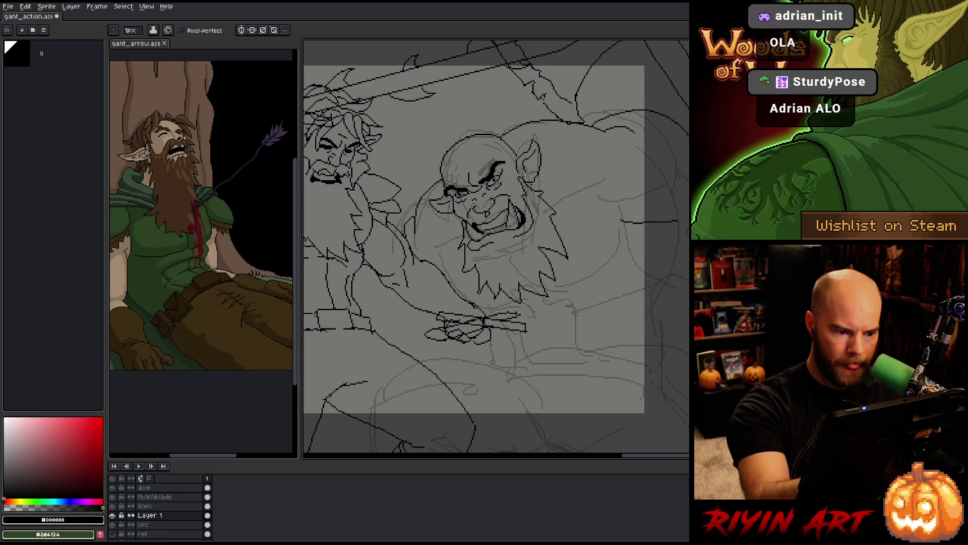
key("b")
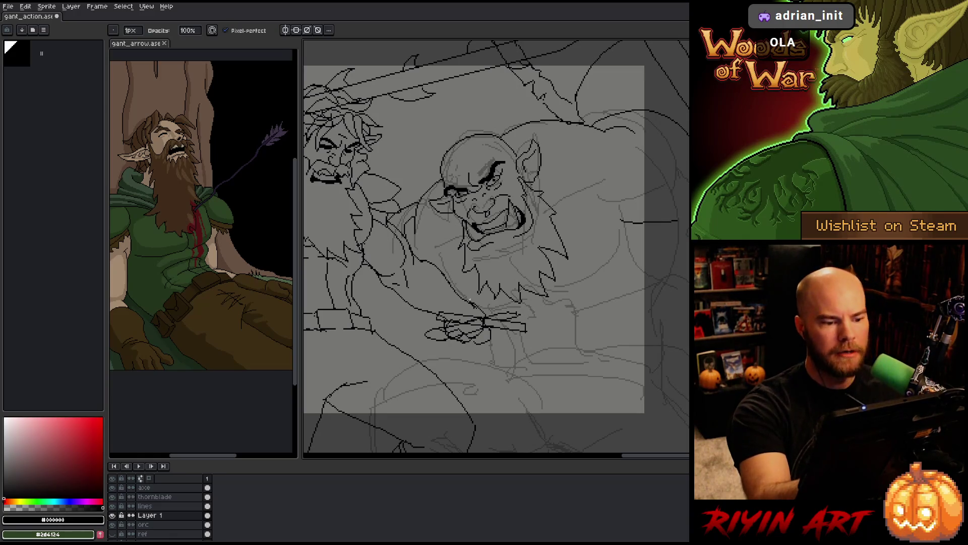
Frame the orc's shoulder in view and remove the stray dark stroke beside it.
left_click_drag(605, 389, 536, 328)
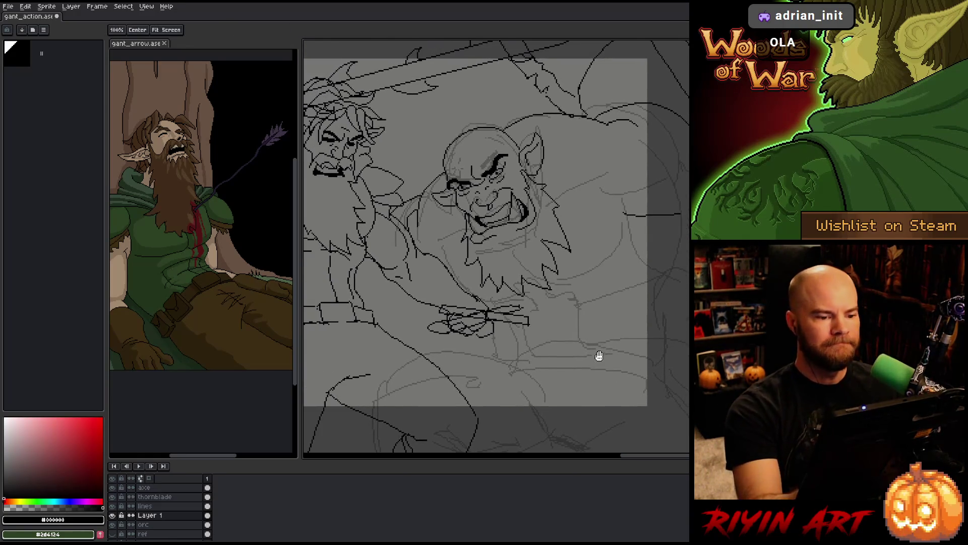
key("e")
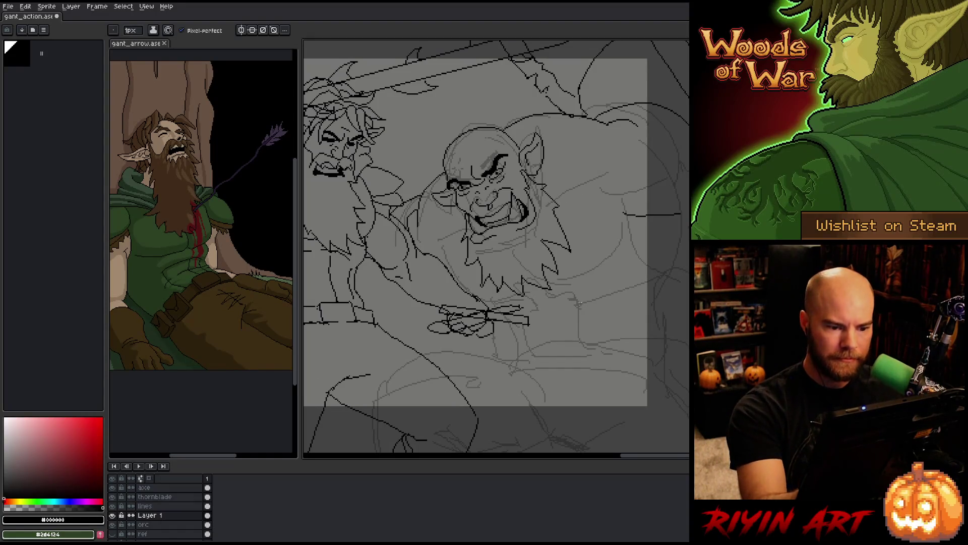
key("space")
mouse_move(567, 225)
left_mouse_down()
mouse_move(576, 237)
mouse_move(570, 256)
left_mouse_up()
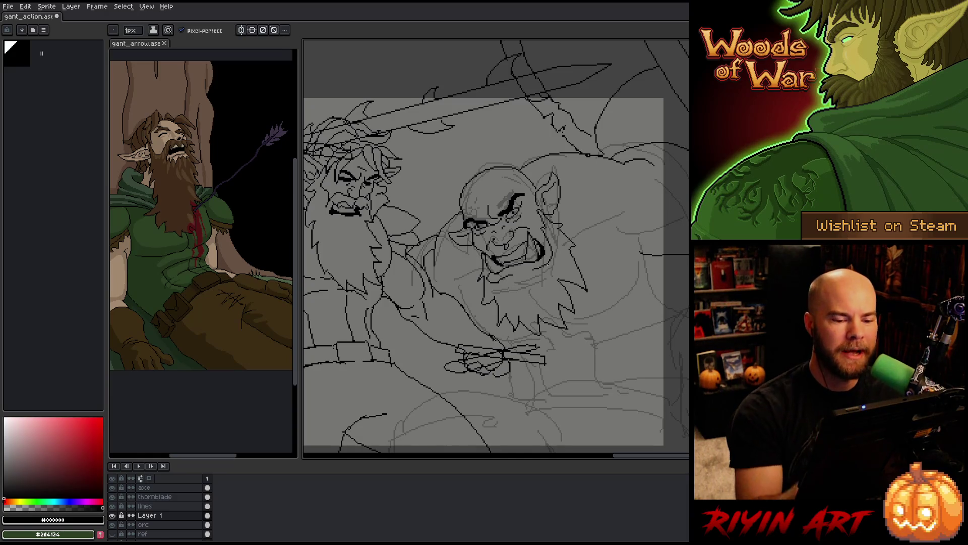
key("space")
left_click_drag(598, 276, 549, 299)
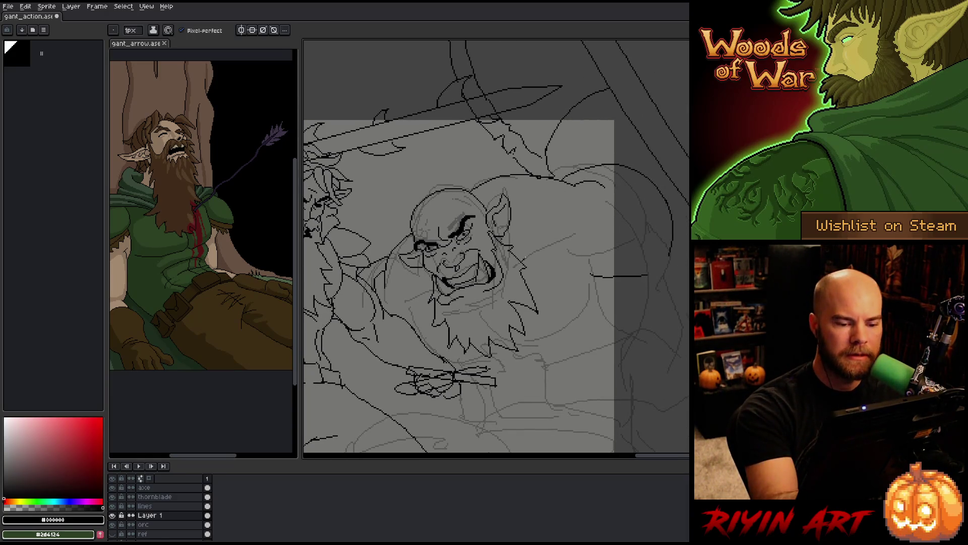
key("ctrl+z")
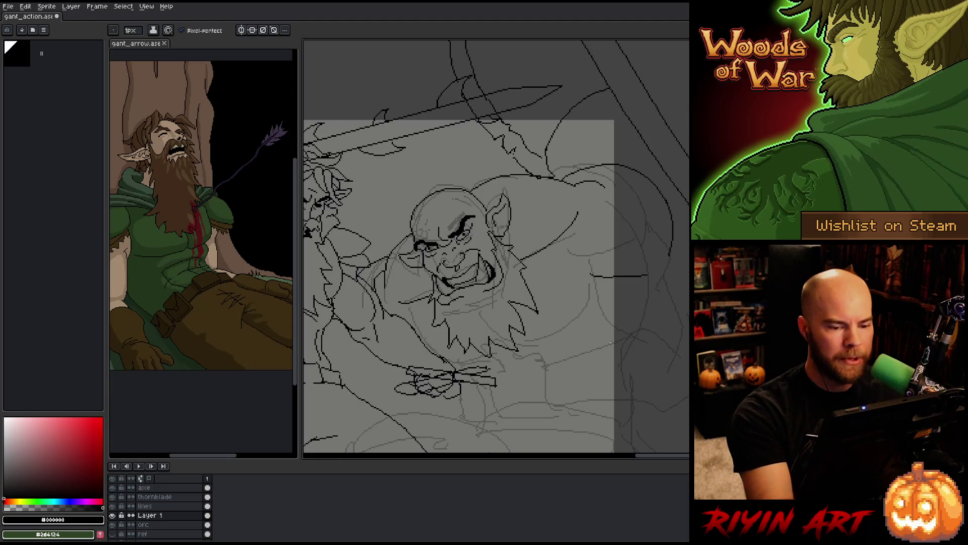
Bring the orc's right side into view and touch up its lines with eraser and pencil.
left_click_drag(605, 346, 543, 368)
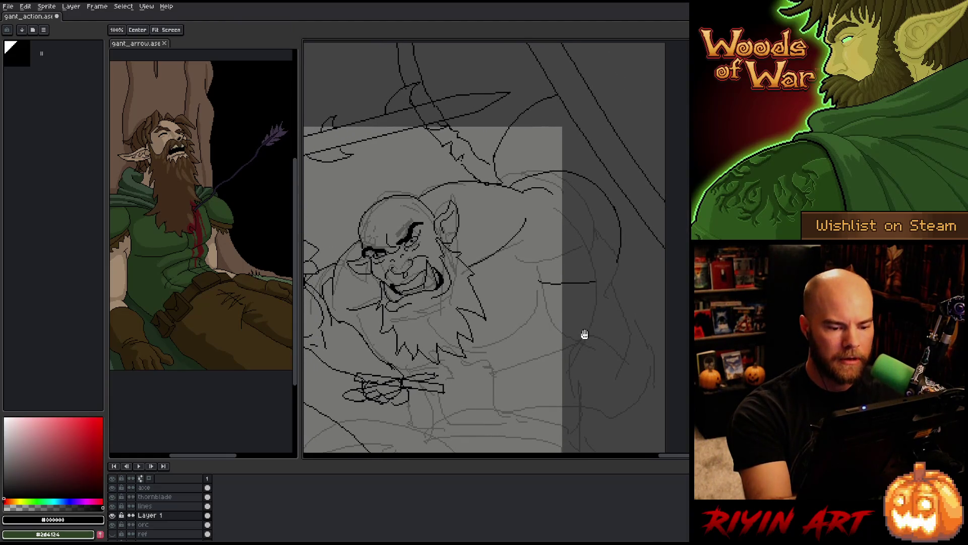
left_click_drag(584, 335, 635, 219)
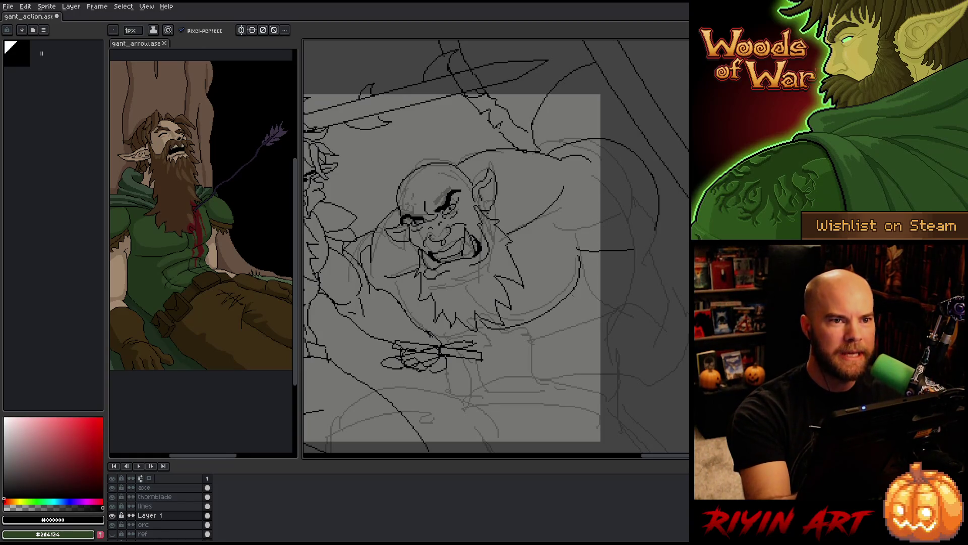
left_click_drag(582, 333, 590, 323)
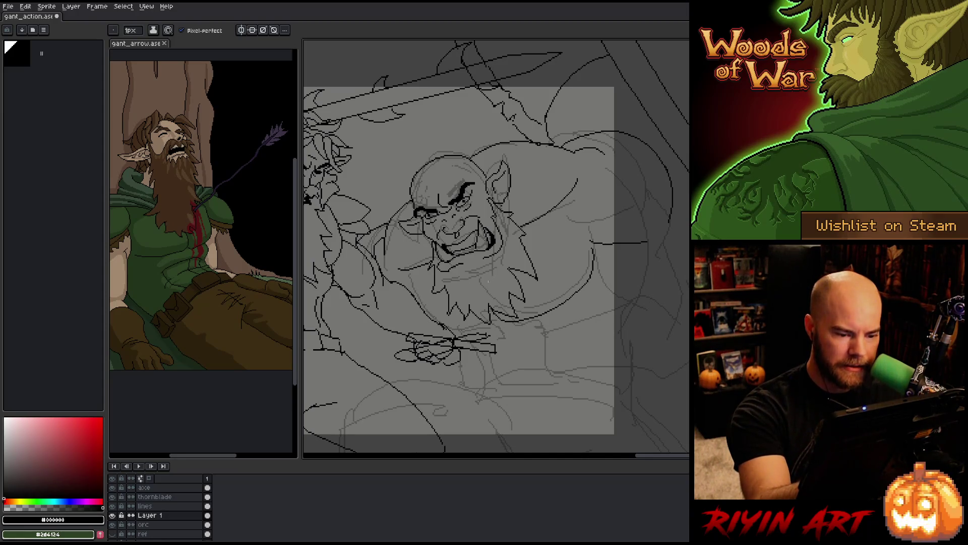
key("e")
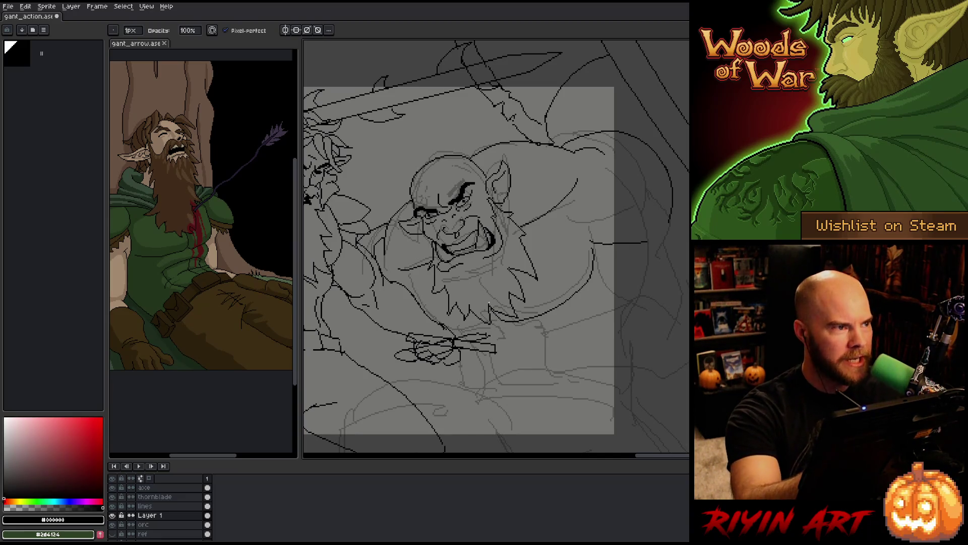
key("b")
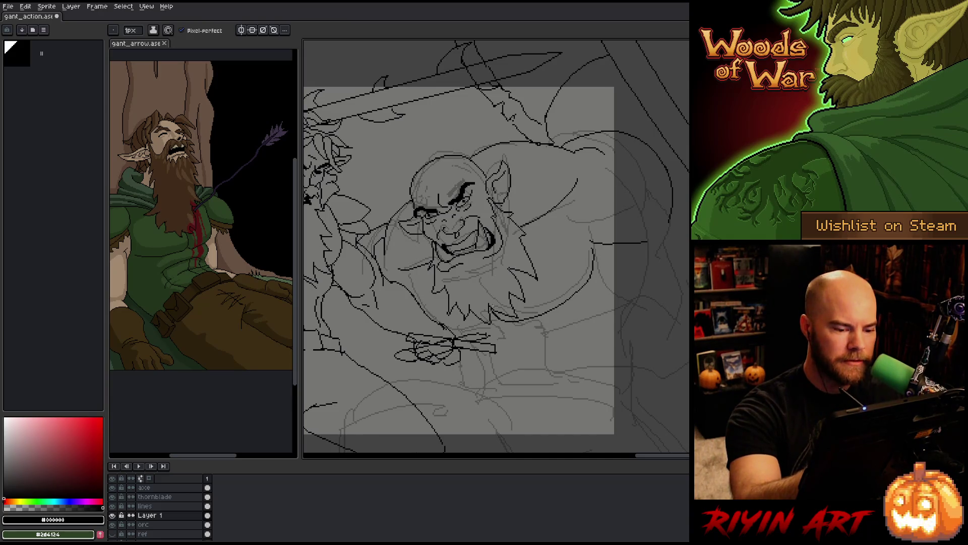
key("e")
key("b")
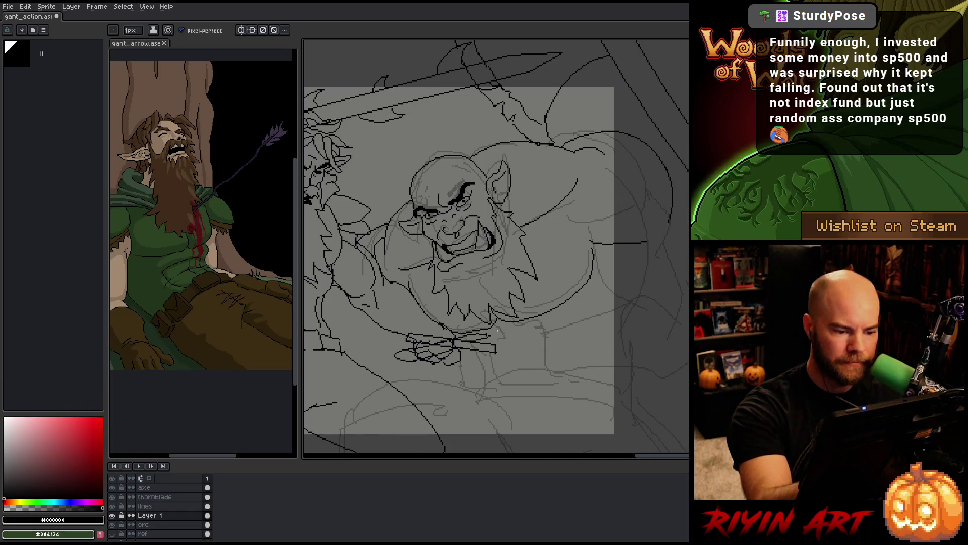
left_click_drag(598, 353, 515, 372)
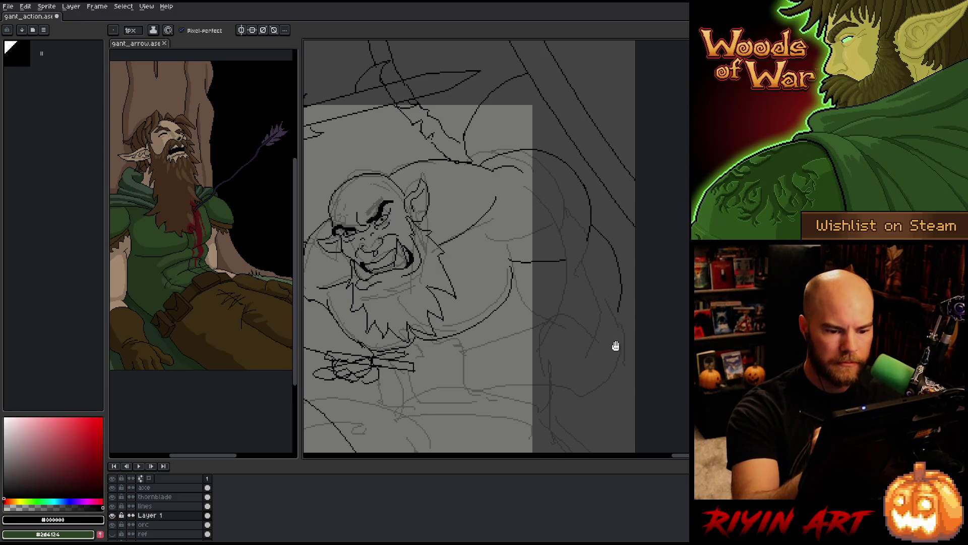
left_click_drag(614, 341, 603, 281)
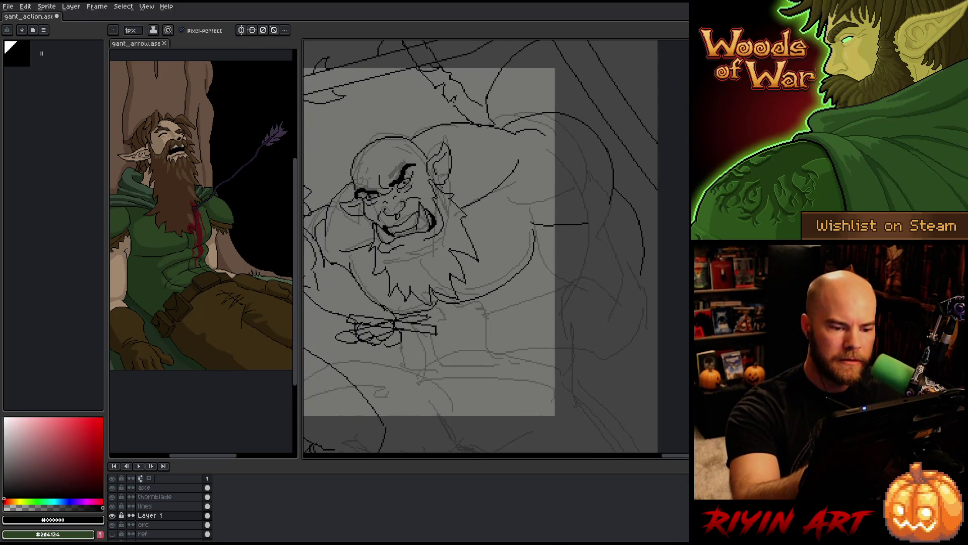
Ink black lines along the orc's shoulder, undoing the stray strokes that miss.
mouse_move(535, 224)
left_mouse_down()
mouse_move(548, 272)
mouse_move(590, 298)
left_mouse_up()
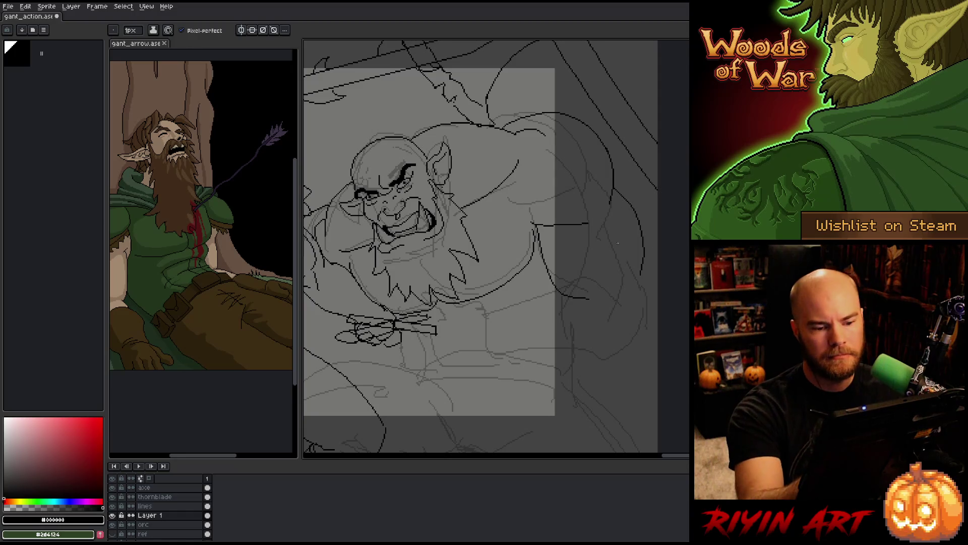
left_click_drag(607, 220, 623, 273)
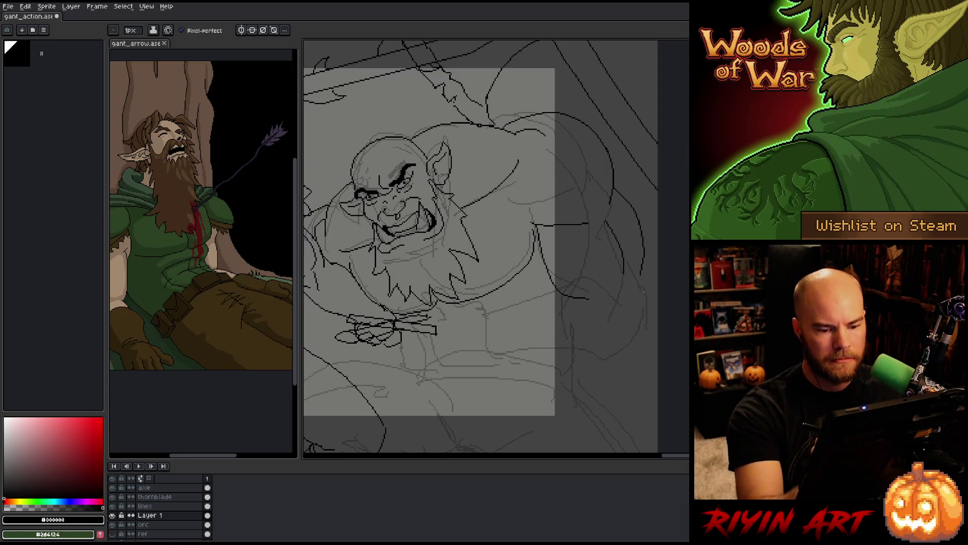
key("space")
left_click_drag(590, 340, 662, 332)
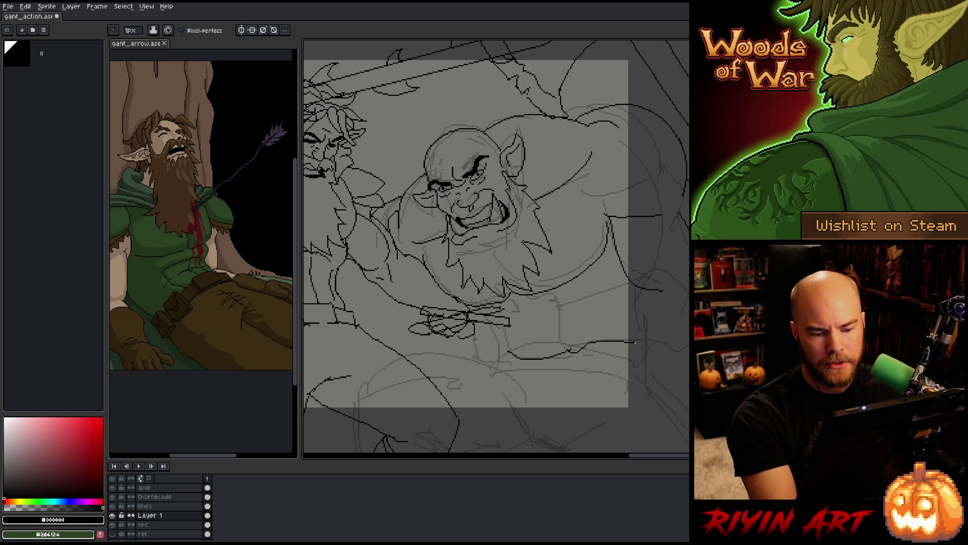
key("ctrl+z")
key("ctrl+z")
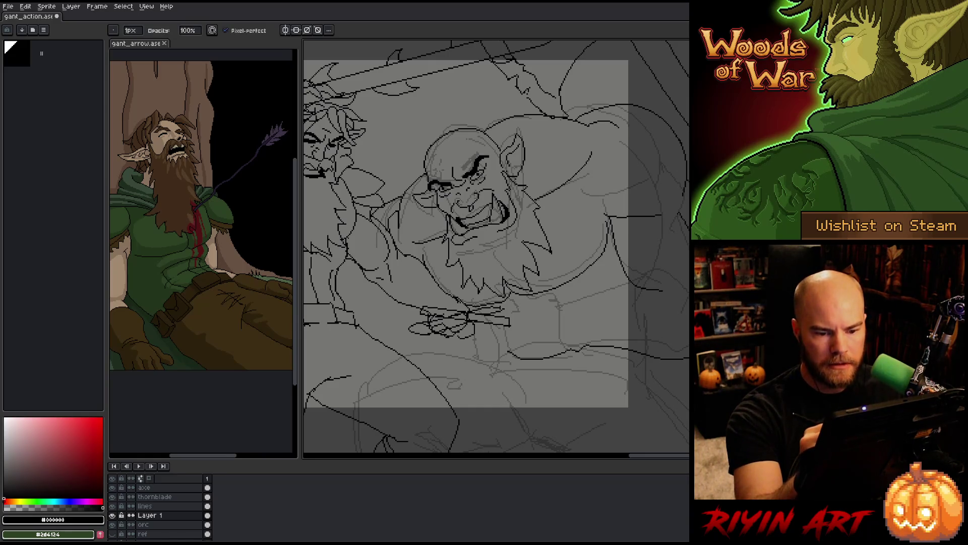
left_click_drag(649, 277, 657, 285)
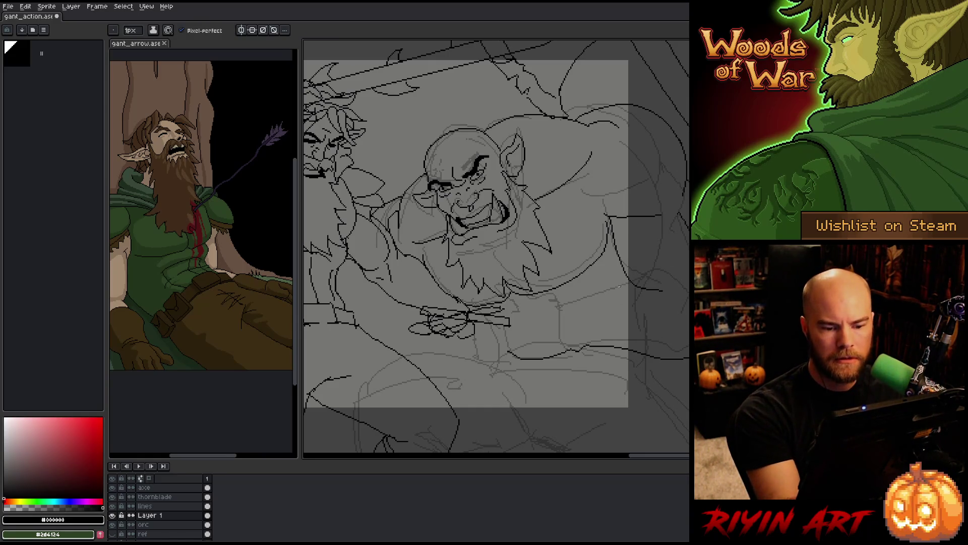
key("ctrl+z")
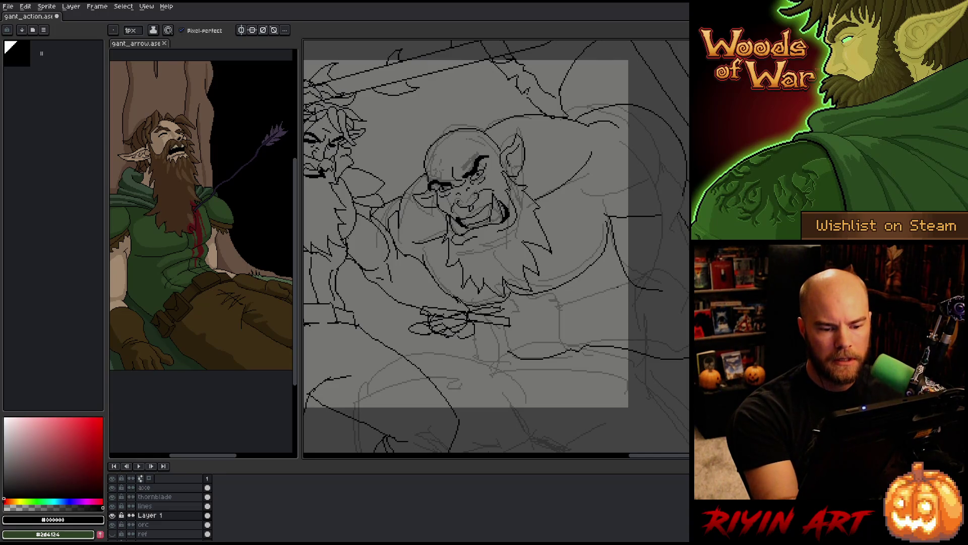
Lasso the shoulder lines briefly, deselect, and continue refining them with pencil and eraser.
key("ctrl")
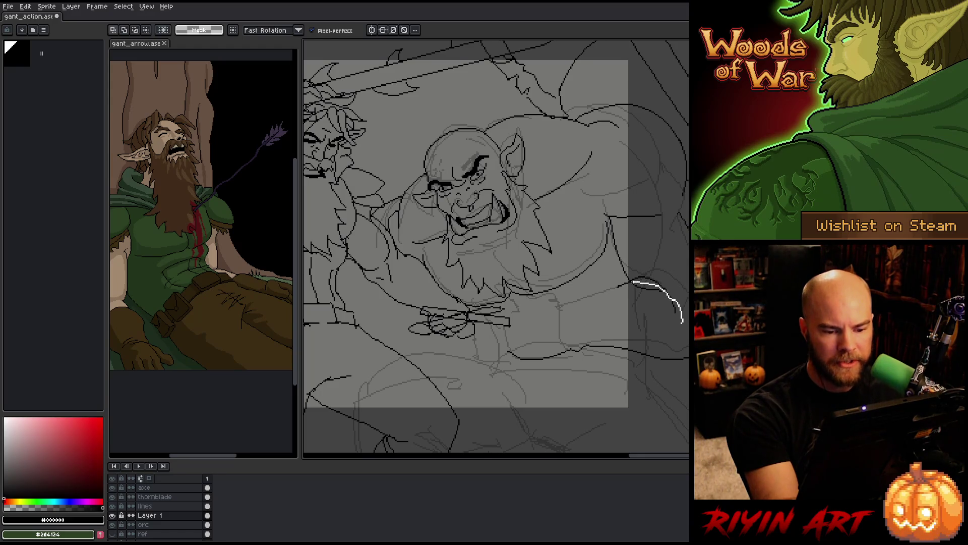
left_click_drag(683, 322, 622, 302)
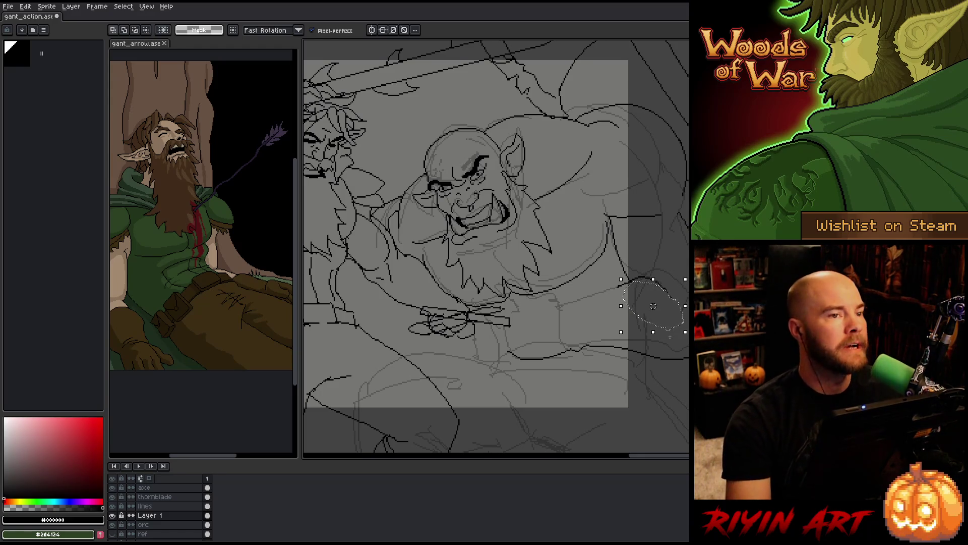
key("ctrl+d")
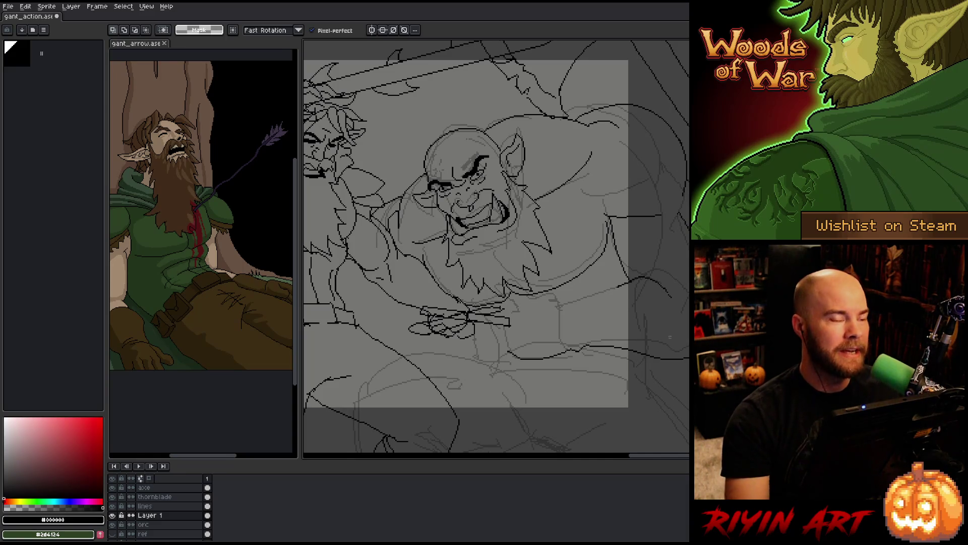
key("b")
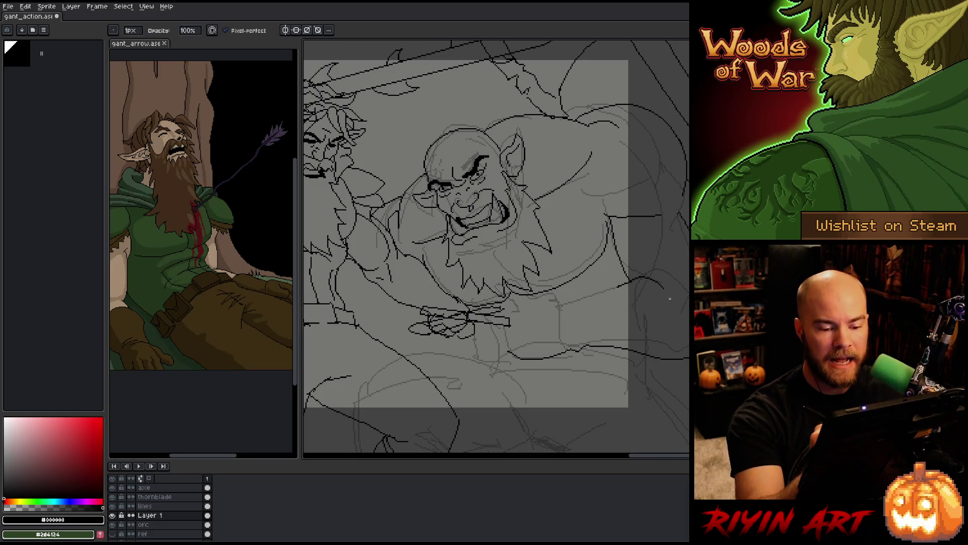
key("e")
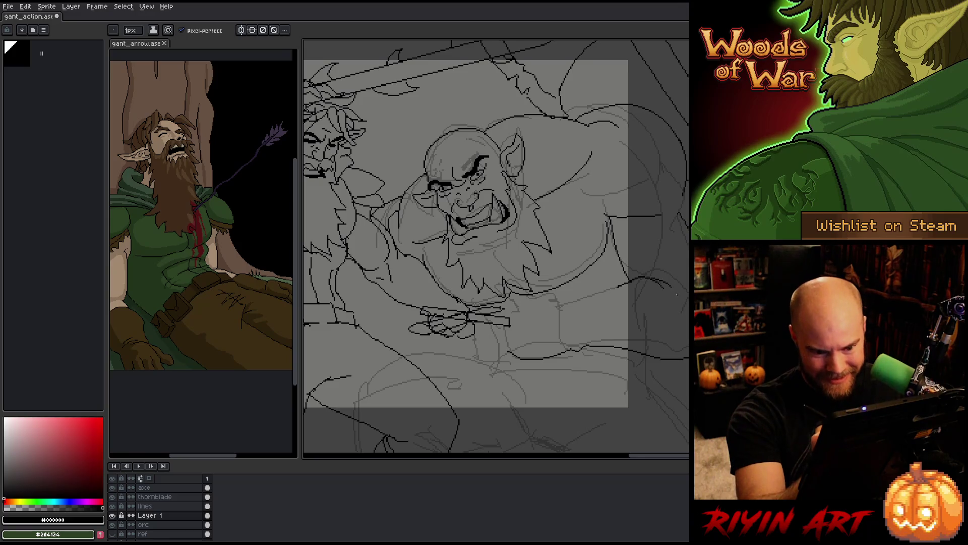
key("b")
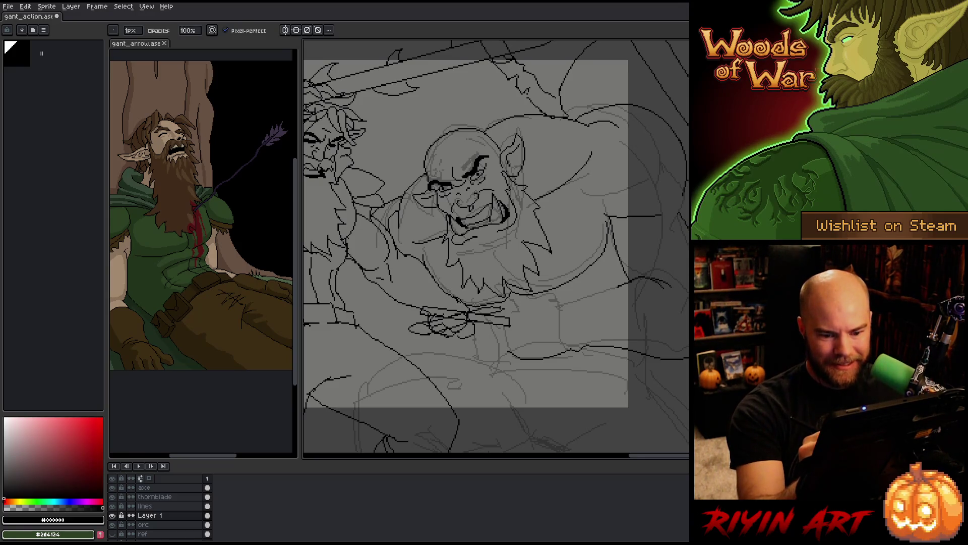
key("e")
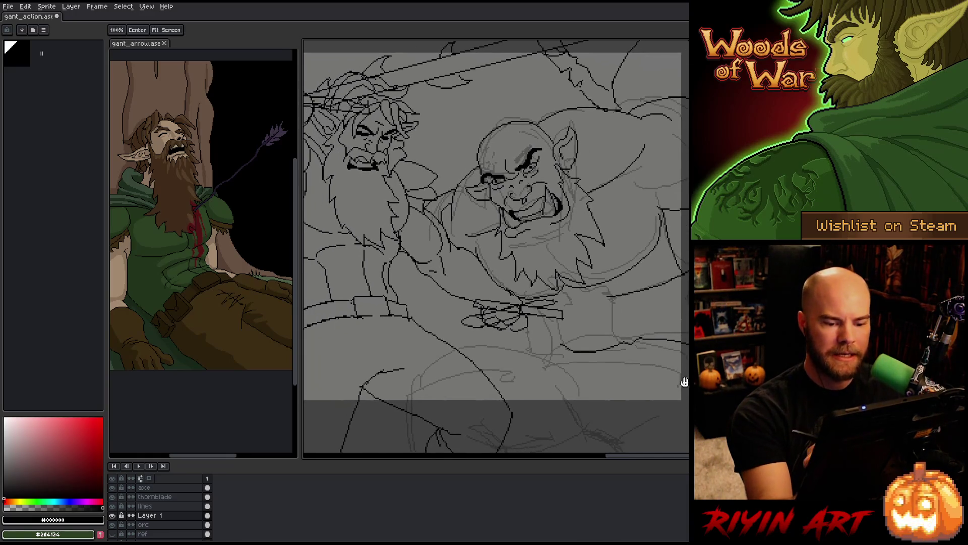
left_click_drag(601, 329, 559, 399)
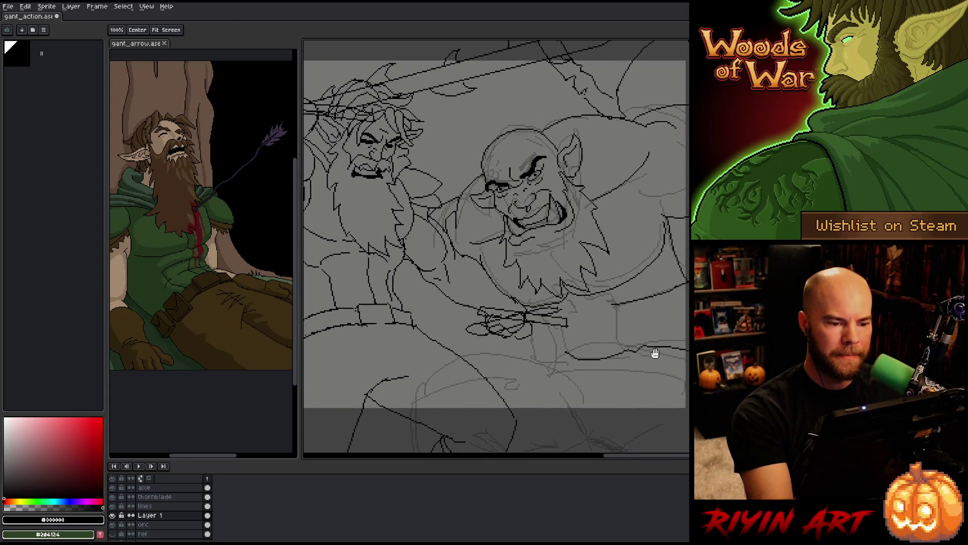
left_click_drag(635, 334, 659, 359)
scroll(658, 359, "down", 1)
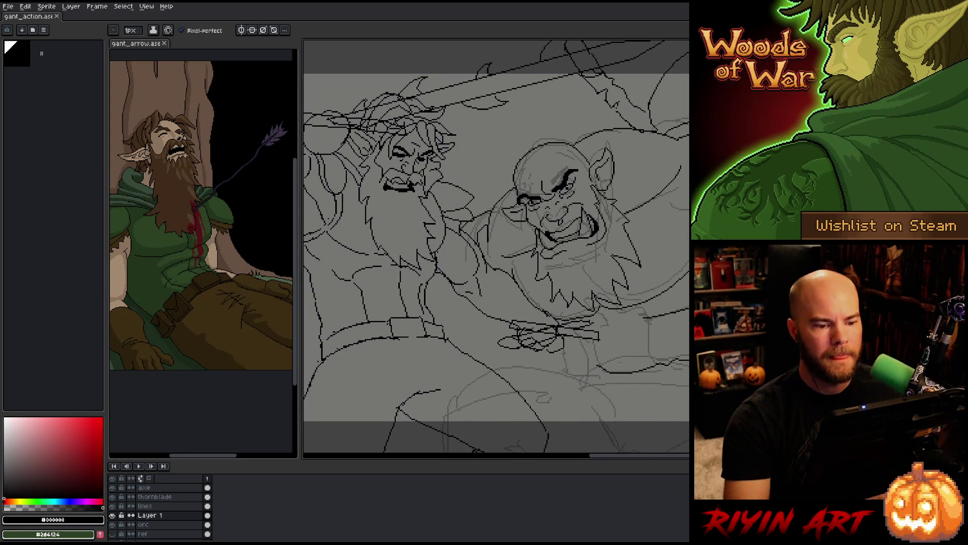
scroll(658, 358, "down", 1)
scroll(555, 341, "up", 1)
scroll(531, 302, "up", 1)
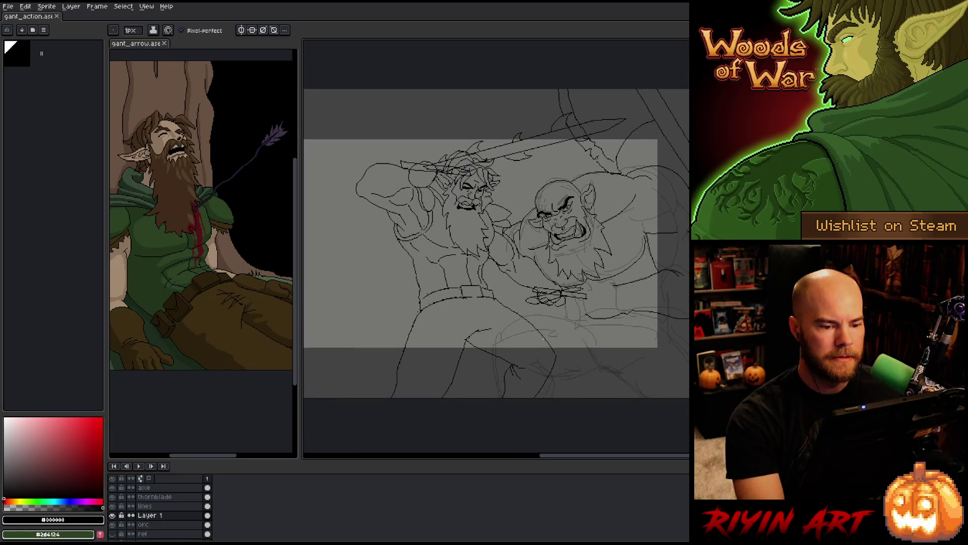
scroll(532, 302, "up", 1)
scroll(531, 302, "down", 1)
scroll(532, 303, "up", 1)
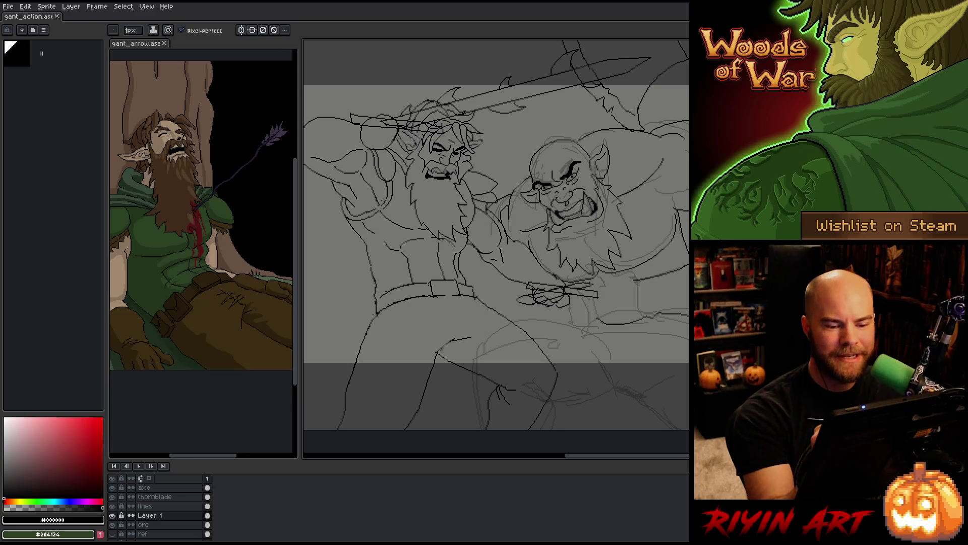
left_click_drag(619, 360, 580, 357)
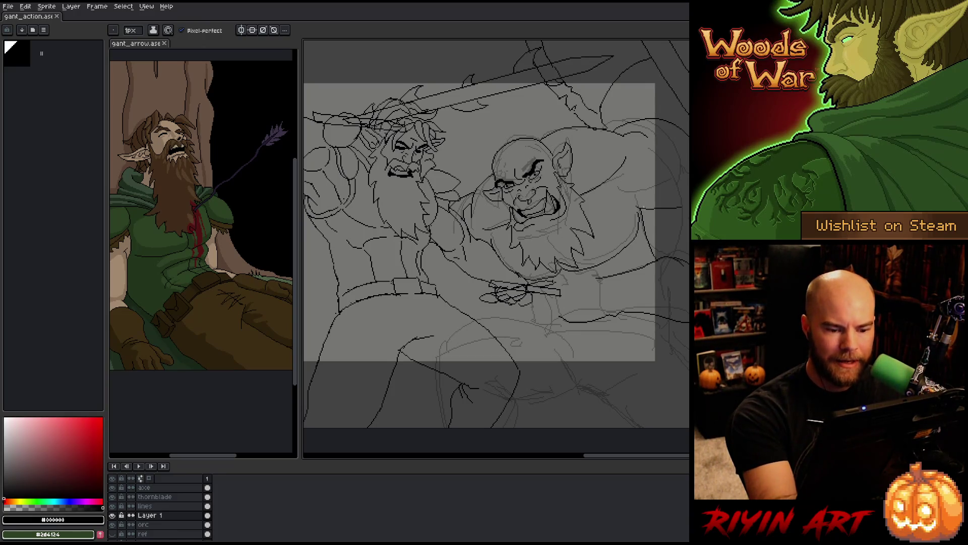
Rename Layer 1 to 'orc' in the layer properties.
double_click(155, 516)
type("orc")
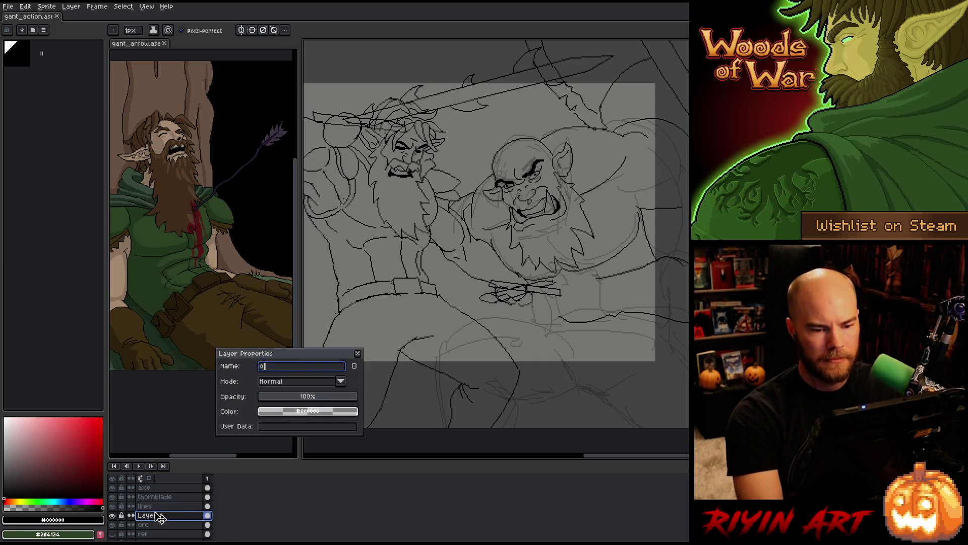
key("Return")
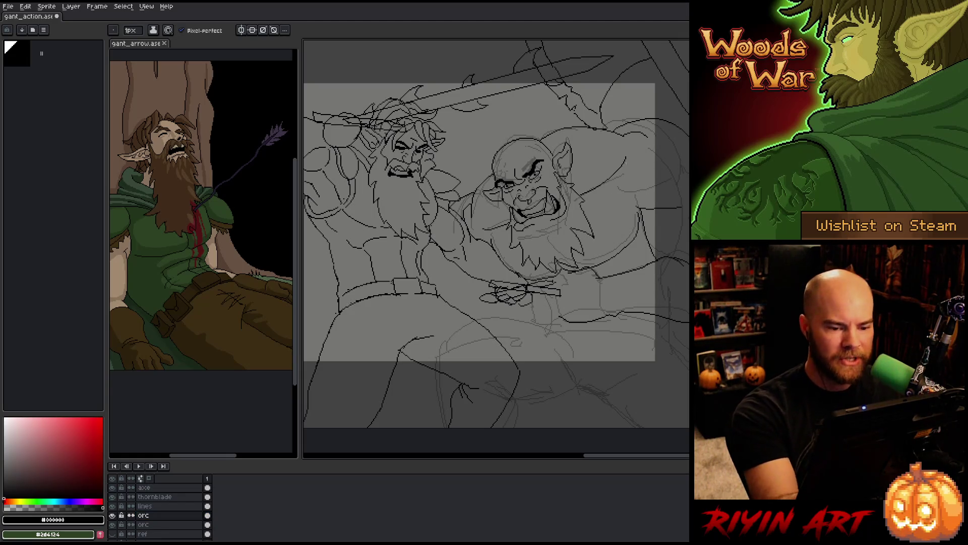
Add and undo a short ink mark near the orc's belt, alternating pencil and eraser touches.
left_click_drag(657, 324, 621, 321)
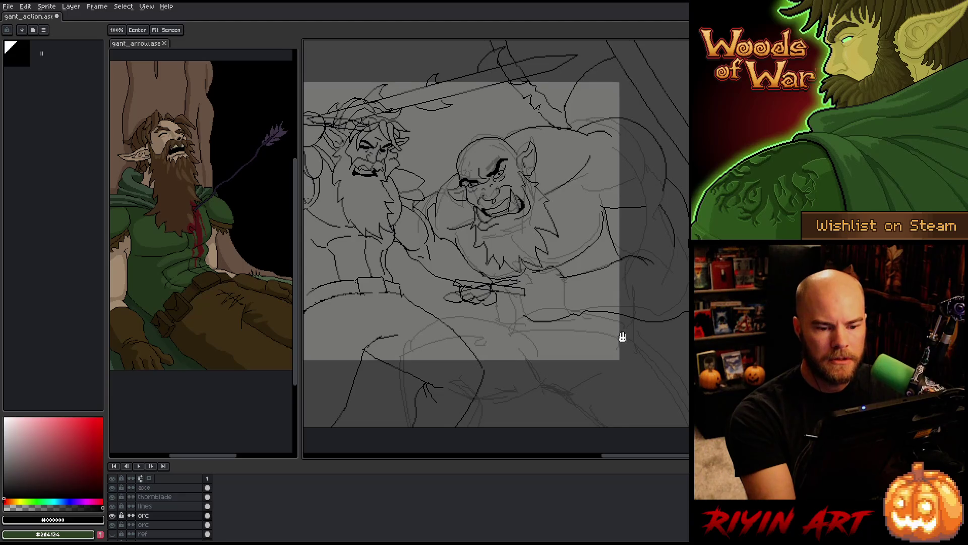
left_click_drag(608, 343, 619, 344)
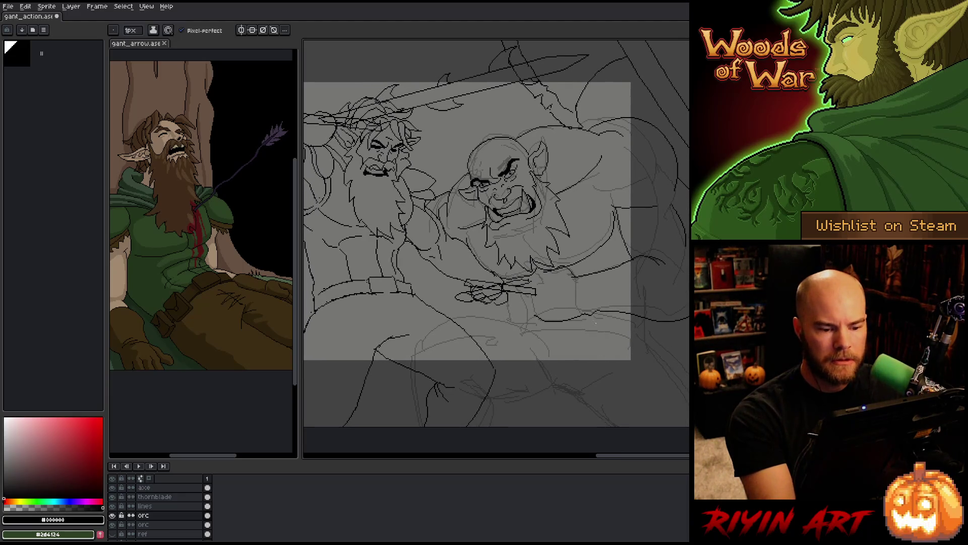
left_click_drag(517, 319, 531, 316)
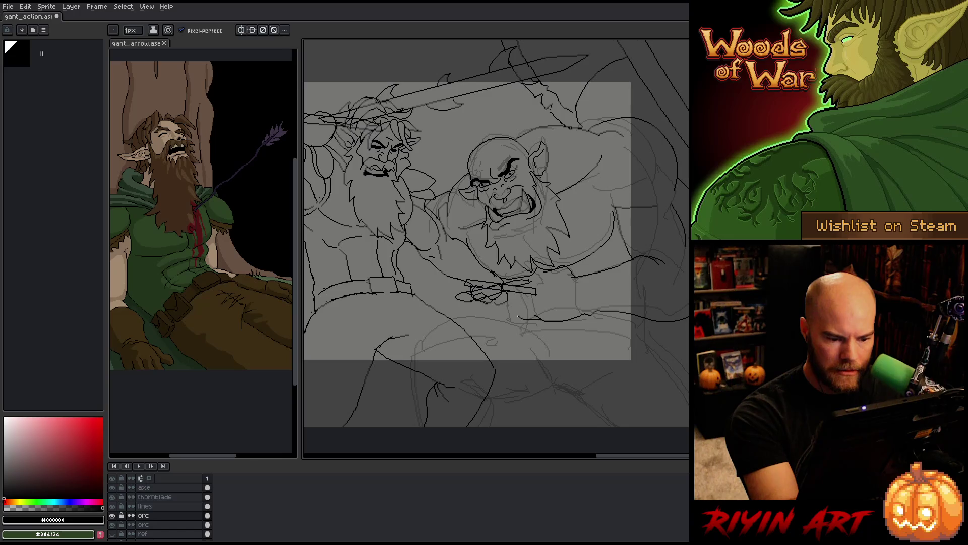
key("ctrl+z")
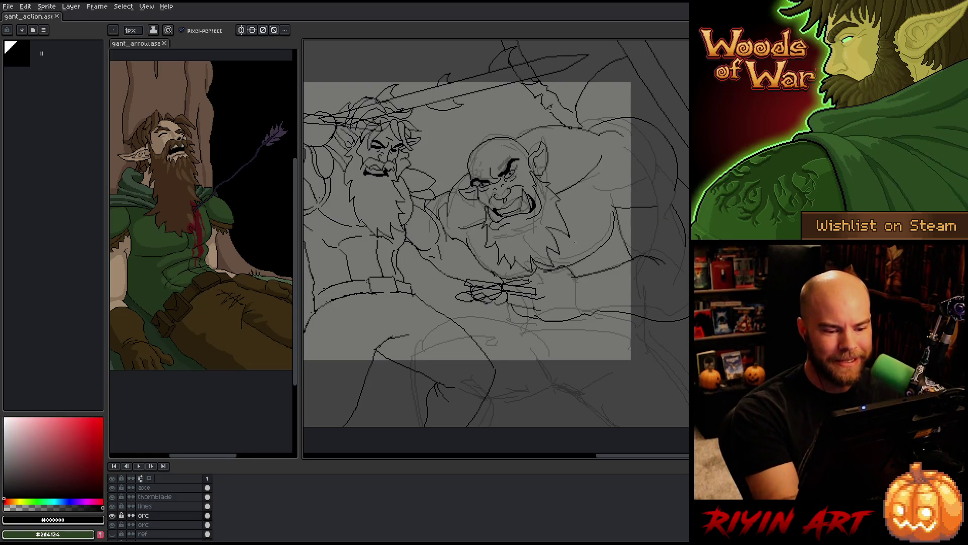
key("b")
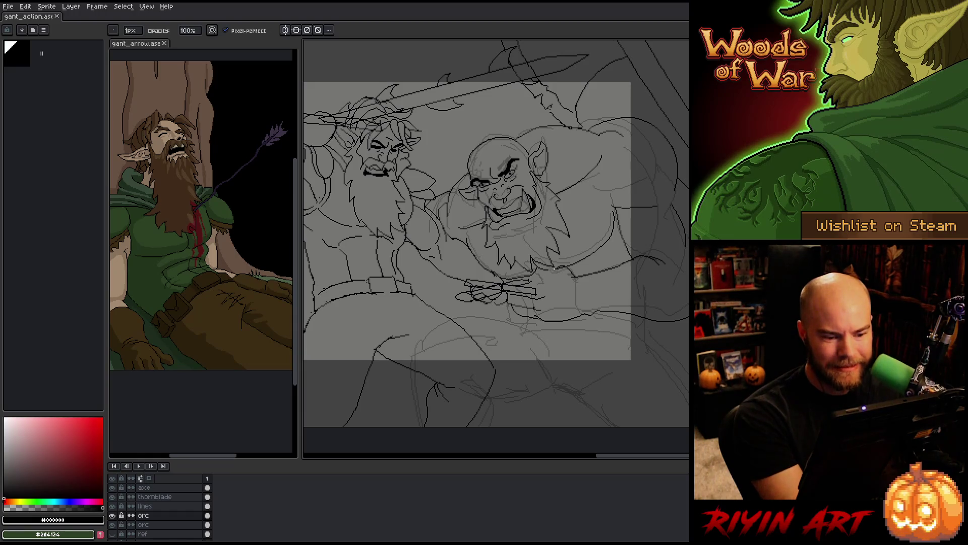
key("e")
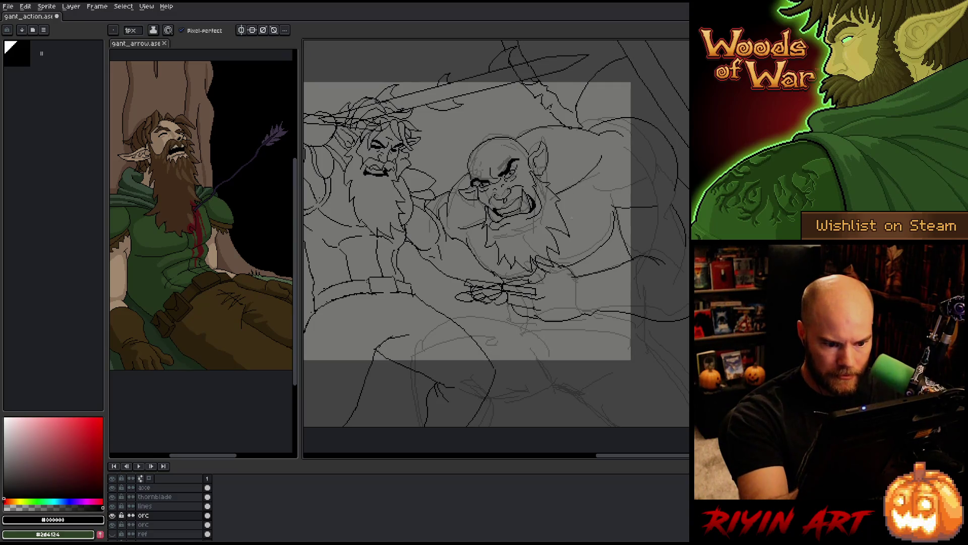
key("b")
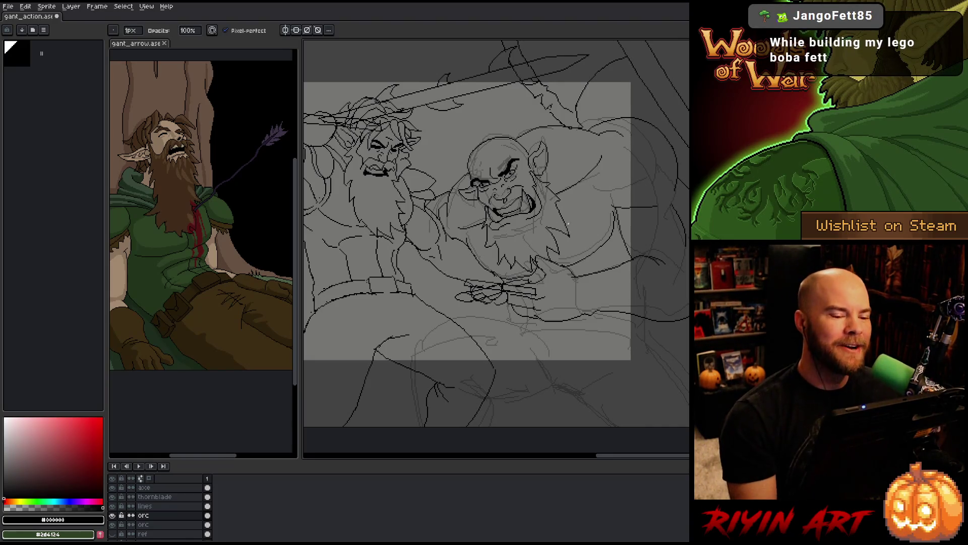
scroll(529, 223, "down", 1)
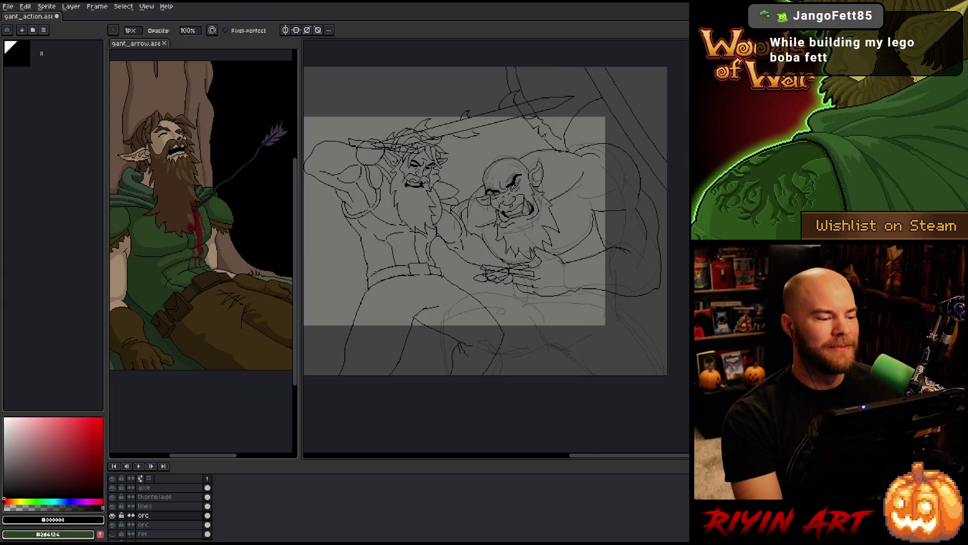
key("space")
mouse_move(471, 260)
left_mouse_down()
mouse_move(473, 282)
mouse_move(502, 271)
left_mouse_up()
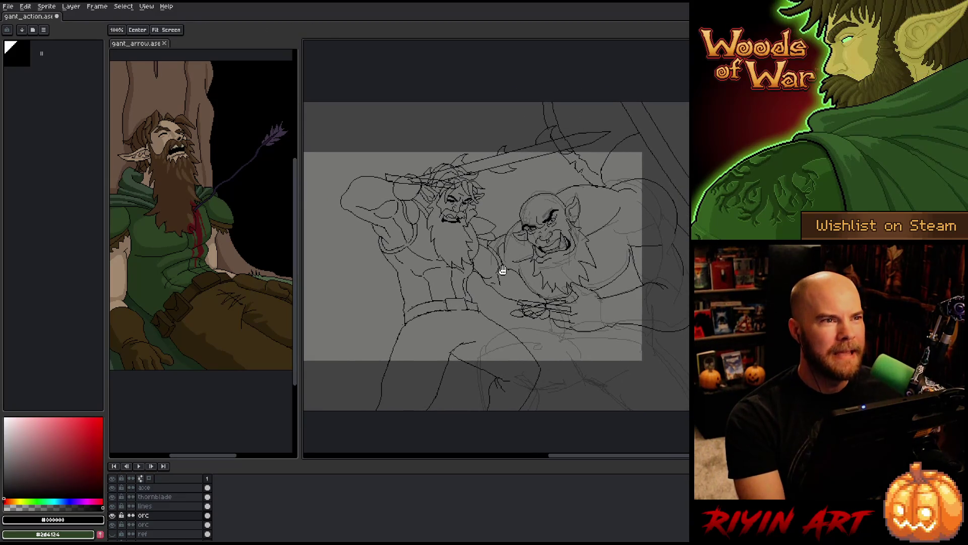
key("space")
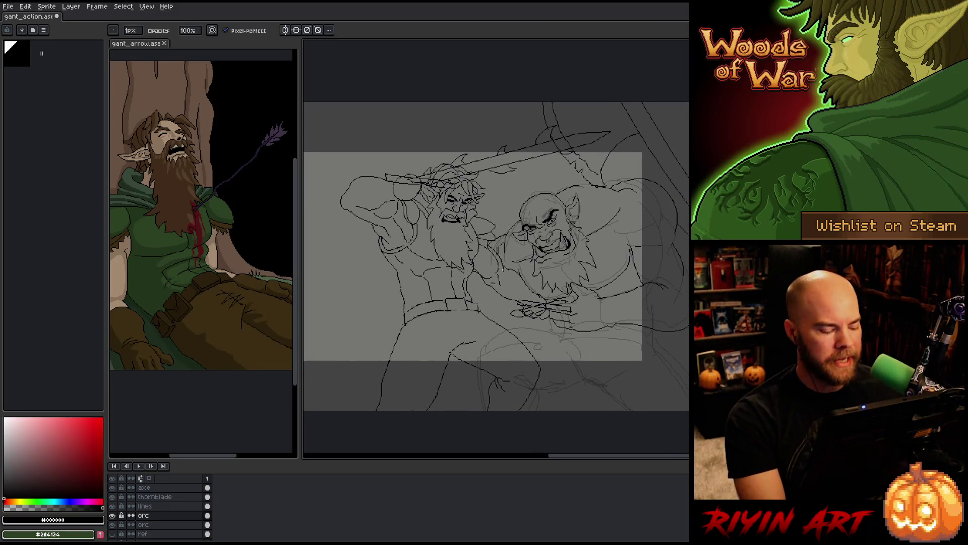
key("ctrl")
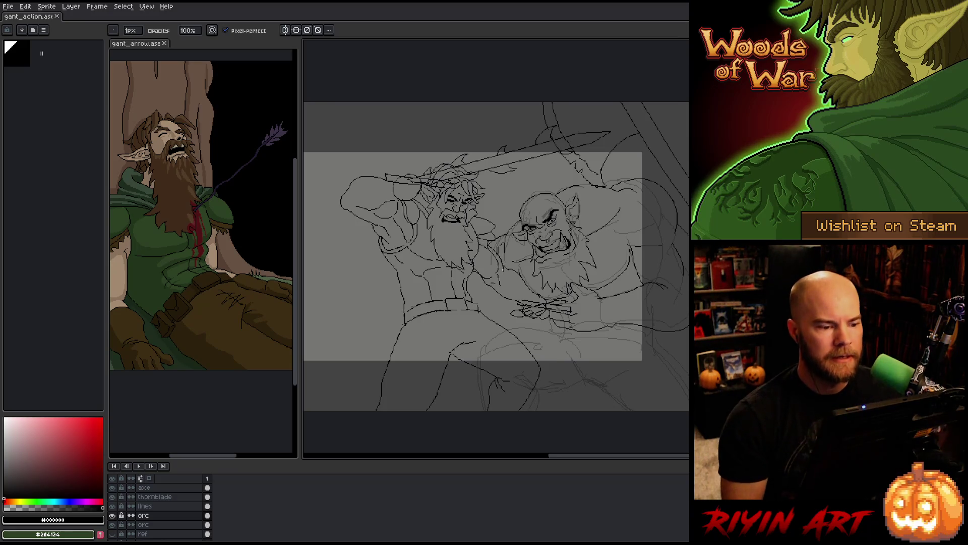
left_click_drag(458, 243, 534, 243)
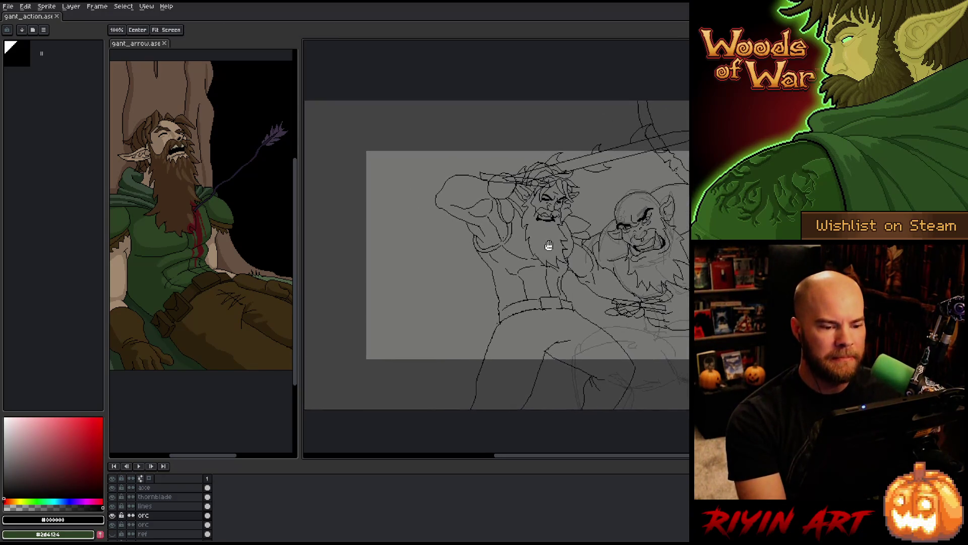
scroll(407, 256, "up", 1)
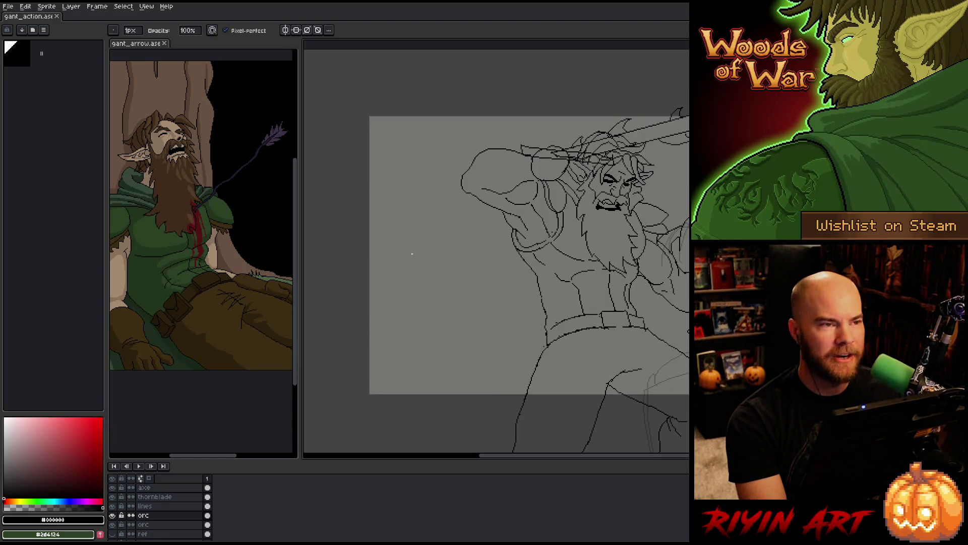
scroll(529, 242, "down", 1)
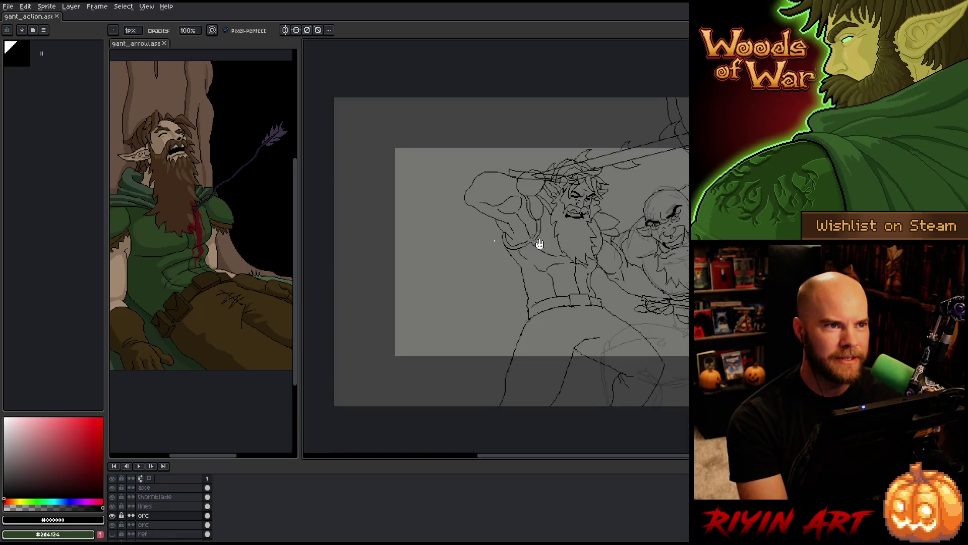
mouse_move(538, 244)
left_mouse_down()
mouse_move(504, 275)
mouse_move(530, 279)
left_mouse_up()
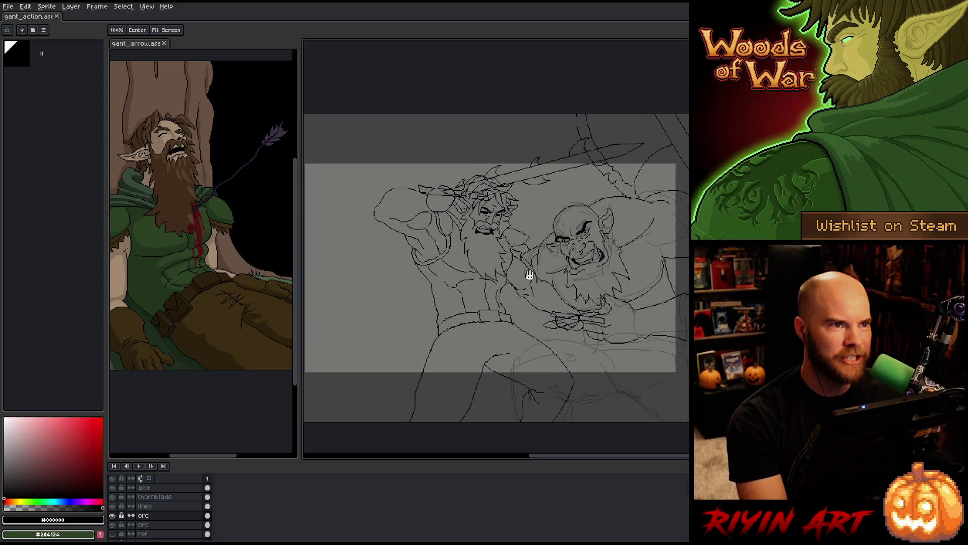
key("b")
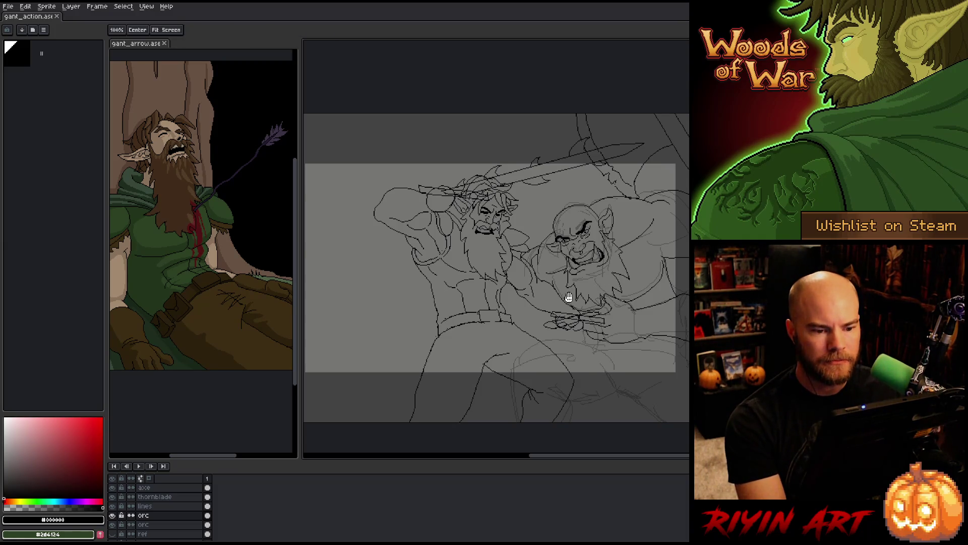
left_click_drag(568, 299, 620, 287)
key("b")
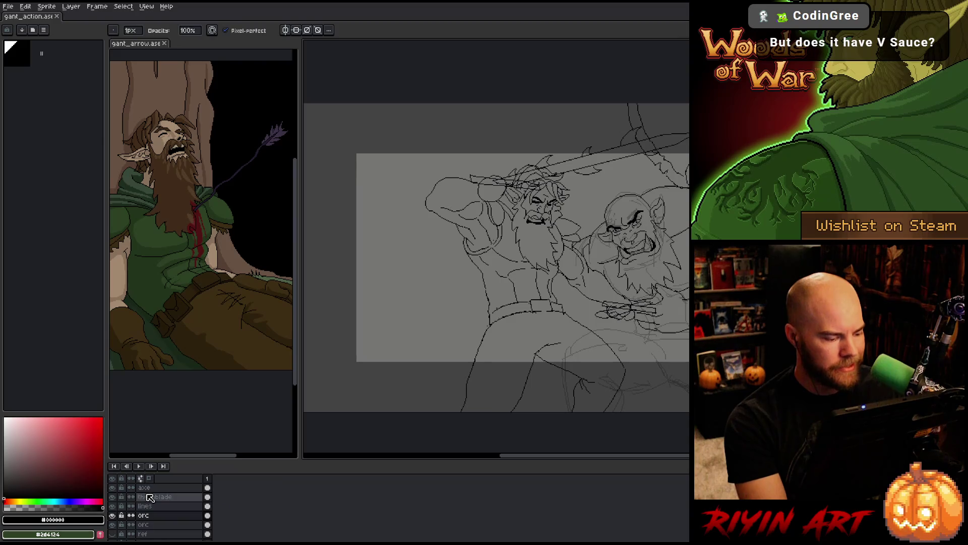
Make the lower orc layer active and ready its content for moving.
left_click_drag(144, 514, 143, 487)
left_click(165, 523)
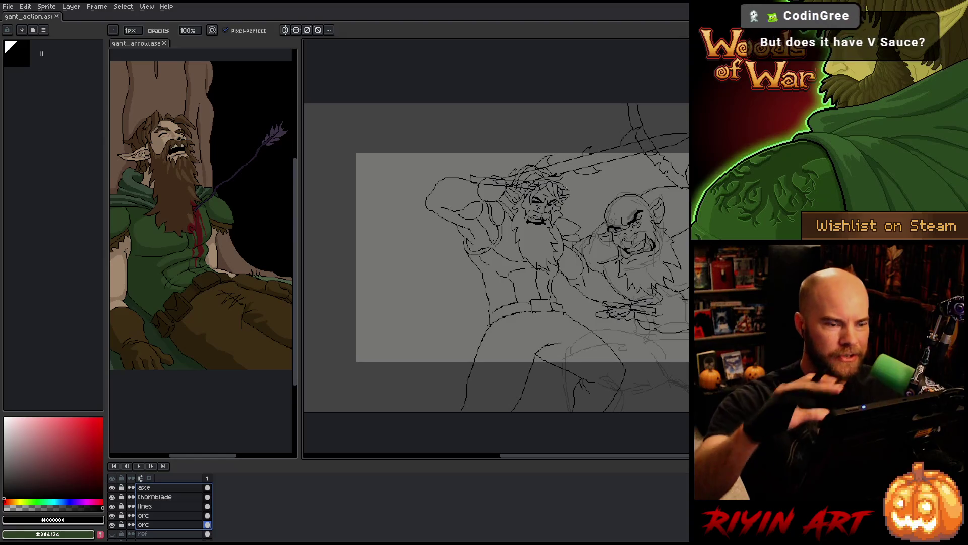
left_click_drag(544, 266, 509, 280)
scroll(495, 259, "down", 1)
scroll(515, 280, "up", 1)
scroll(515, 280, "down", 1)
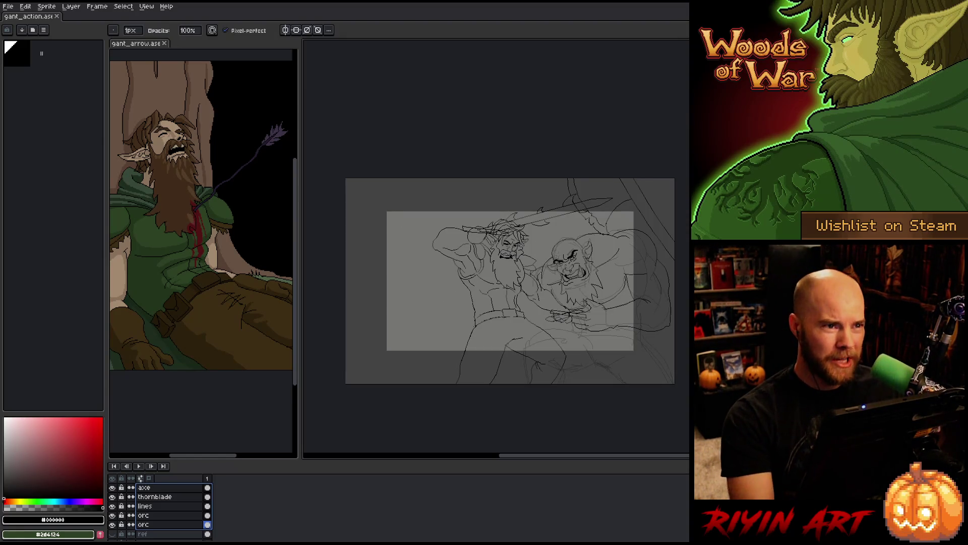
scroll(533, 270, "up", 1)
scroll(615, 208, "up", 1)
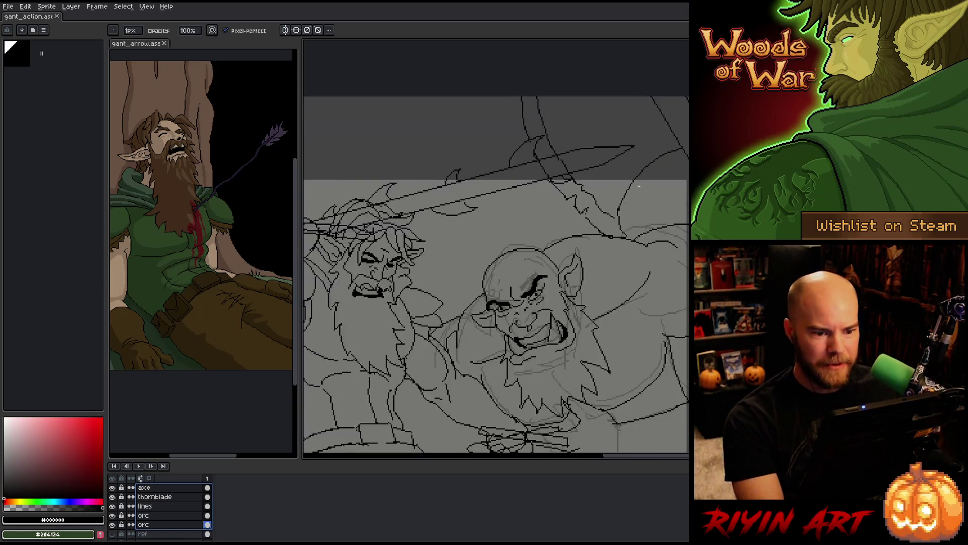
scroll(619, 197, "up", 1)
scroll(624, 179, "up", 1)
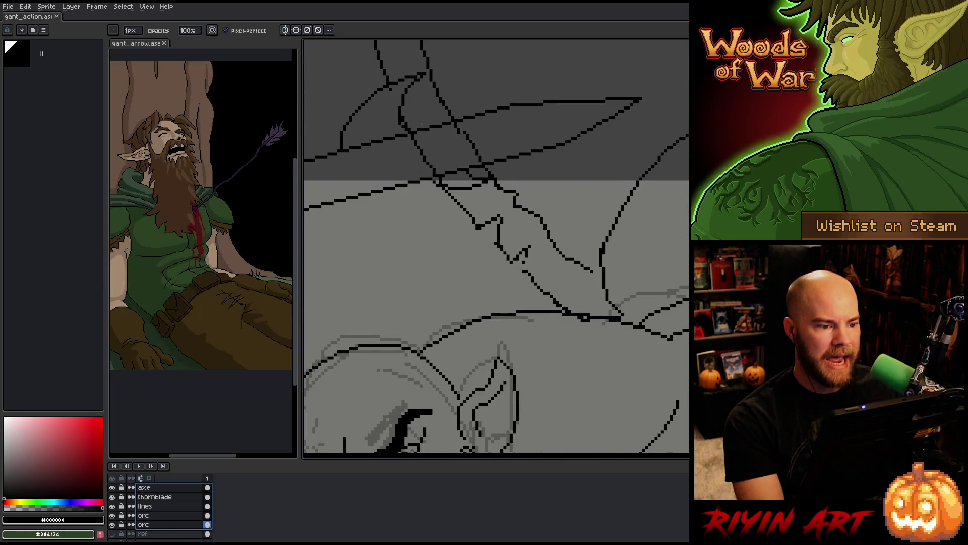
scroll(421, 124, "down", 1)
left_click_drag(430, 196, 605, 196)
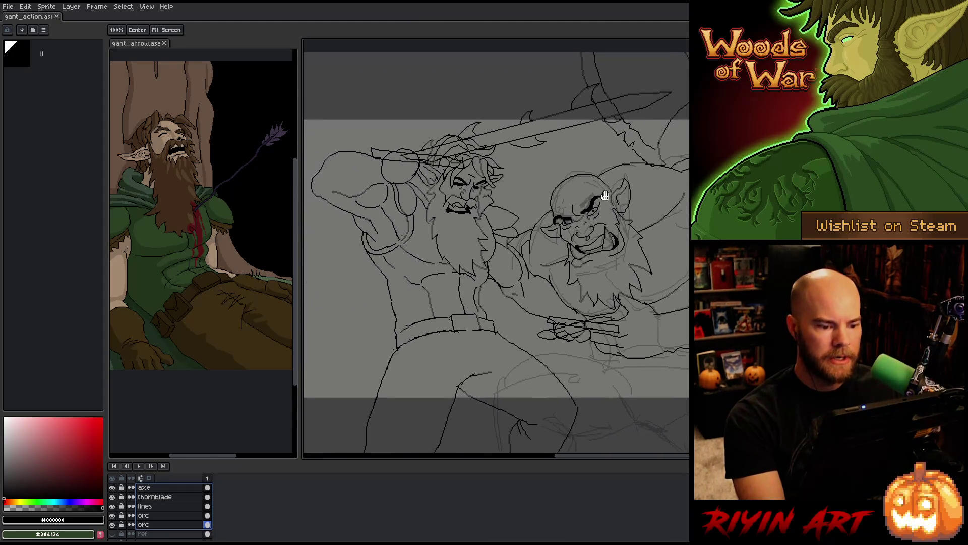
scroll(605, 197, "down", 1)
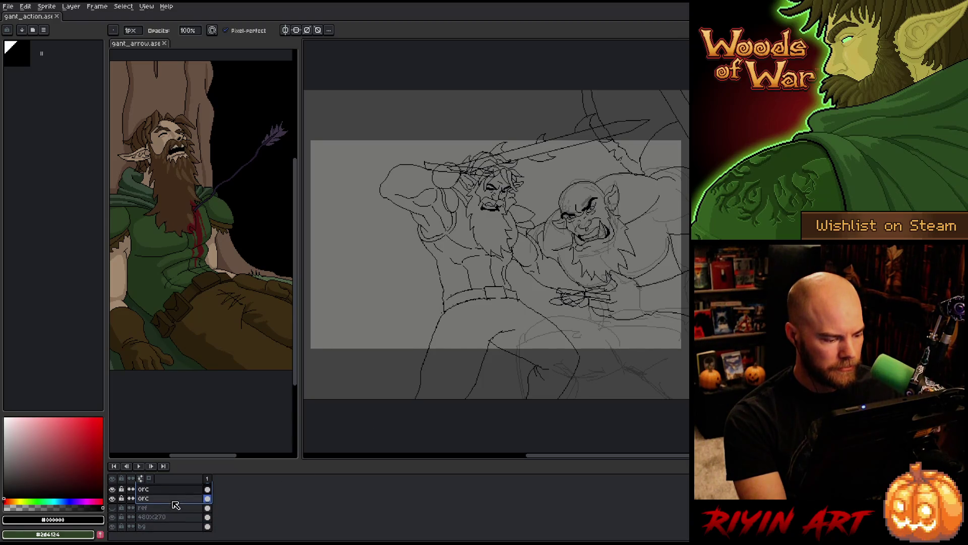
key("v")
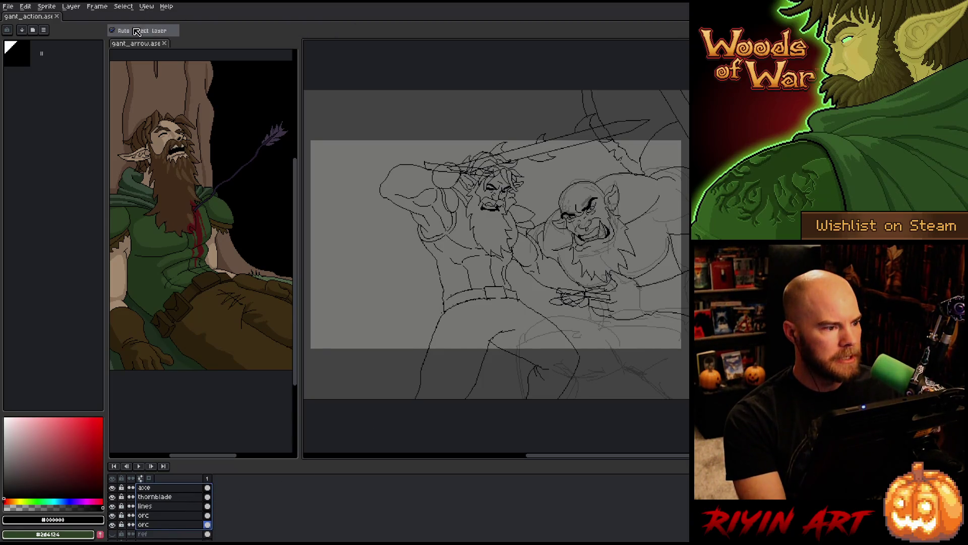
Nudge the orc layer's sketch about 10 px lower and a little to the right.
mouse_move(365, 124)
left_mouse_down()
mouse_move(488, 220)
mouse_move(471, 226)
left_mouse_up()
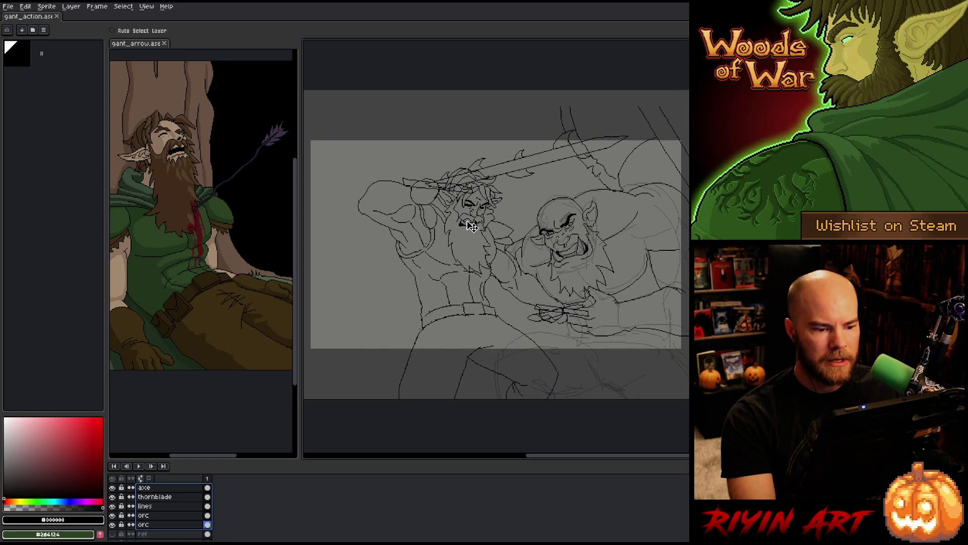
left_click_drag(470, 225, 471, 225)
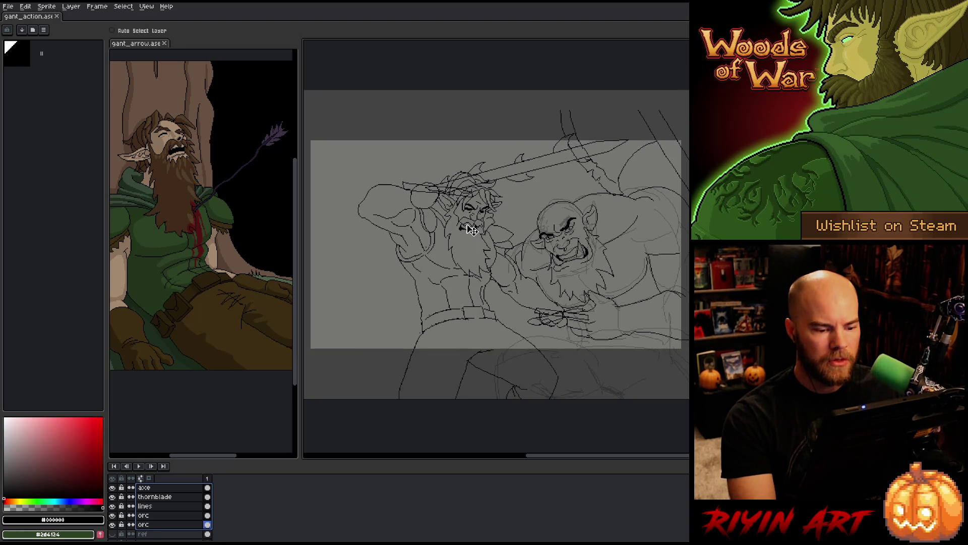
left_click_drag(470, 224, 476, 229)
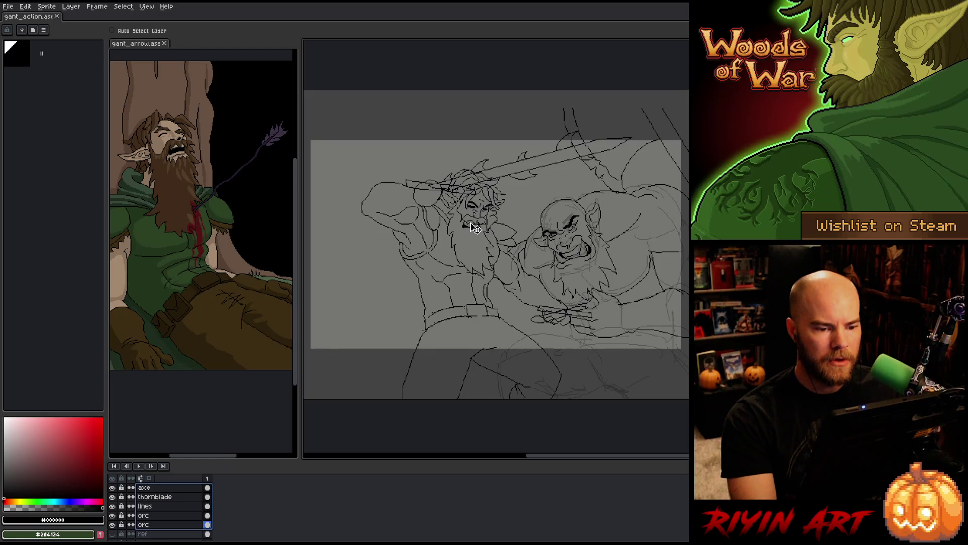
left_click_drag(471, 225, 473, 227)
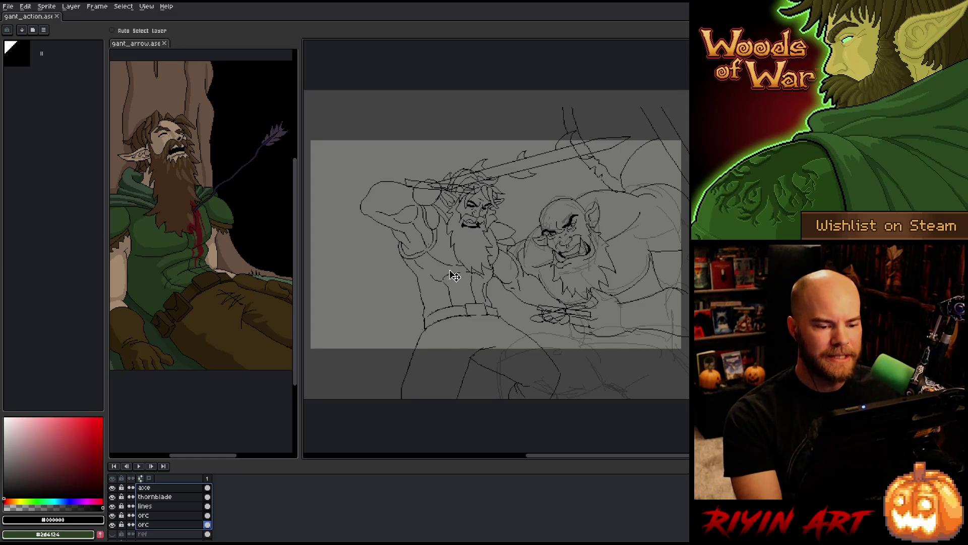
left_click_drag(459, 272, 481, 277)
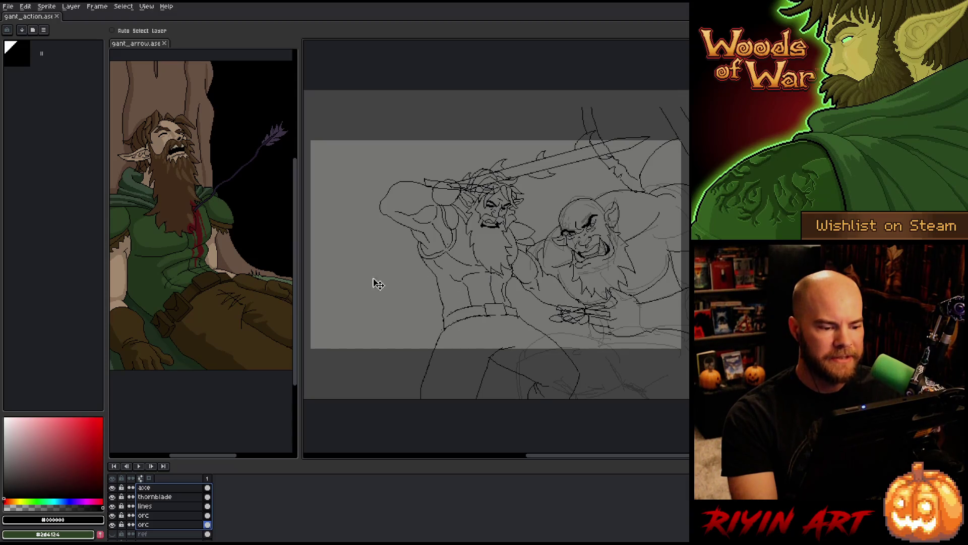
scroll(404, 228, "down", 1)
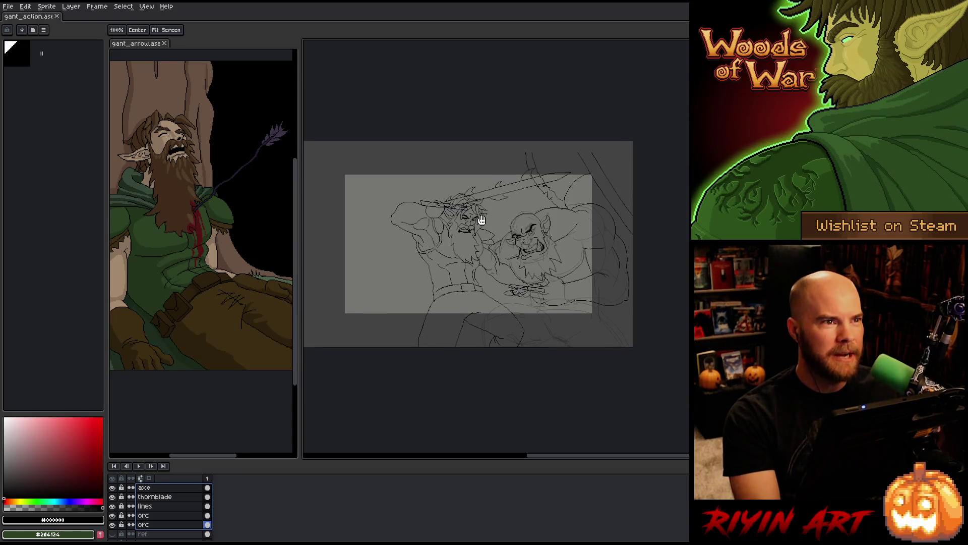
scroll(477, 232, "up", 1)
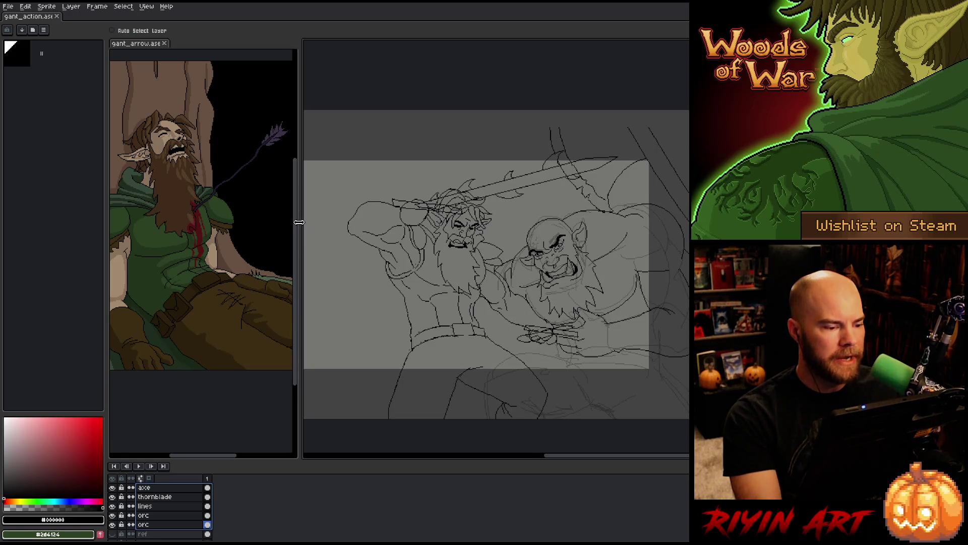
Widen the reference image's panel and re-frame the reference beside the sketch.
left_click_drag(297, 223, 262, 222)
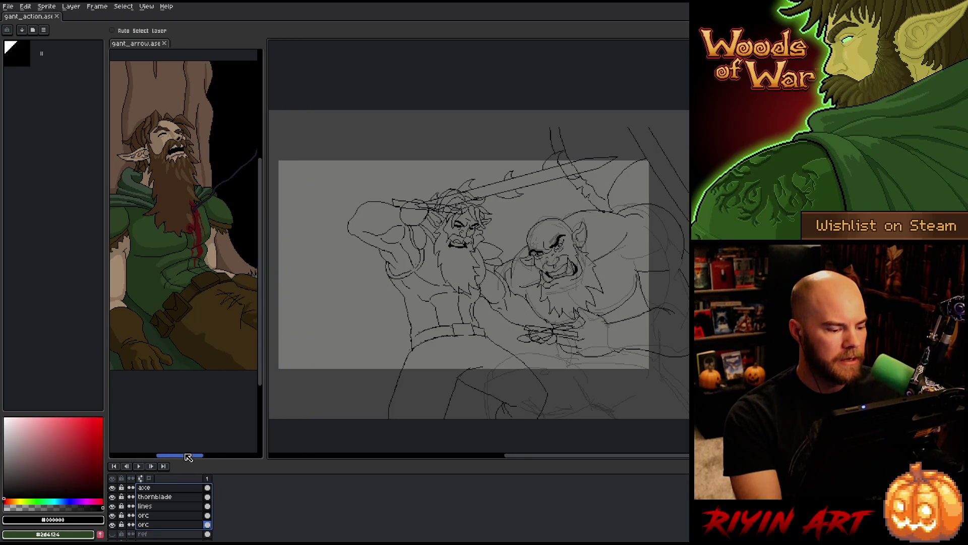
left_click_drag(107, 337, 77, 337)
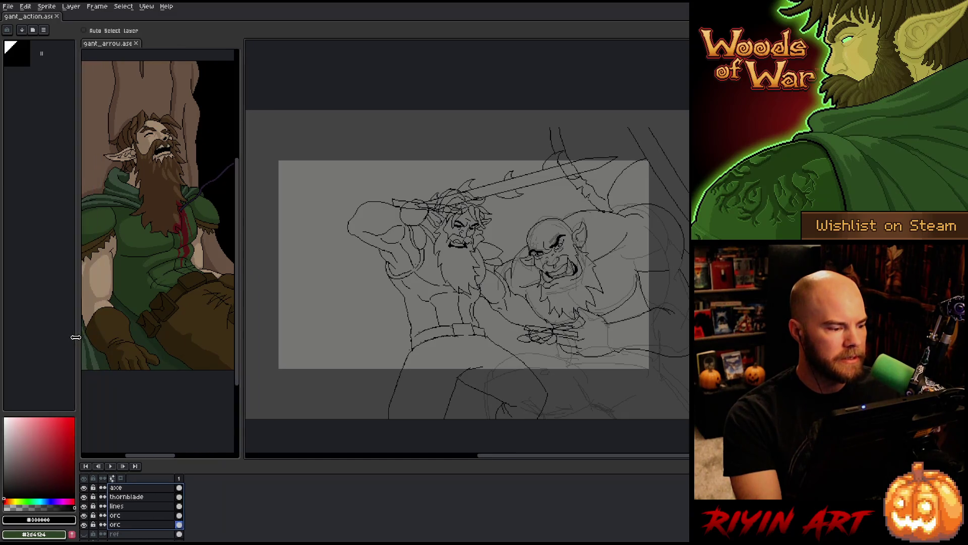
left_click(151, 281)
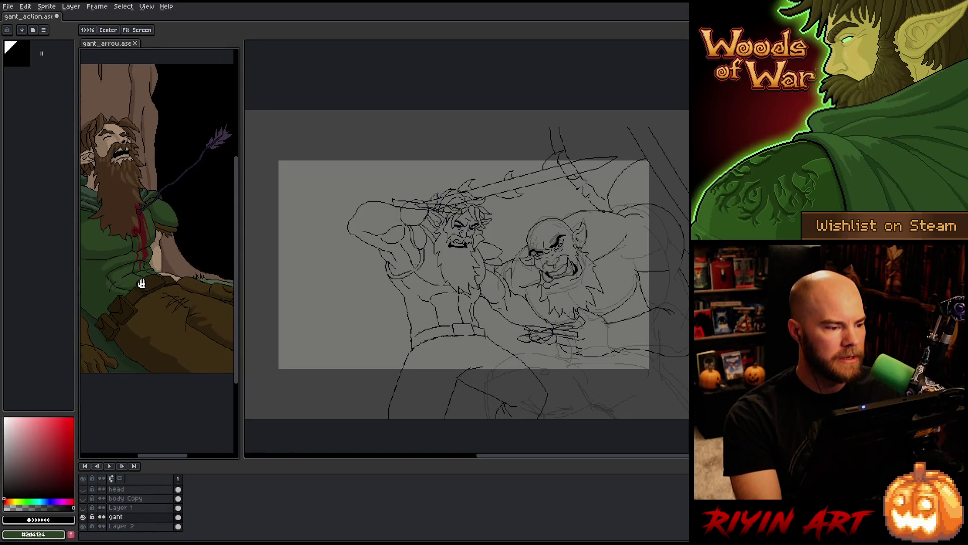
left_click_drag(151, 281, 170, 282)
key("v")
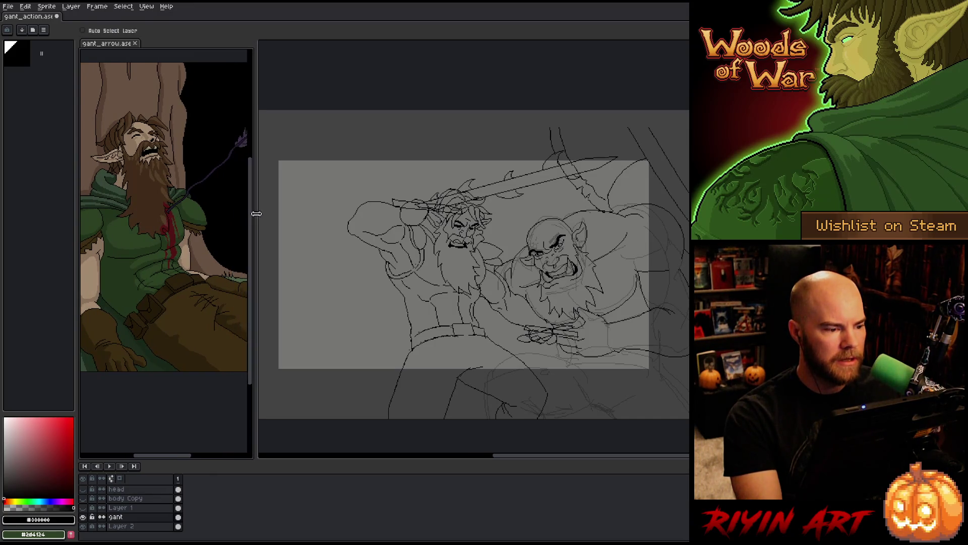
left_click_drag(240, 215, 259, 214)
key("h")
mouse_move(157, 223)
left_mouse_down()
mouse_move(157, 235)
mouse_move(156, 216)
left_mouse_up()
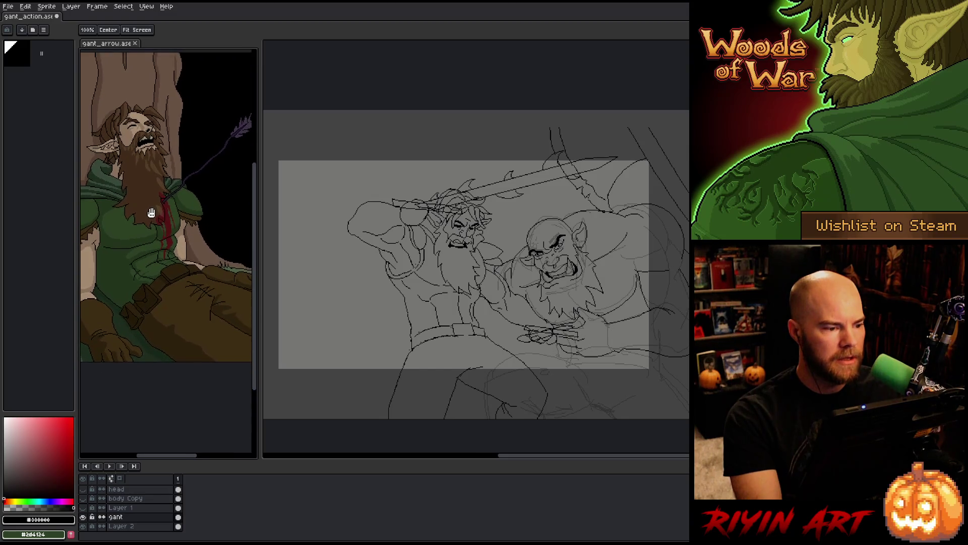
key("v")
Return to the battle sprite and save it.
left_click(31, 16)
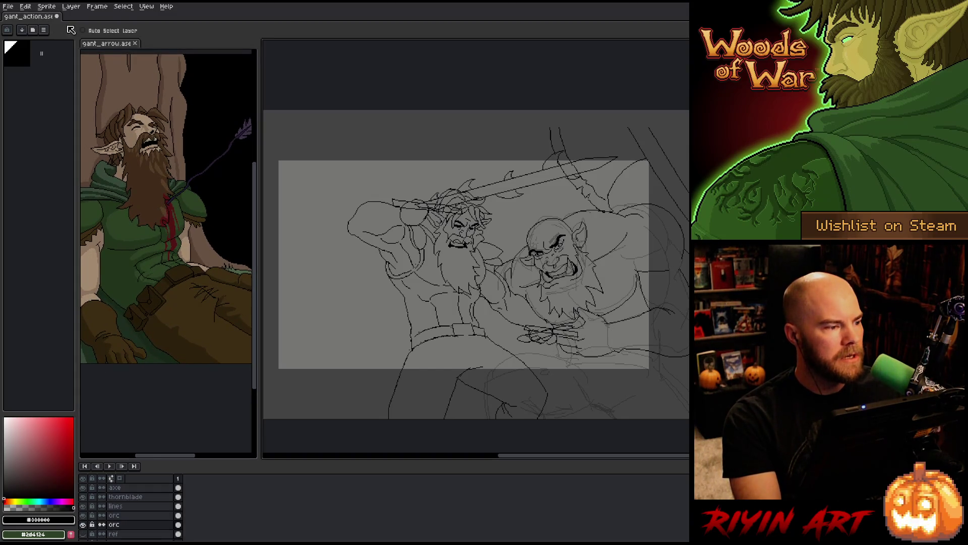
key("ctrl+s")
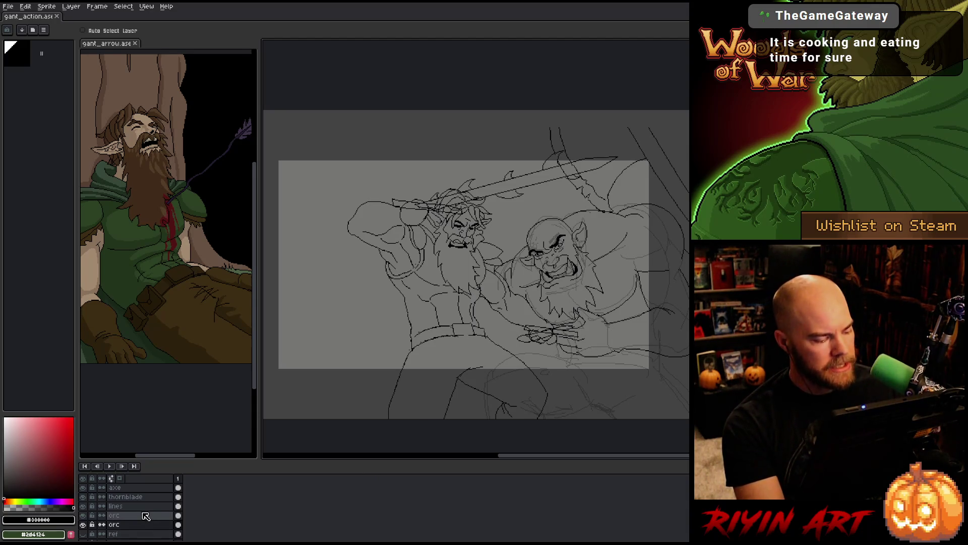
Select the axe through orc layers together and shift their line art up slightly.
left_click_drag(116, 487, 116, 523)
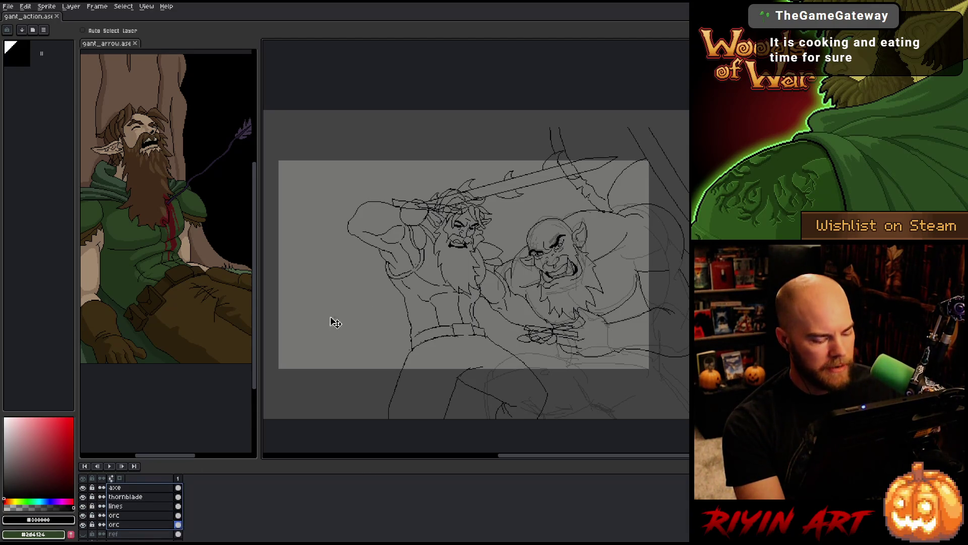
left_click_drag(468, 247, 467, 230)
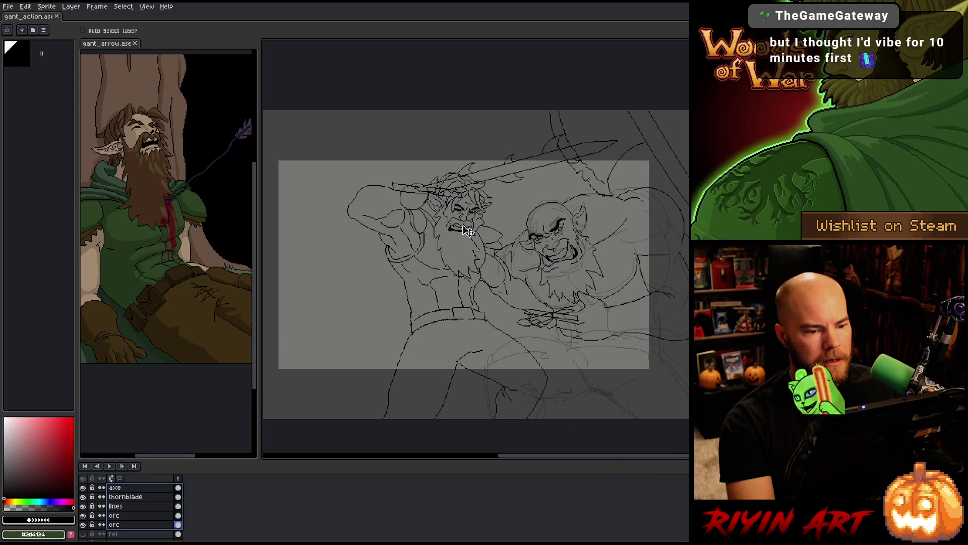
left_click_drag(467, 231, 465, 240)
key("ctrl+z")
key("ctrl+y")
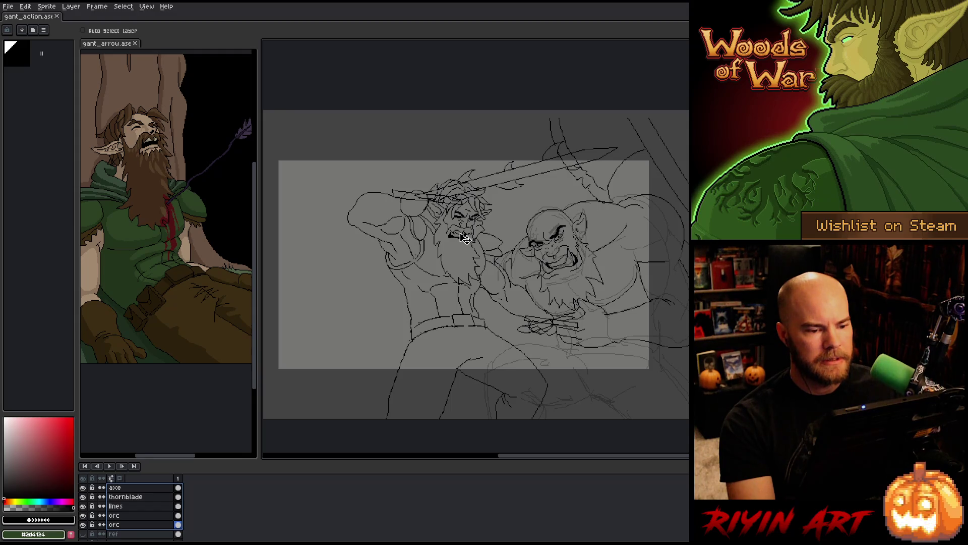
Fine-tune the sketch layers' position higher on the canvas, then activate the thornblade layer.
left_click_drag(465, 239, 477, 228)
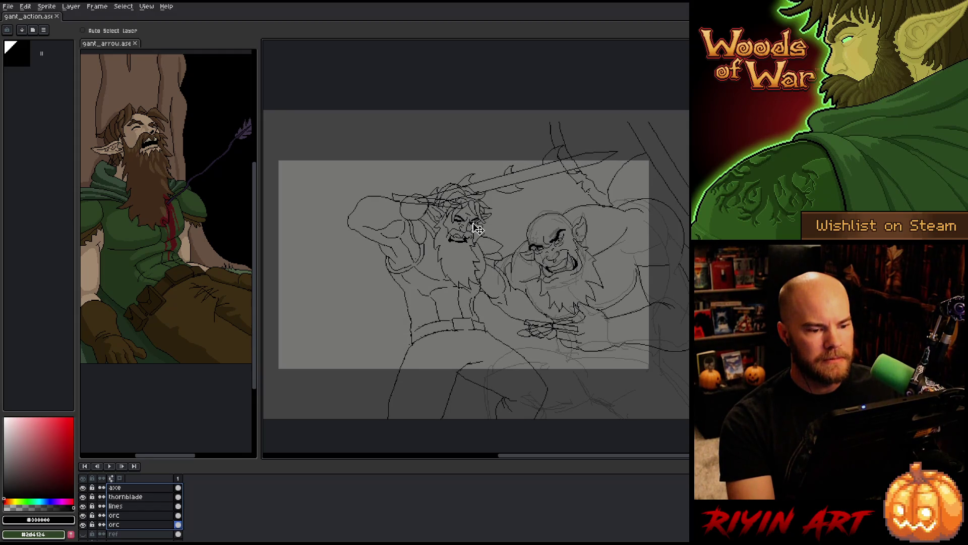
left_click_drag(476, 229, 475, 233)
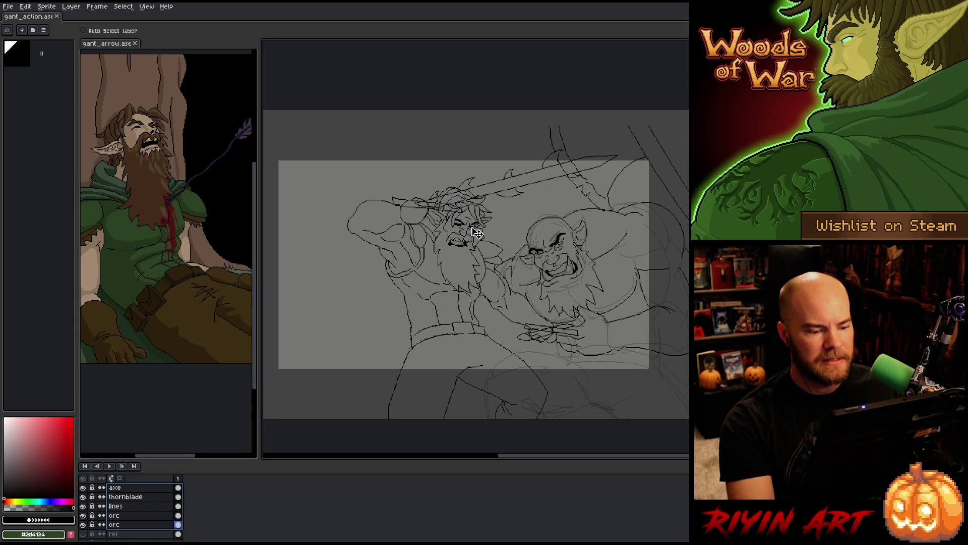
key("ctrl+z")
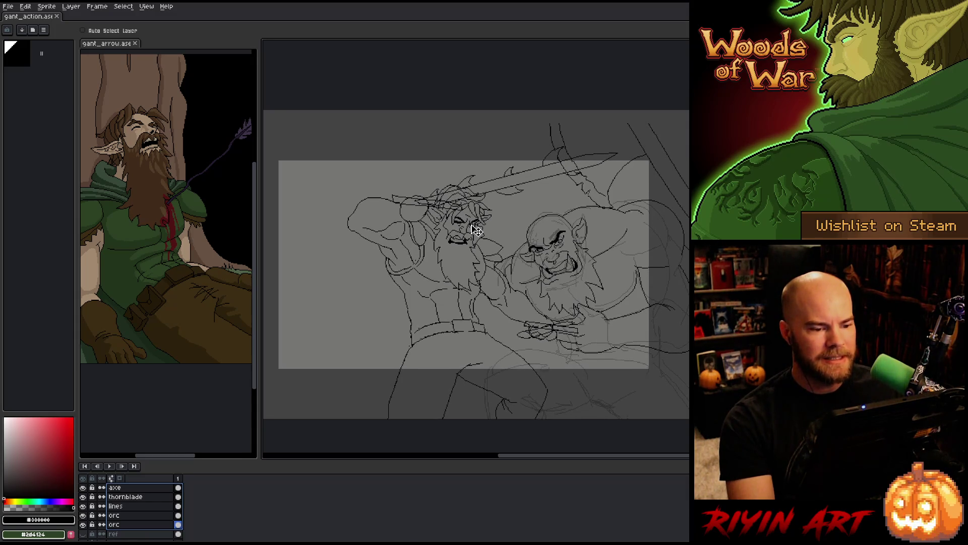
key("ctrl+y")
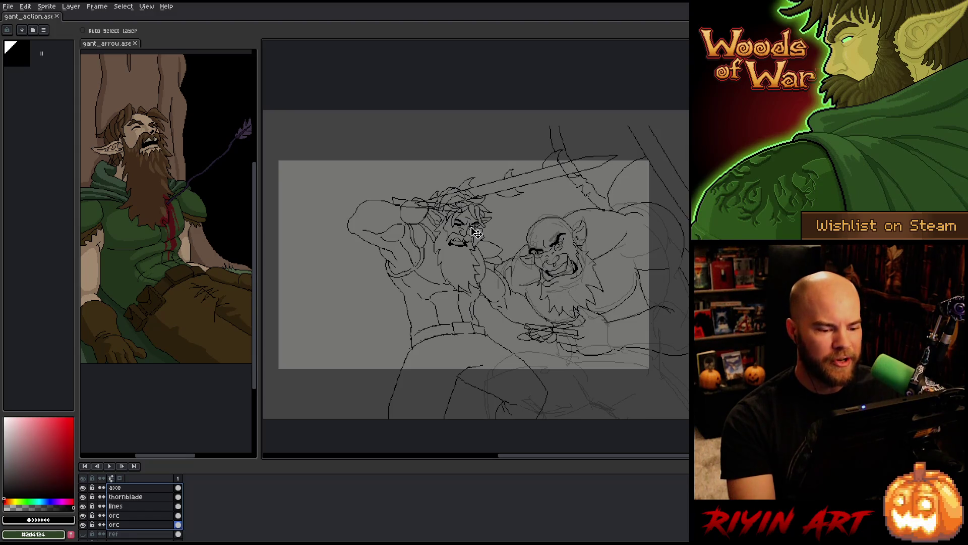
key("ctrl+z")
mouse_move(475, 232)
left_mouse_down()
mouse_move(468, 197)
mouse_move(464, 234)
mouse_move(471, 221)
left_mouse_up()
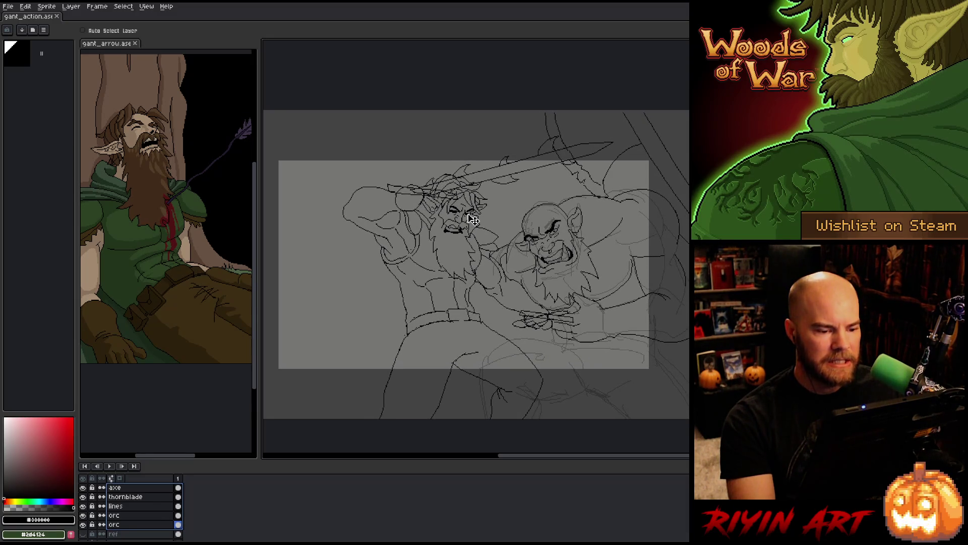
left_click(140, 499)
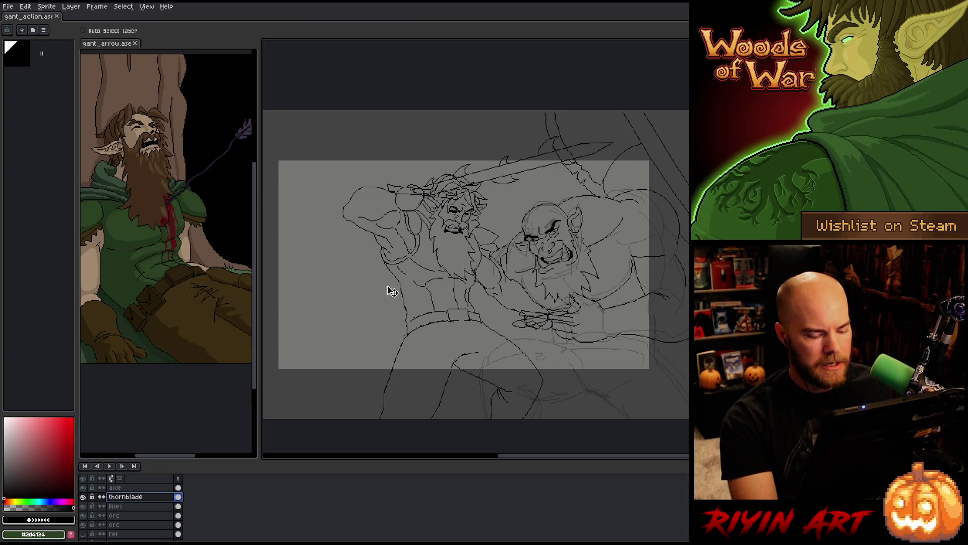
Marquee-select the sword area and shift its lines slightly, then select the axe layer.
key("m")
left_click_drag(641, 124, 351, 216)
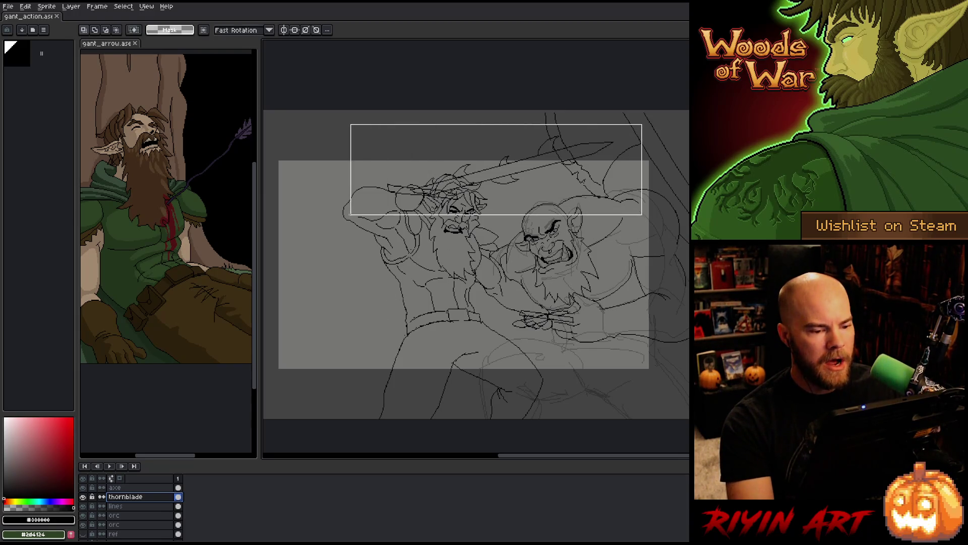
left_click_drag(492, 170, 496, 172)
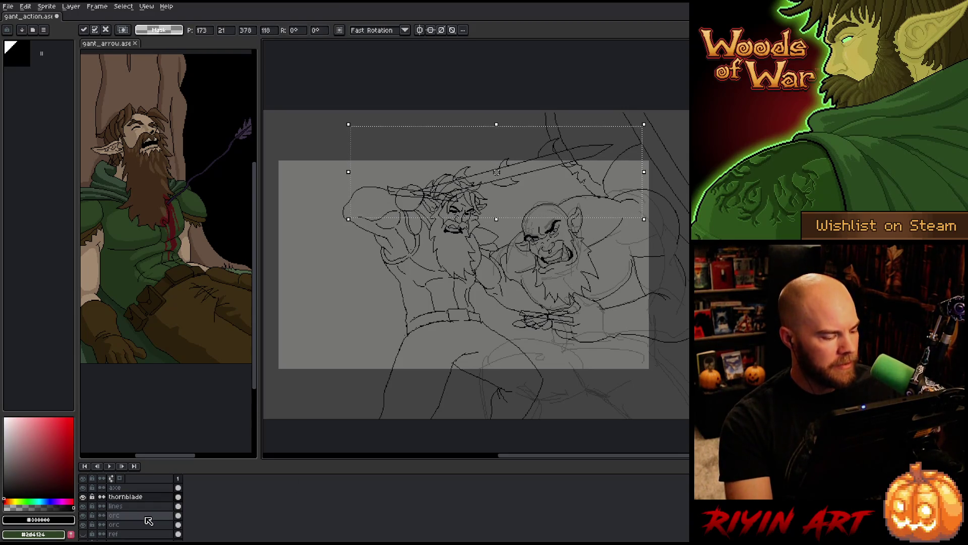
left_click(115, 487)
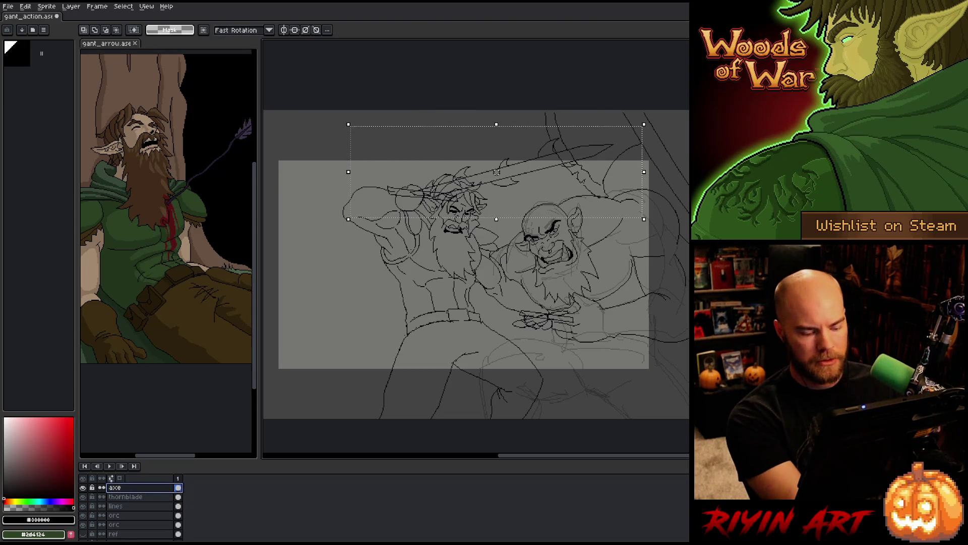
left_click(166, 485, "ctrl")
Nudge the axe down two pixels, drop it, and reposition the weapon line art with the Move tool.
key("Down")
key("Down")
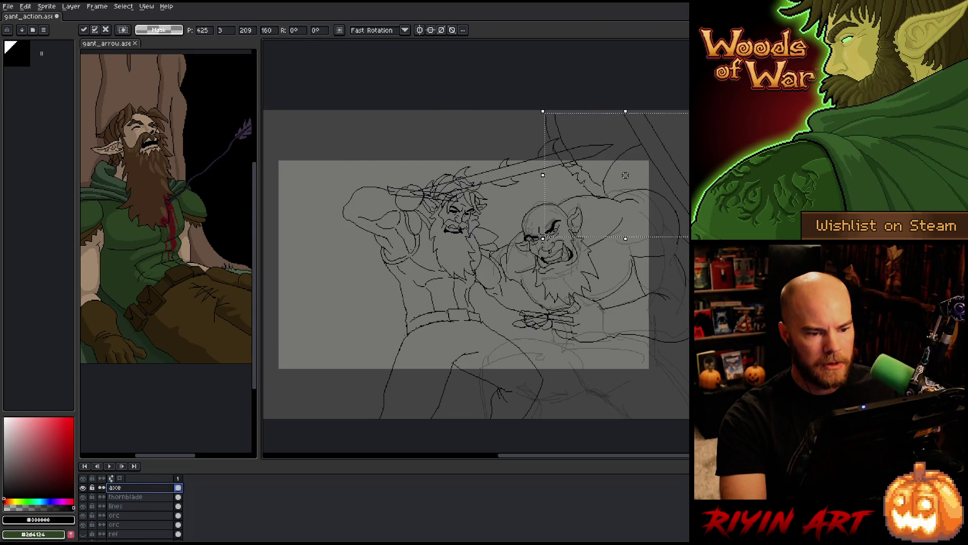
key("Down")
key("Down")
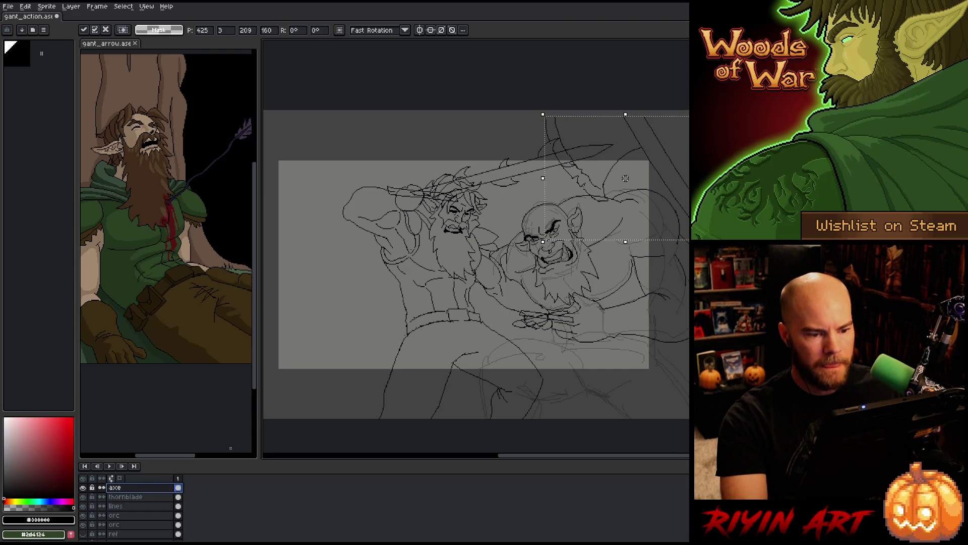
key("ctrl+d")
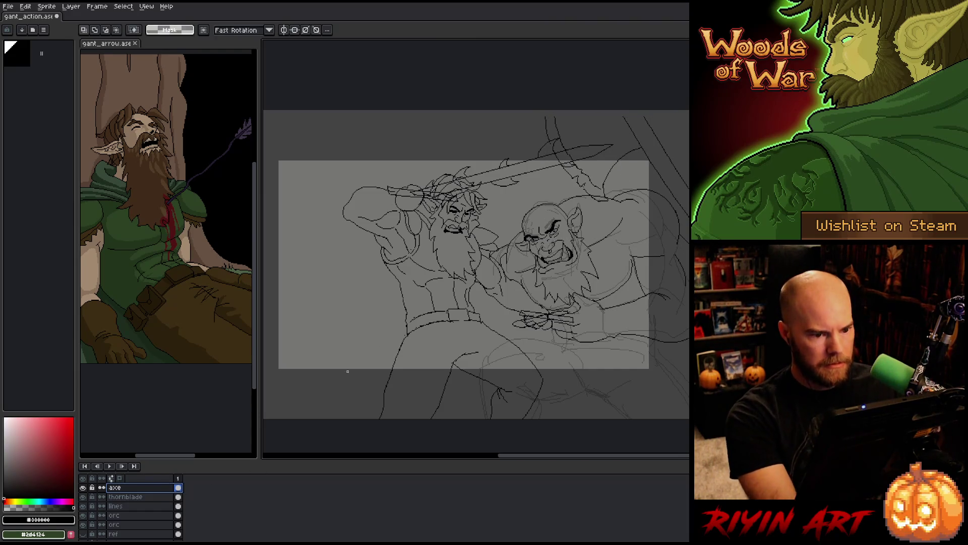
left_click(133, 498)
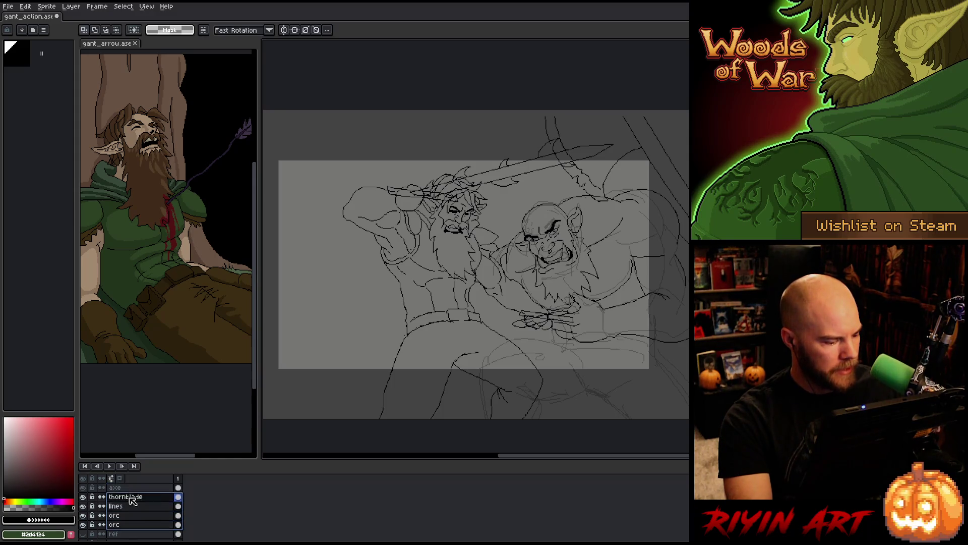
key("v")
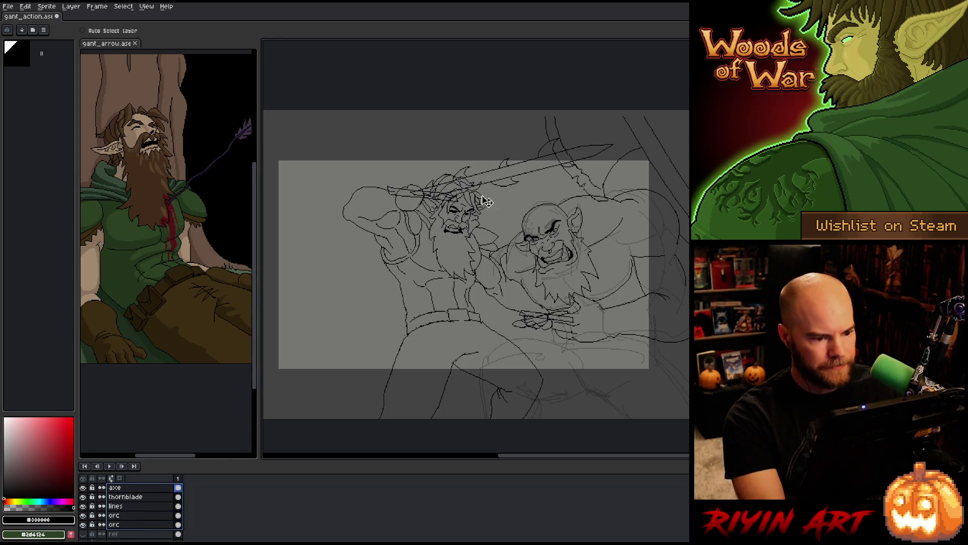
left_click_drag(487, 201, 454, 241)
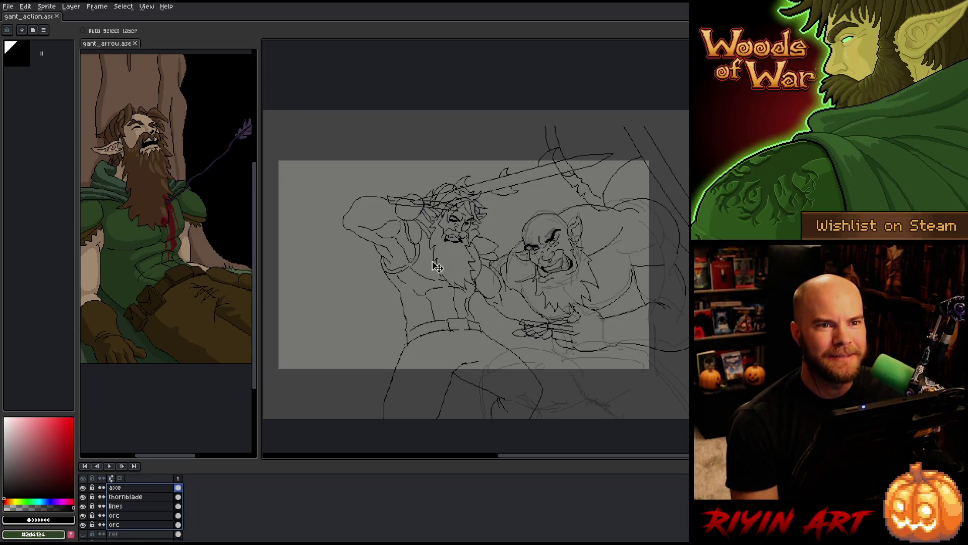
scroll(447, 194, "down", 5)
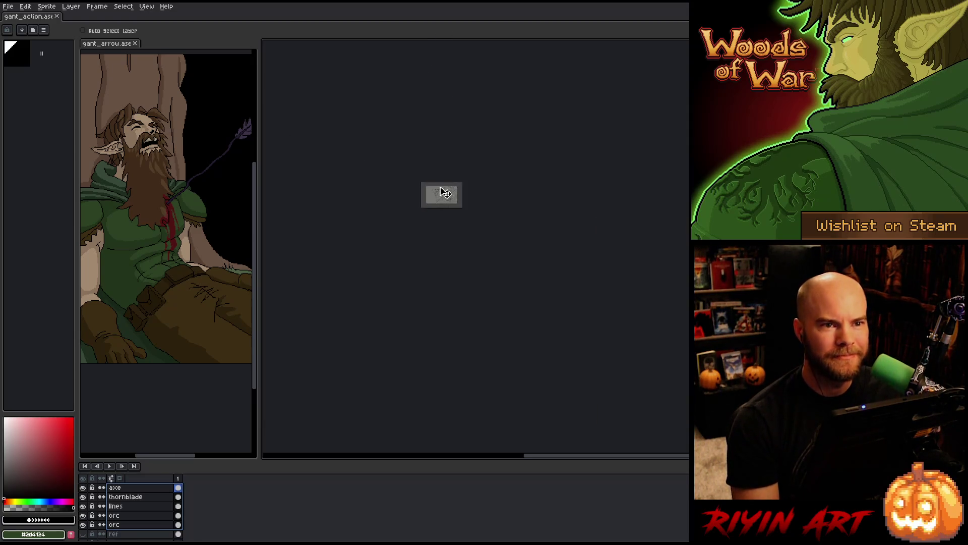
scroll(447, 193, "up", 4)
scroll(447, 193, "up", 1)
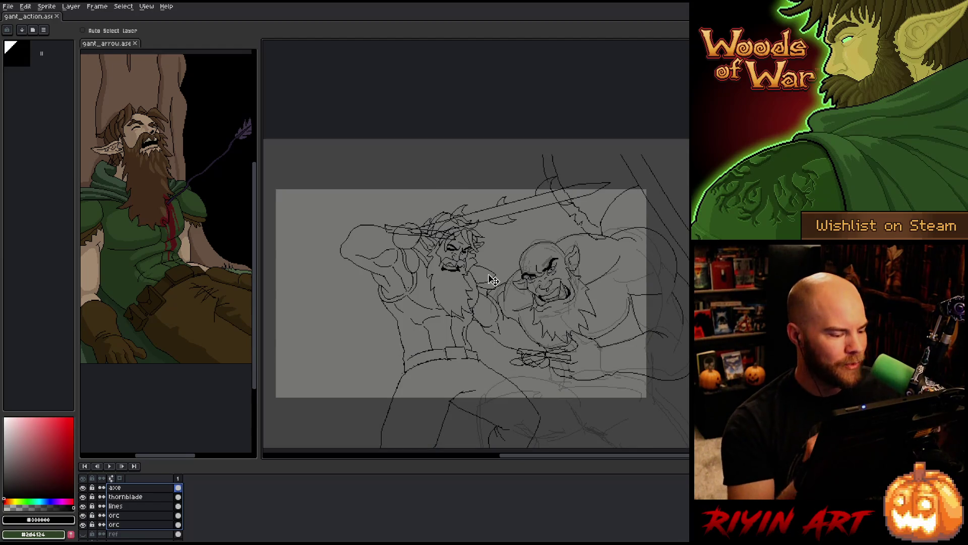
Activate the orc layer and sample the black ink colour for the 1px pencil.
left_click(178, 496)
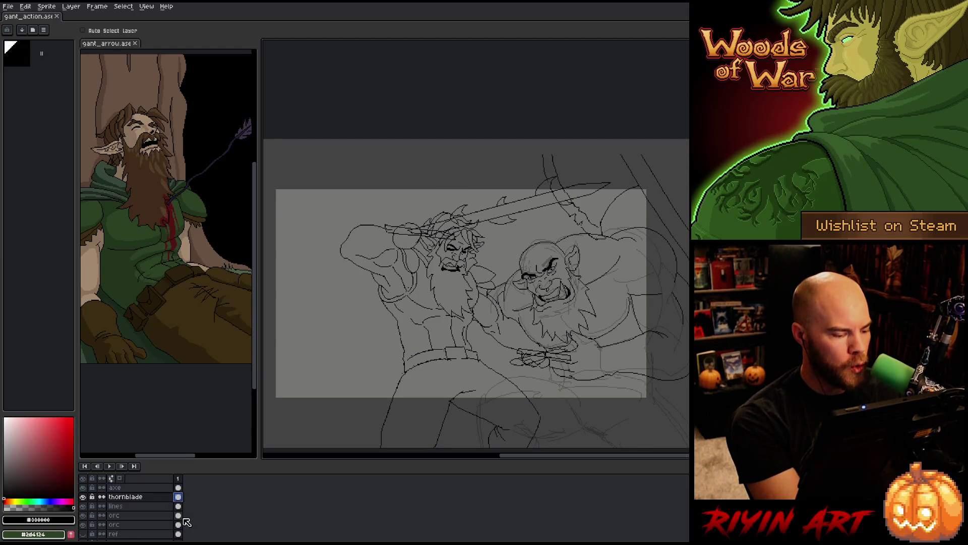
left_click(178, 487)
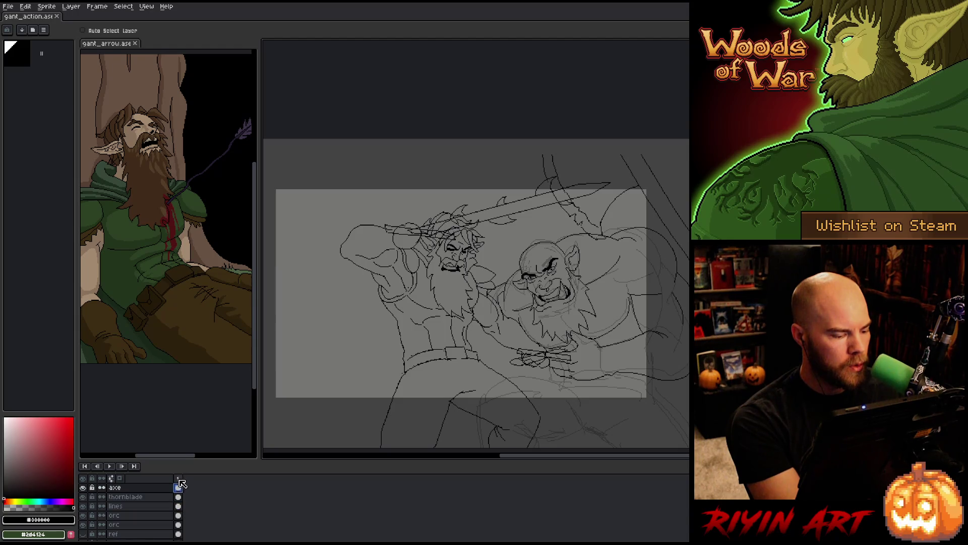
left_click(175, 514)
left_click(83, 515)
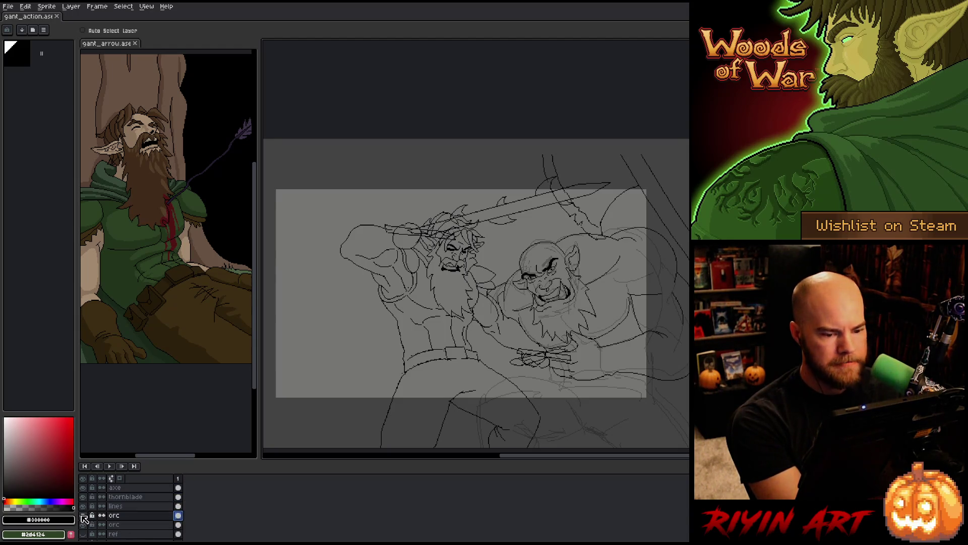
key("b")
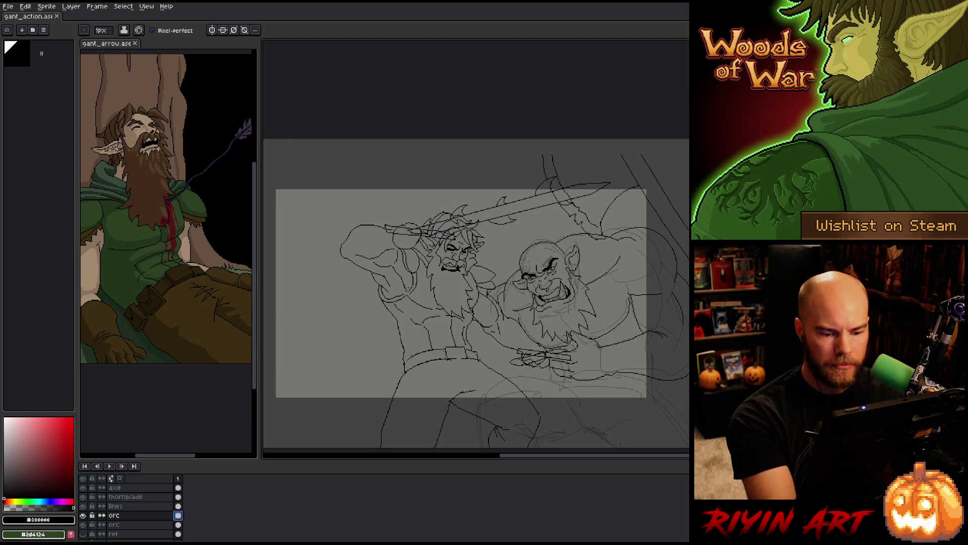
key("i")
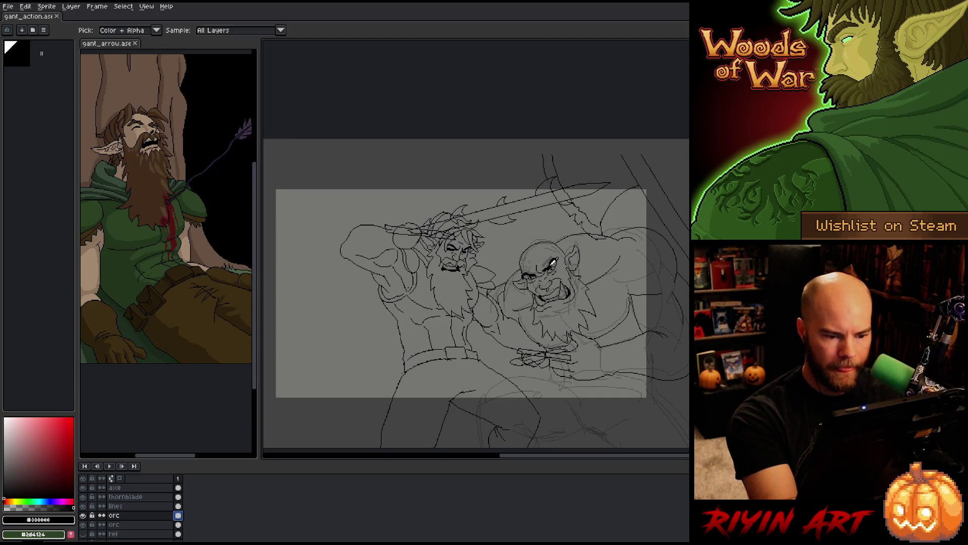
left_click(552, 263)
key("b")
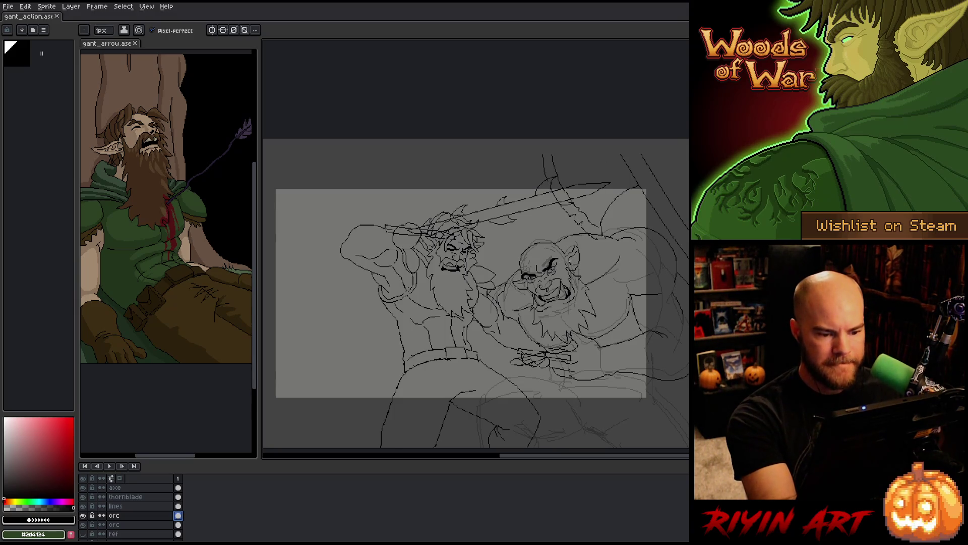
scroll(548, 276, "up", 1)
scroll(548, 277, "up", 1)
scroll(548, 277, "up", 1)
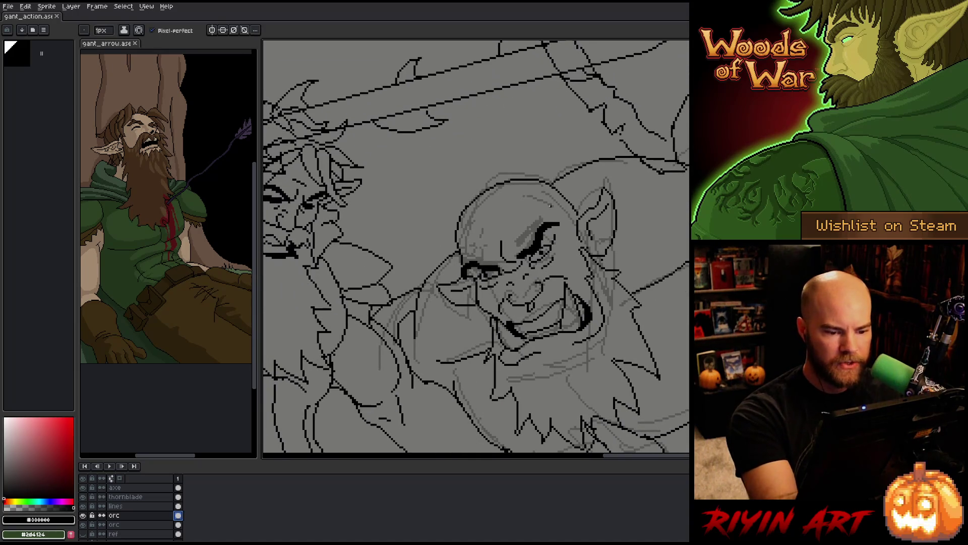
Lasso and delete the orc's old eyebrow, ready to redraw it as a bold black curve.
key("m")
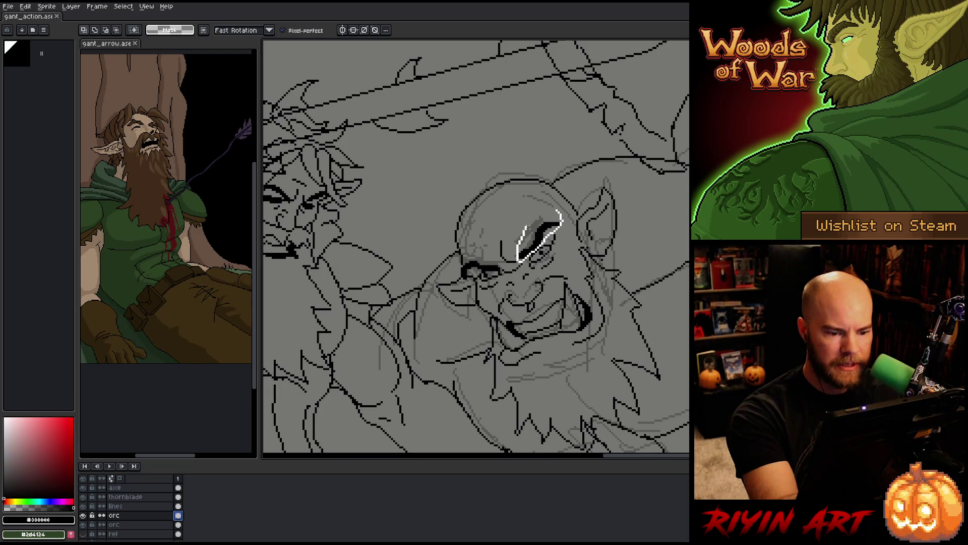
left_click_drag(561, 220, 520, 258)
key("Delete")
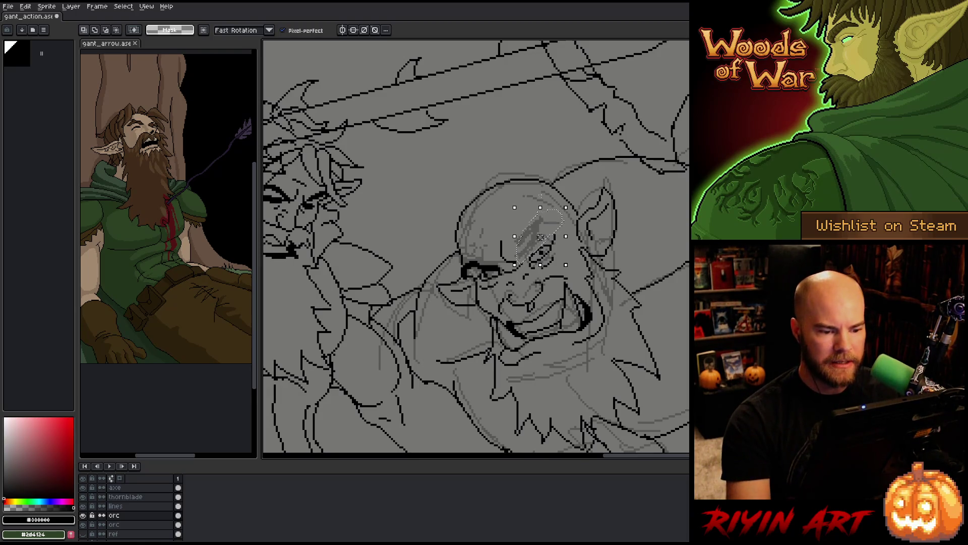
key("ctrl+d")
key("b")
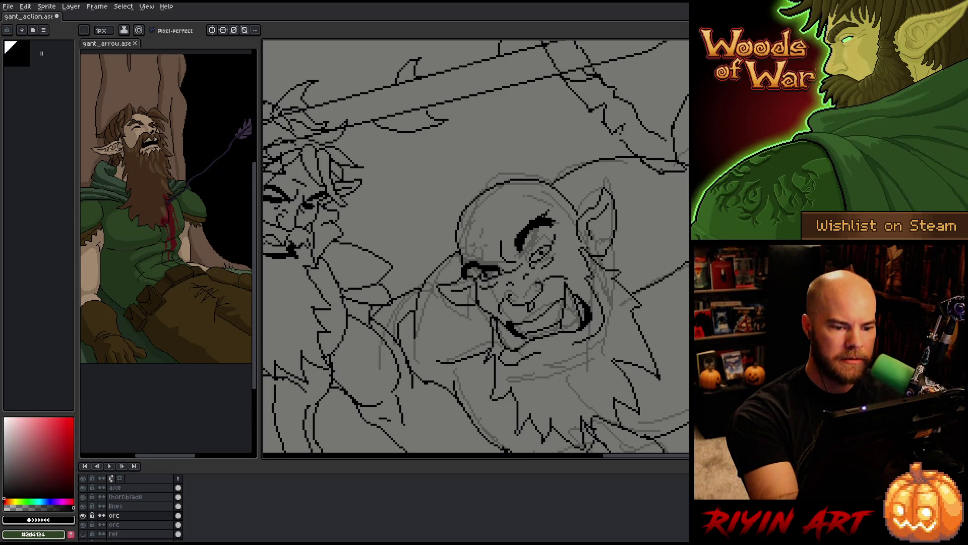
key("b")
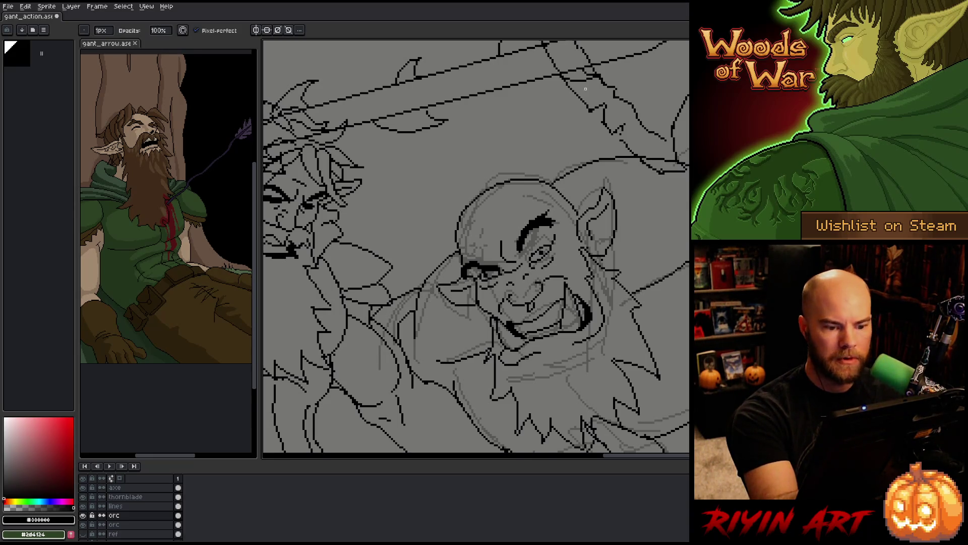
Clean up stray pixels around the orc's first eye with quick draw-and-erase corrections.
left_click_drag(515, 236, 474, 204)
key("e")
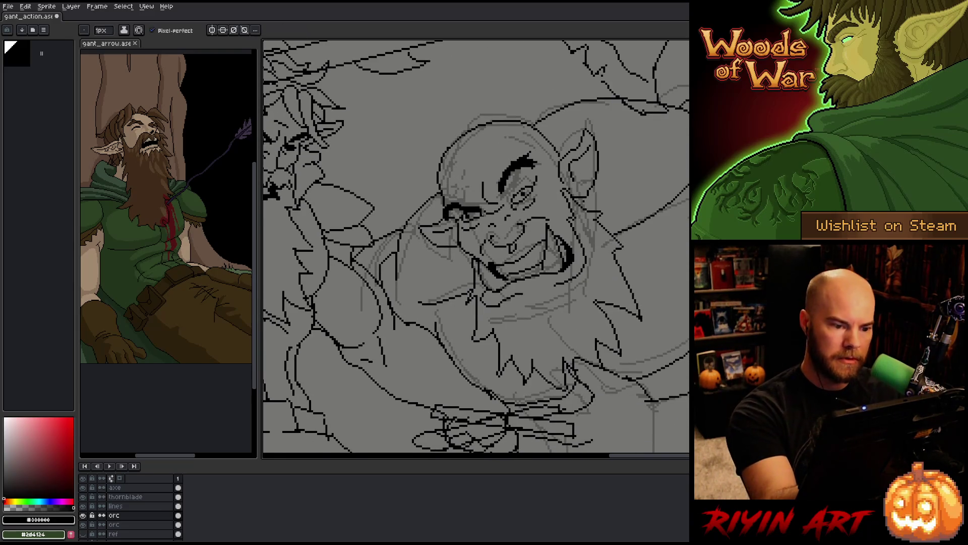
key("b")
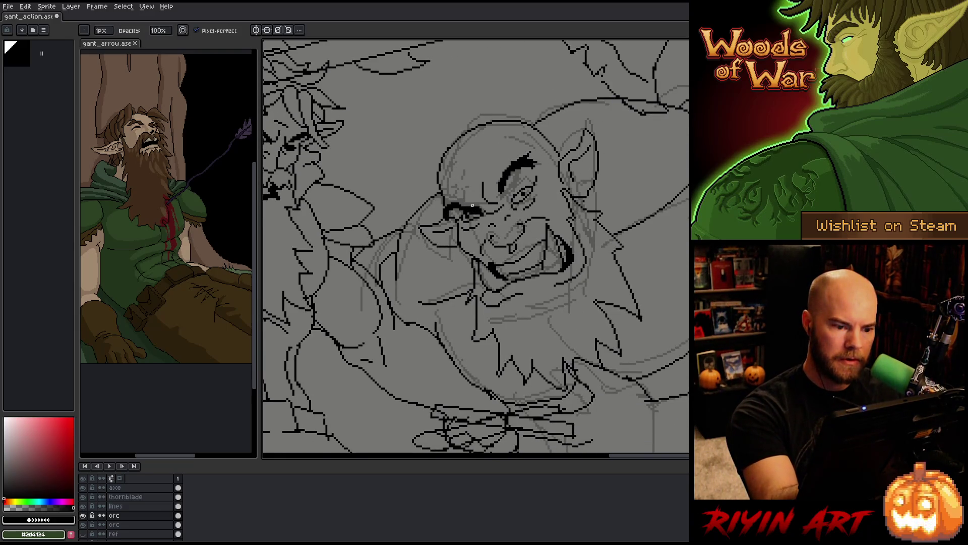
key("e")
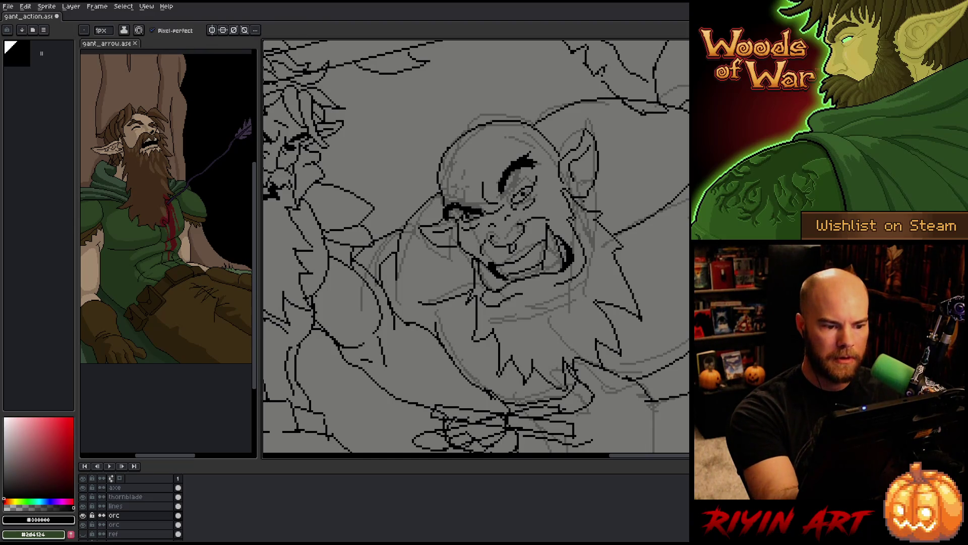
key("b")
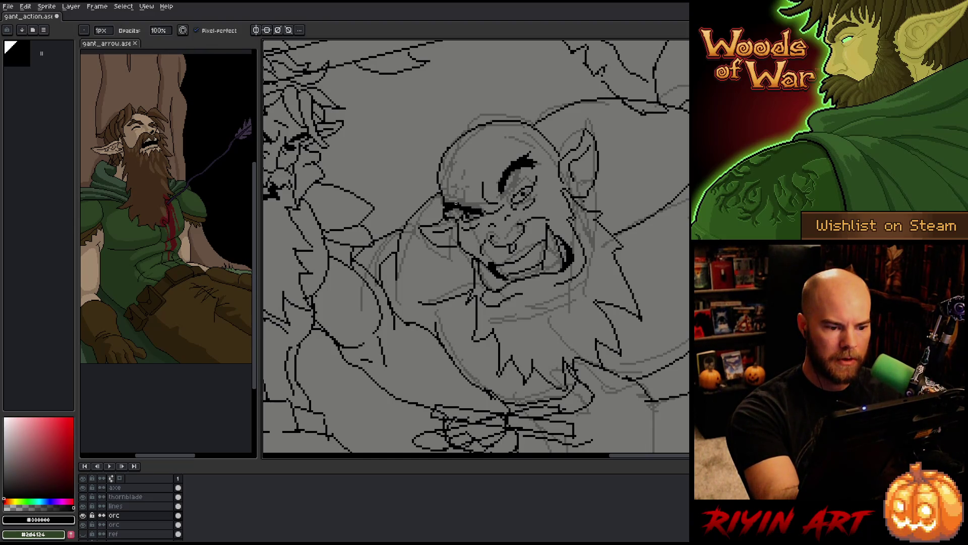
key("e")
key("b")
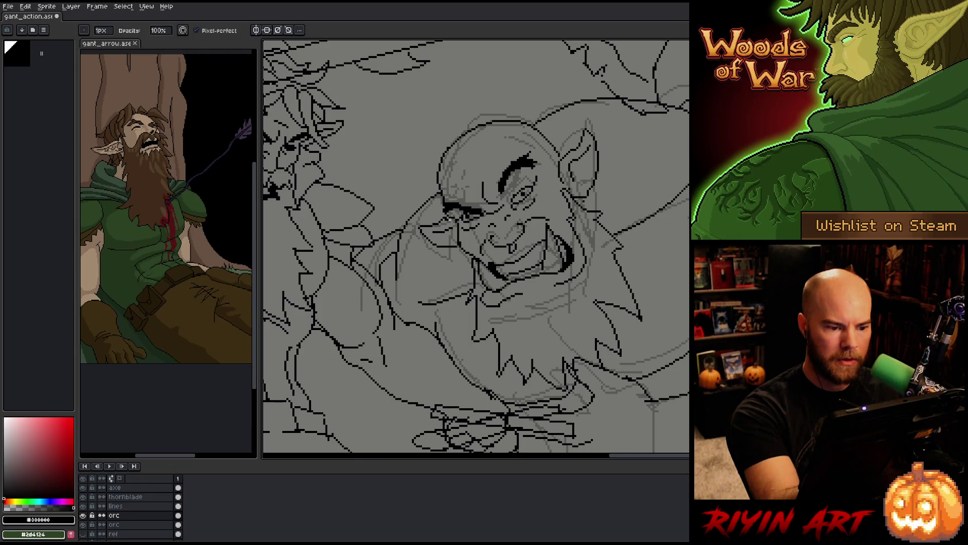
key("e")
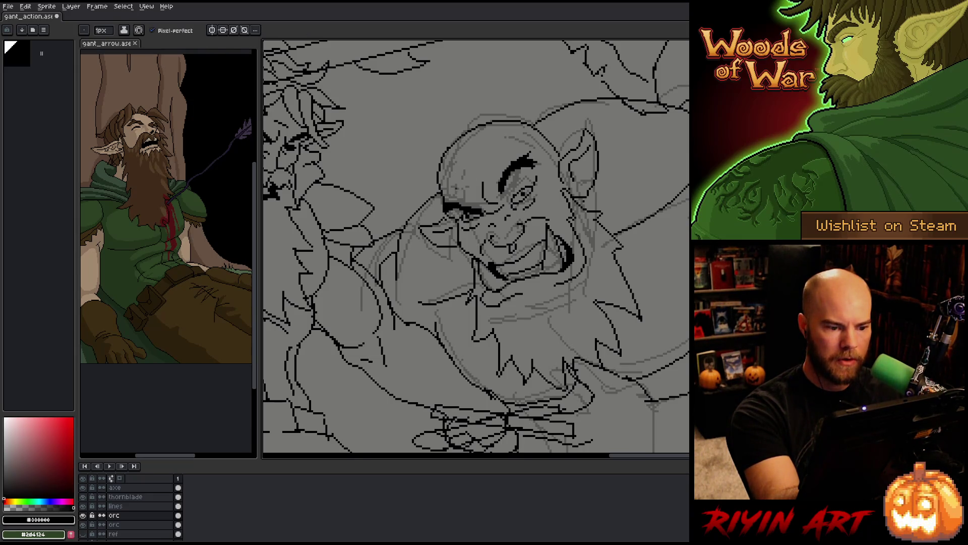
key("b")
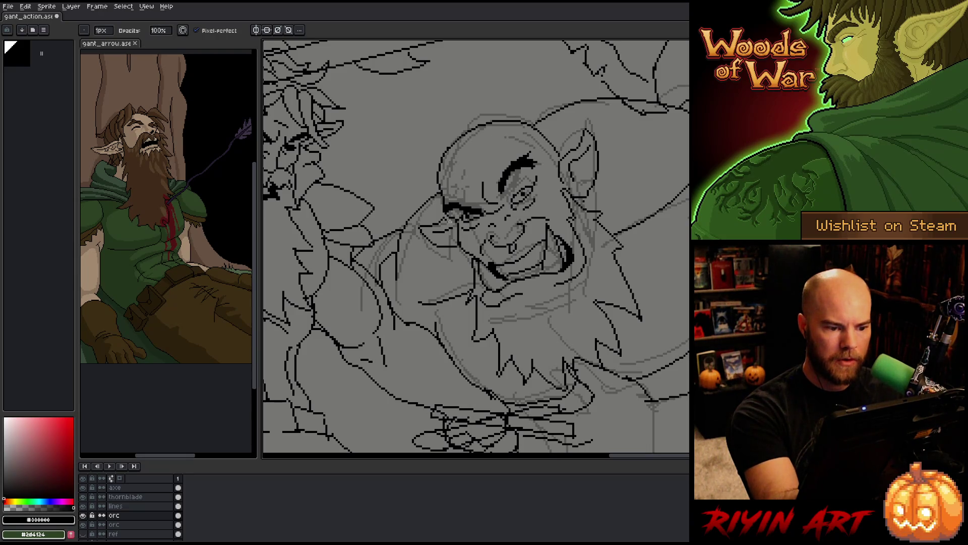
key("e")
key("b")
key("e")
key("b")
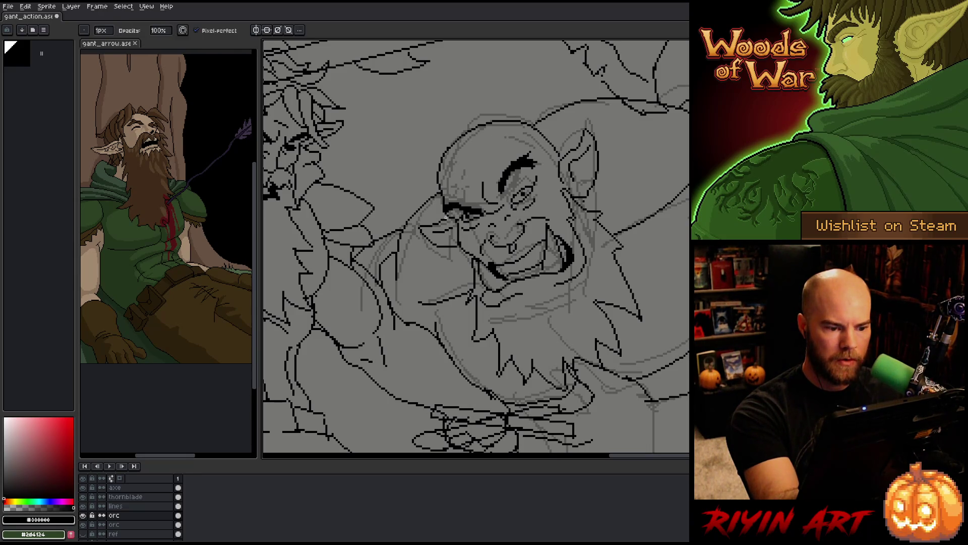
Add a dark inked brow stroke beside the orc's other eye, erasing loose pixels as you go.
key("e")
key("b")
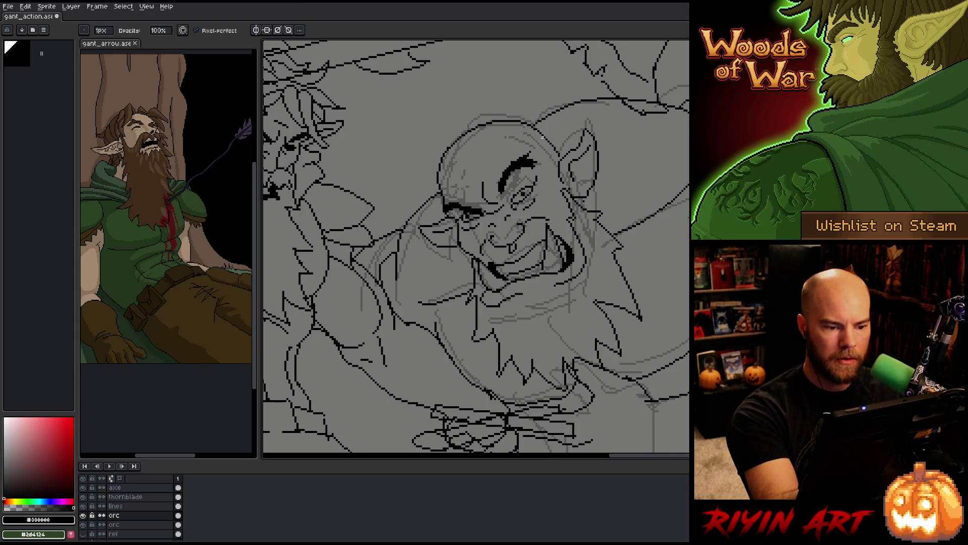
key("e")
key("b")
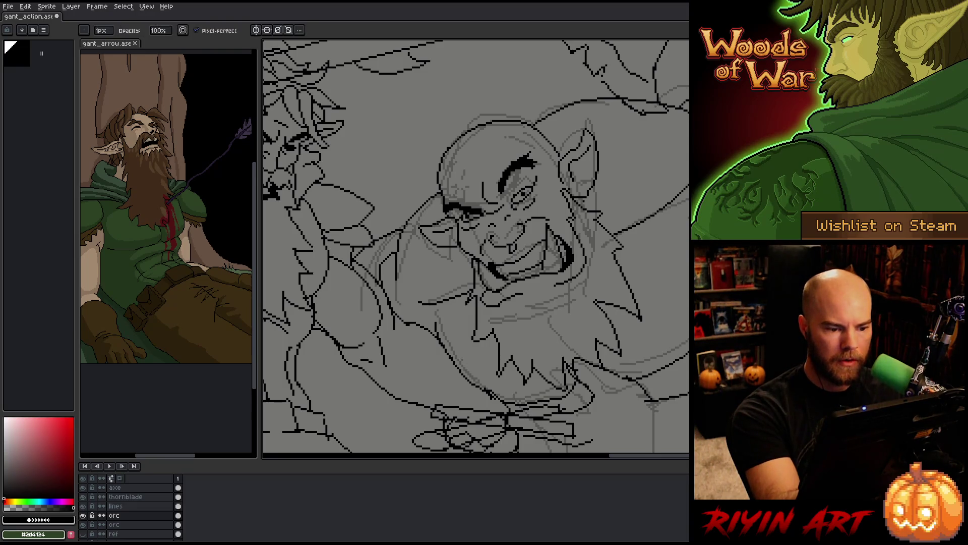
key("e")
key("b")
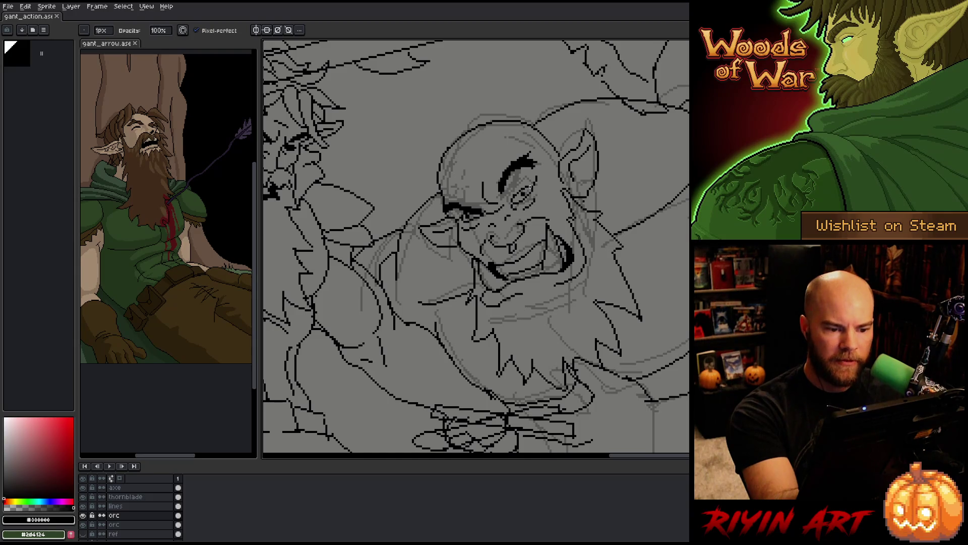
key("e")
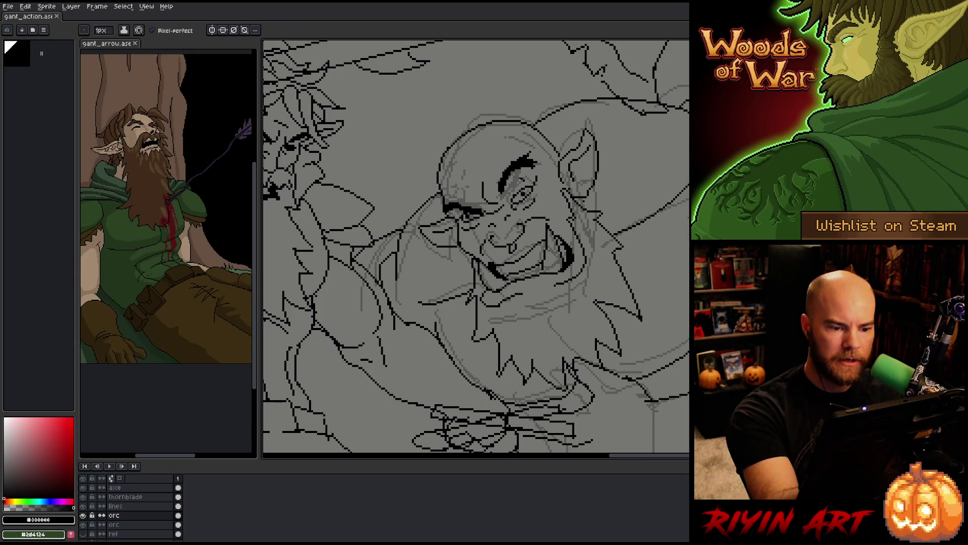
key("b")
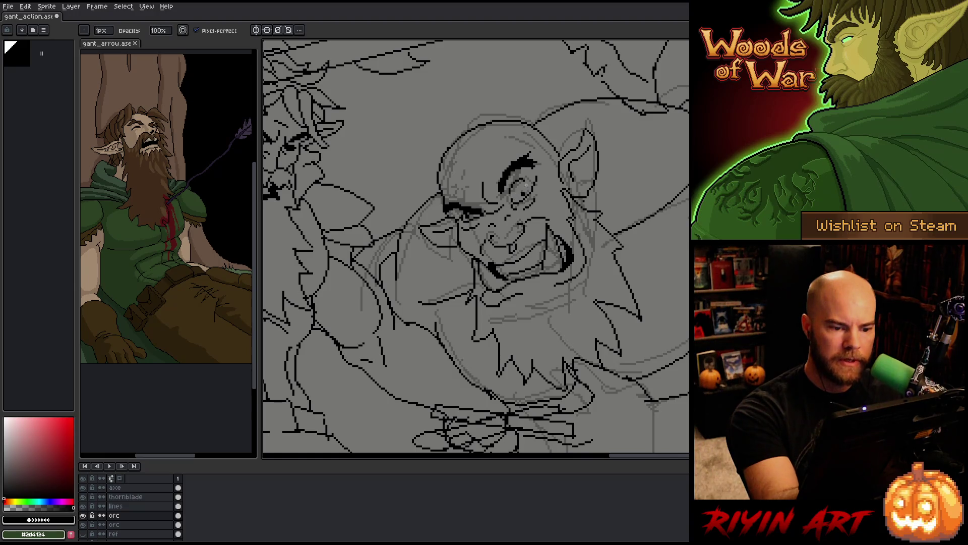
key("e")
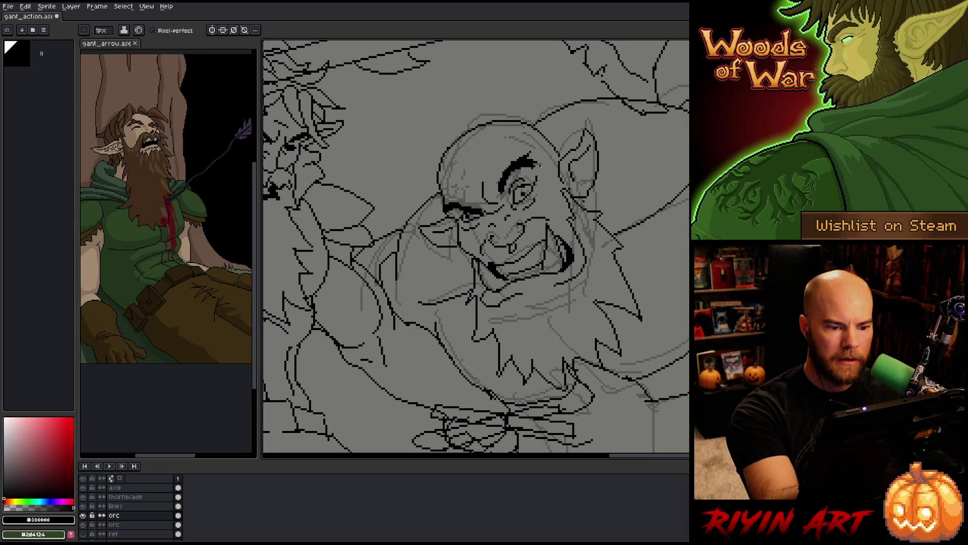
key("b")
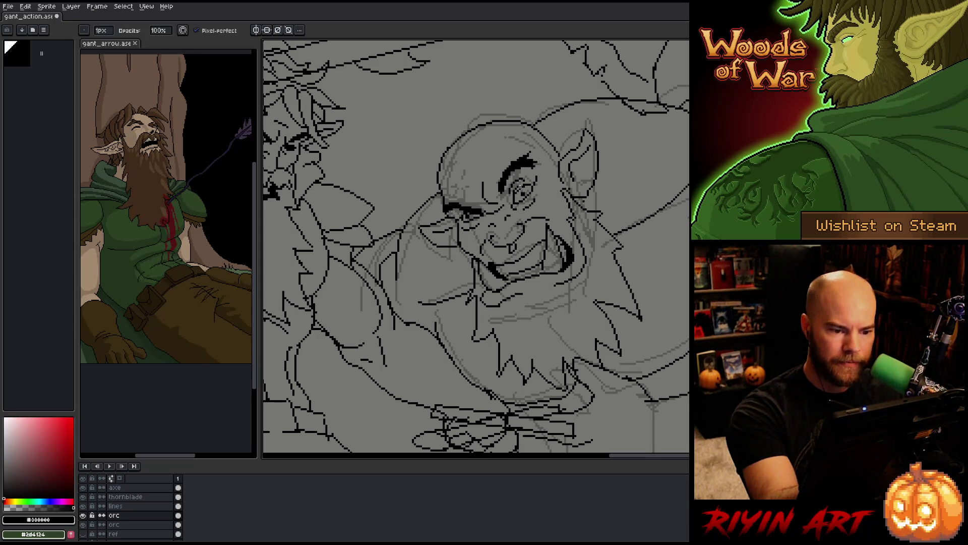
key("e")
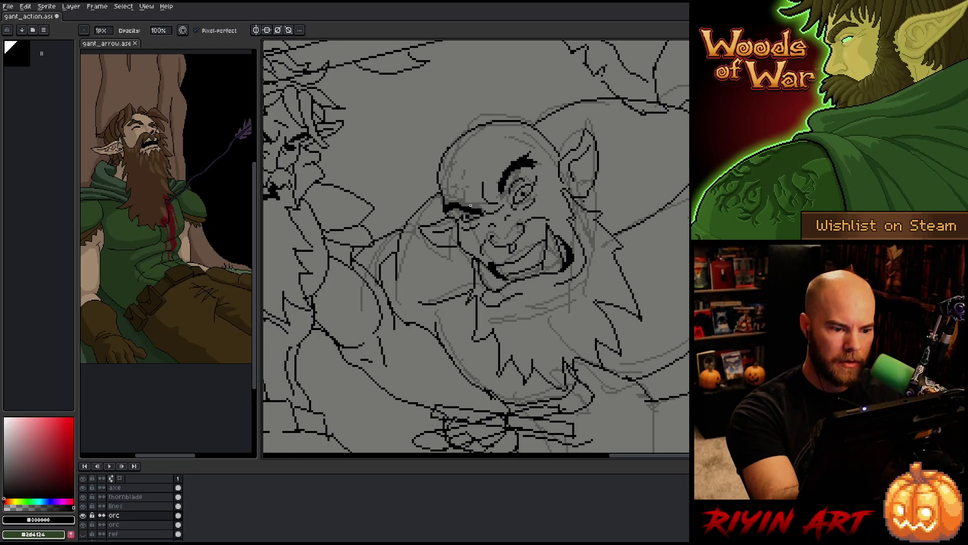
key("e")
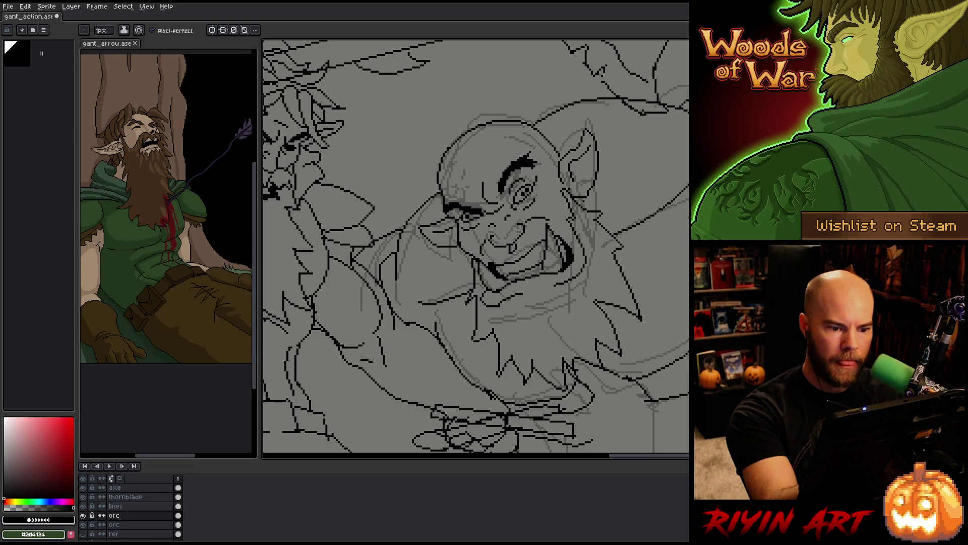
key("b")
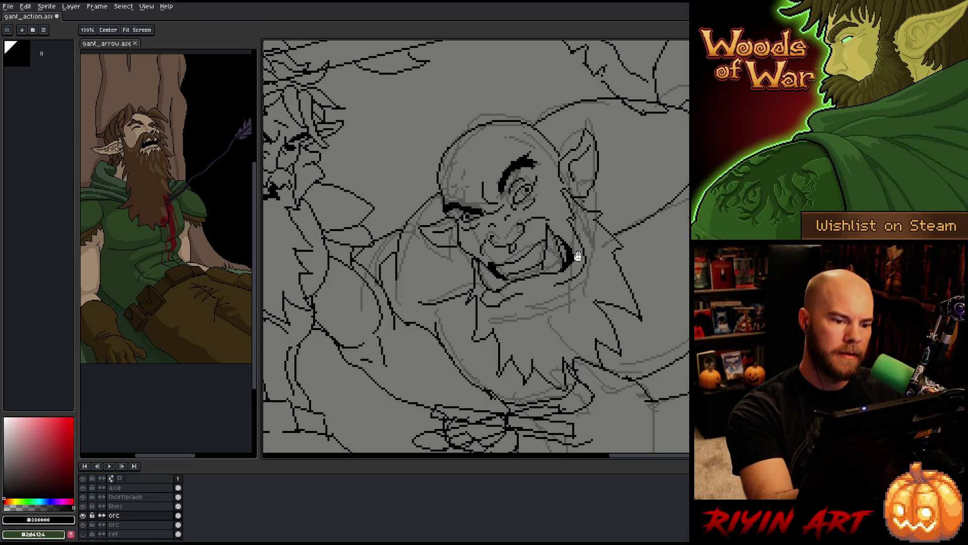
Frame the orc's face and start thickening its left eyebrow into a heavier stroke.
left_click_drag(609, 185, 618, 152)
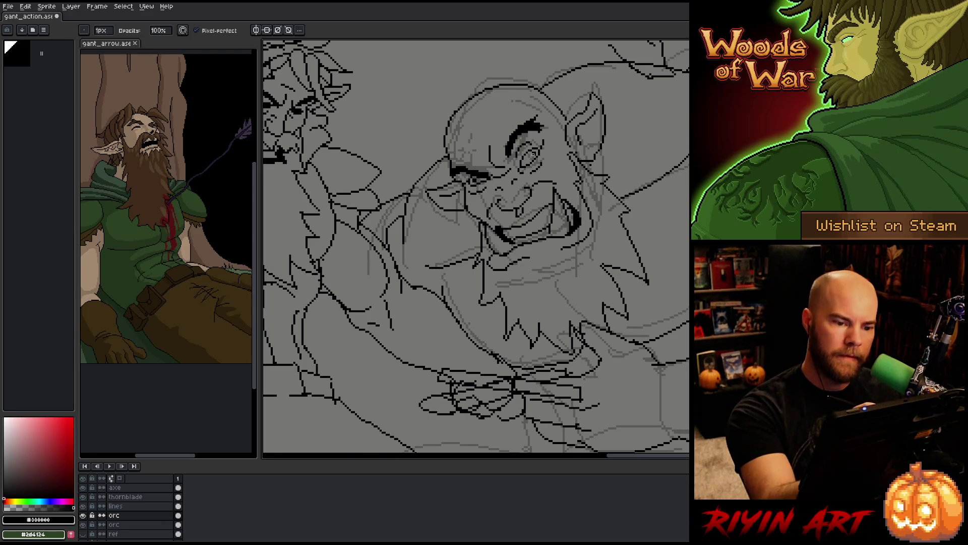
key("m")
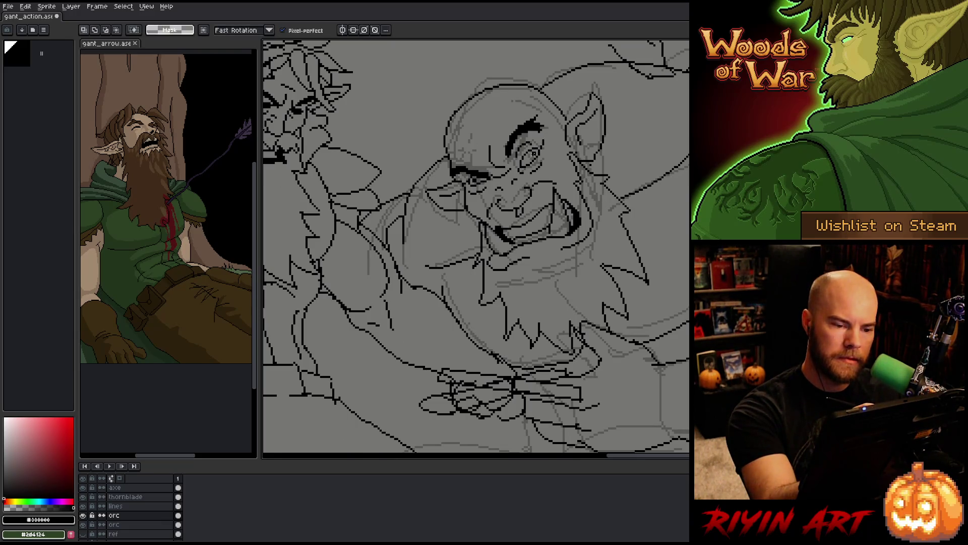
key("b")
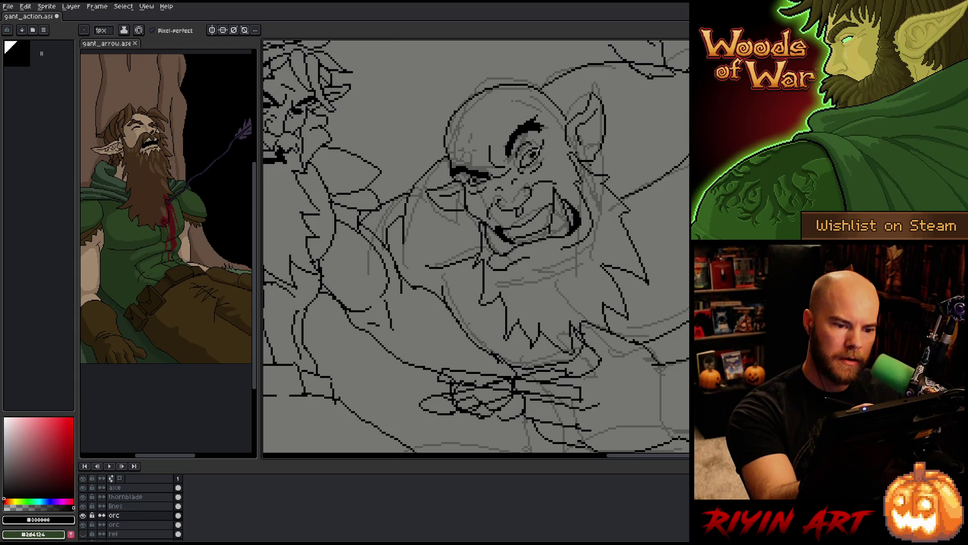
key("e")
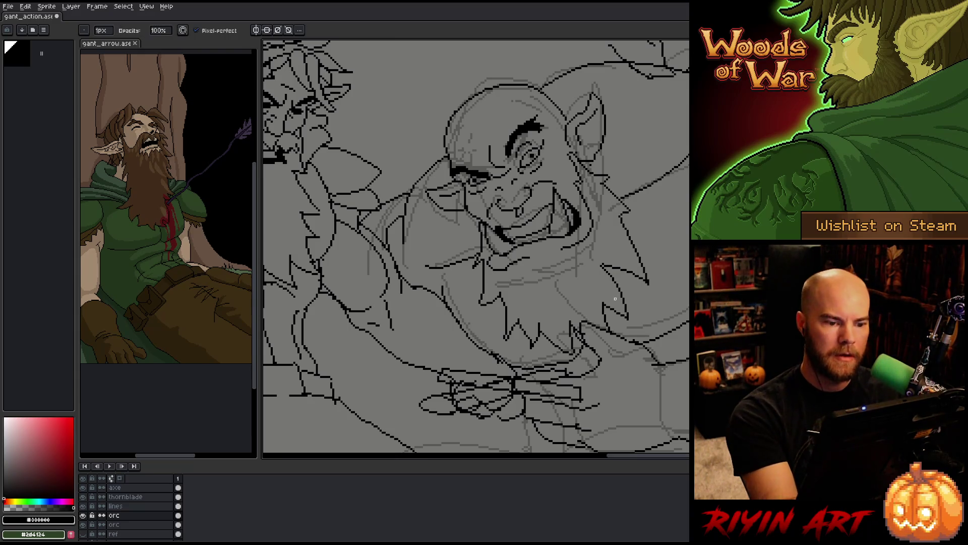
left_click_drag(595, 284, 595, 260)
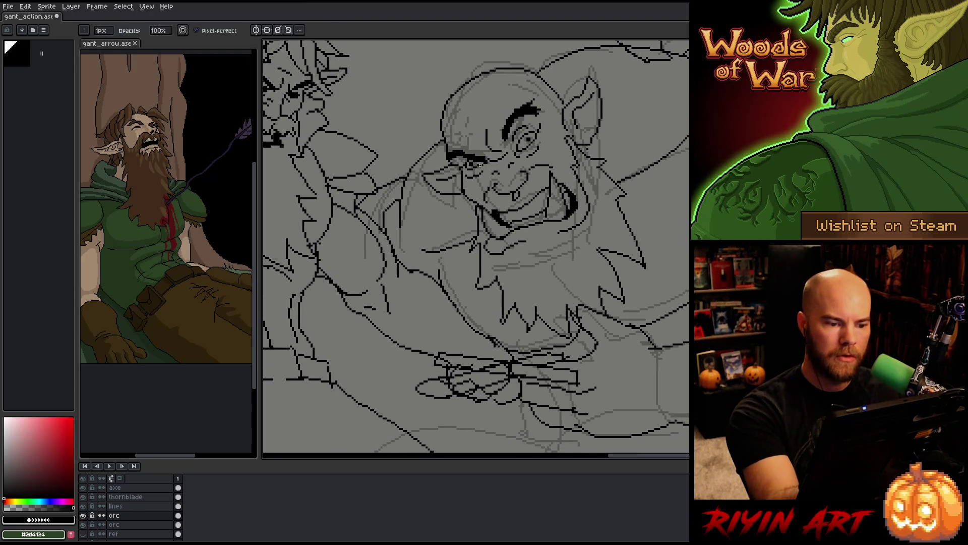
key("b")
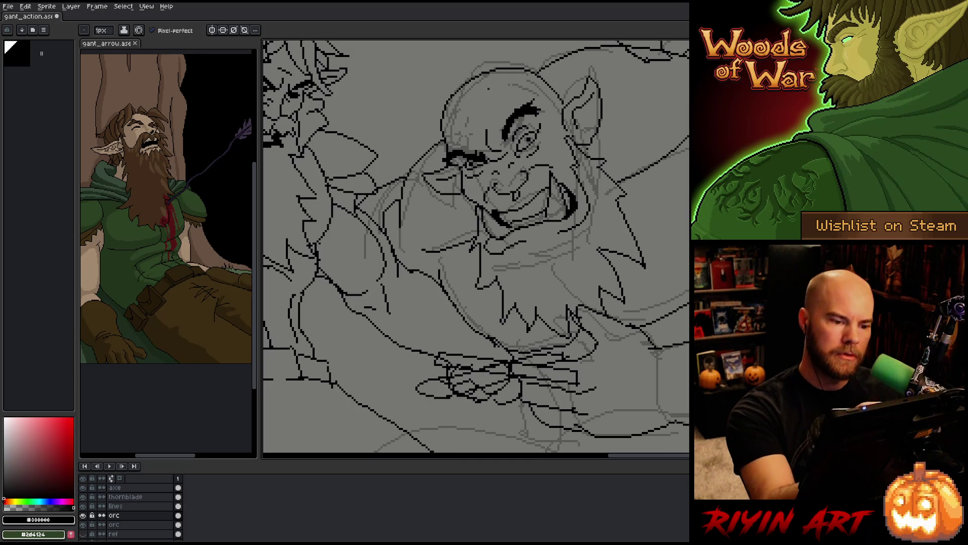
Finish the bold arched left brow, trimming its edges with the eraser.
key("m")
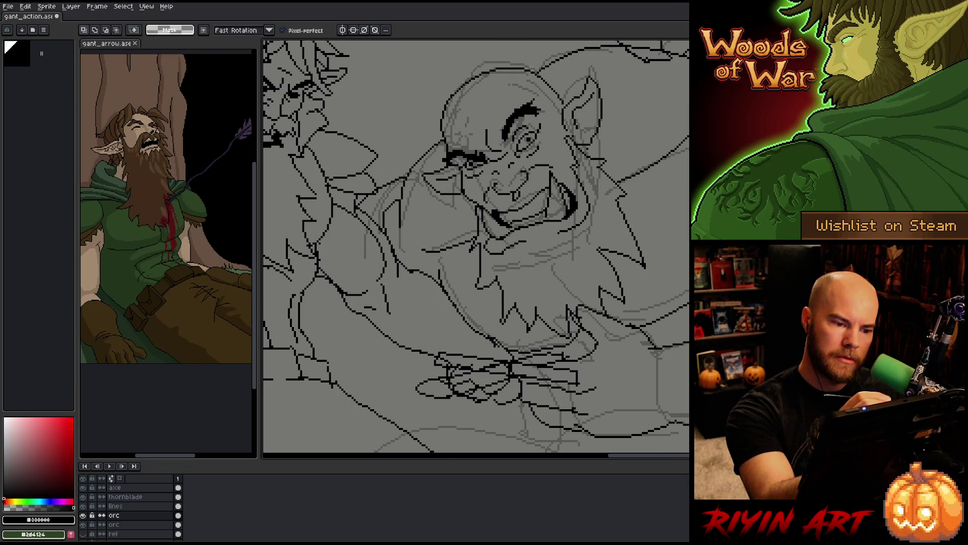
key("b")
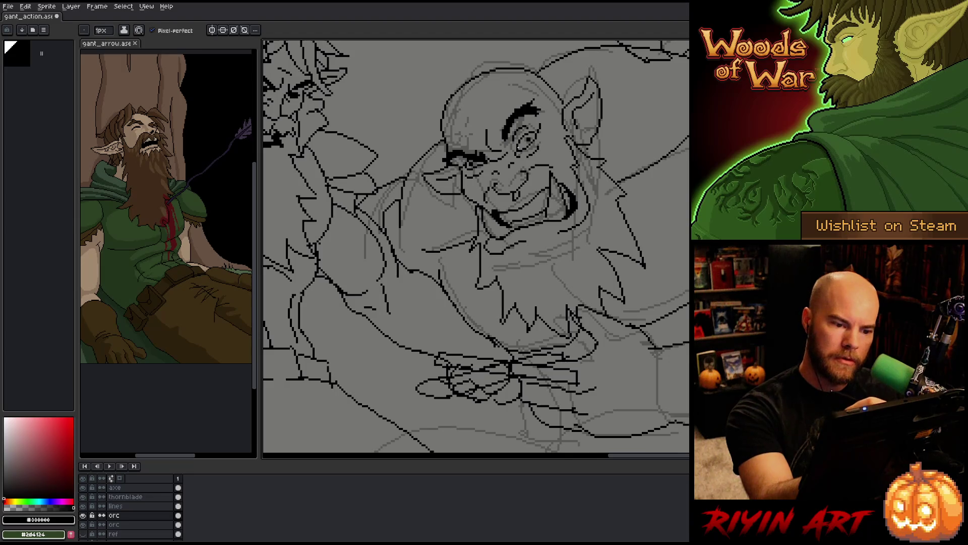
key("e")
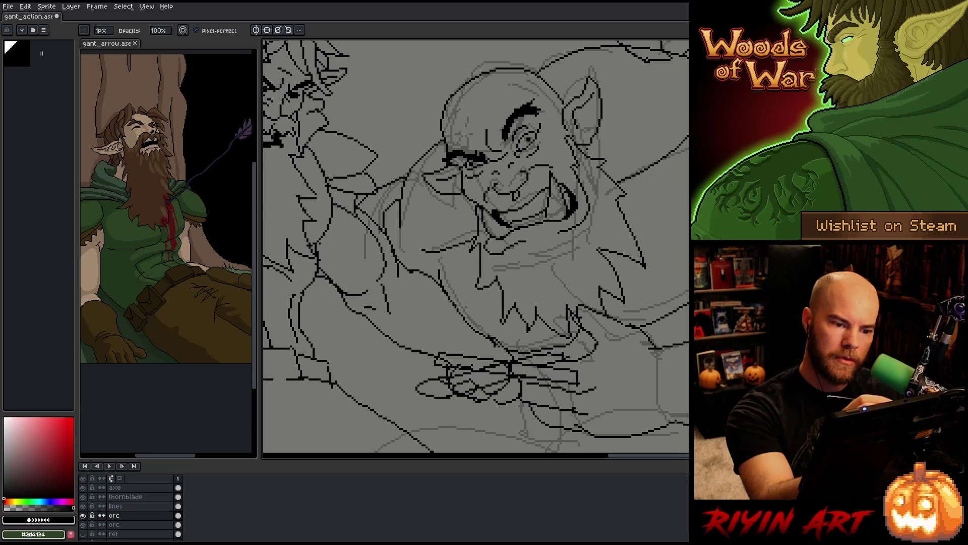
key("b")
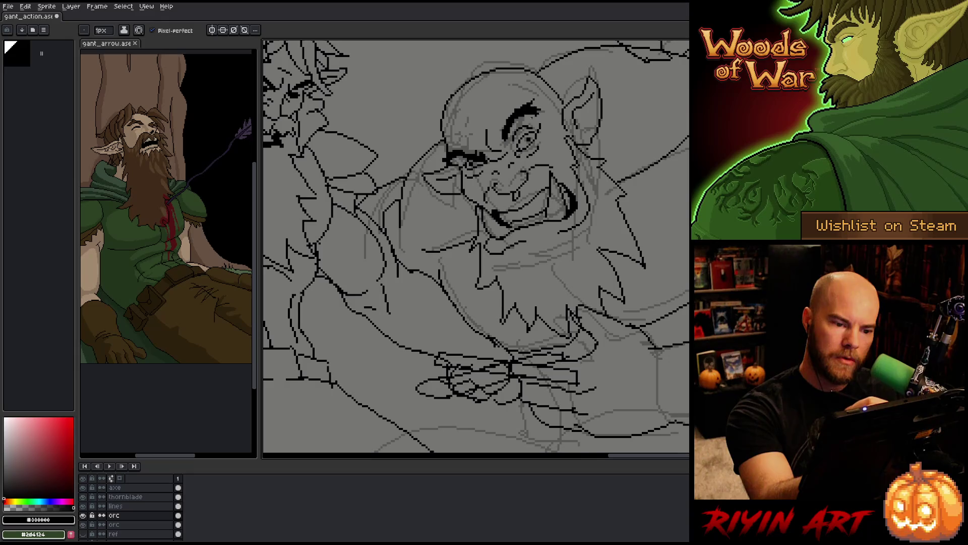
key("e")
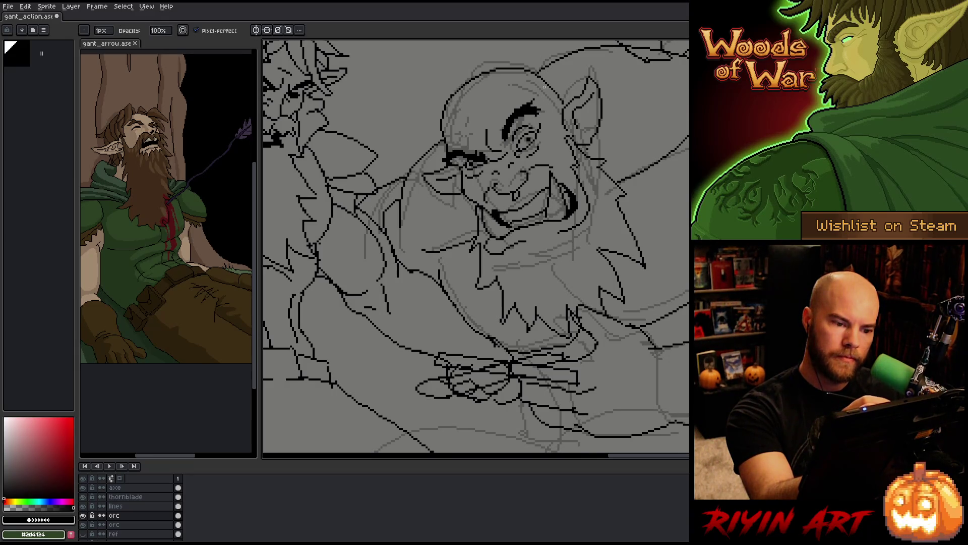
key("b")
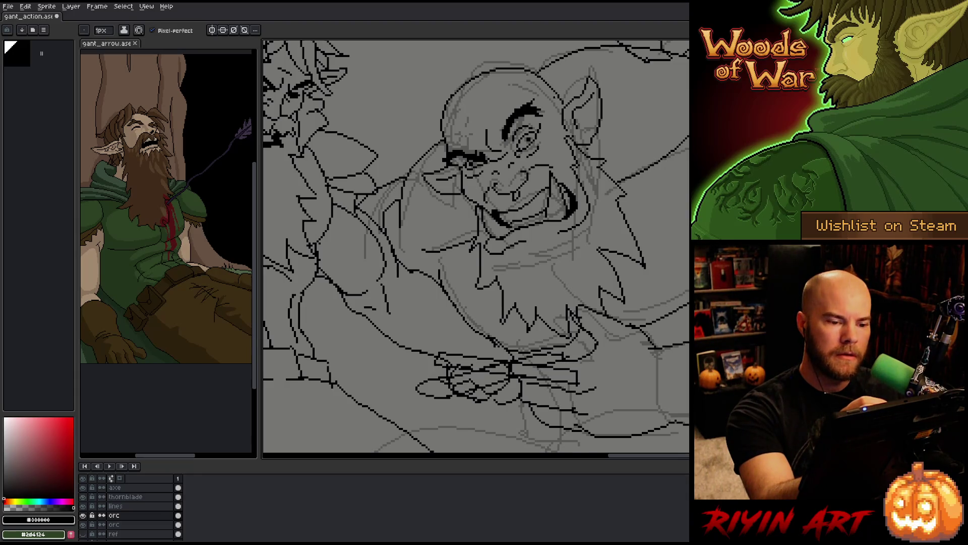
key("m")
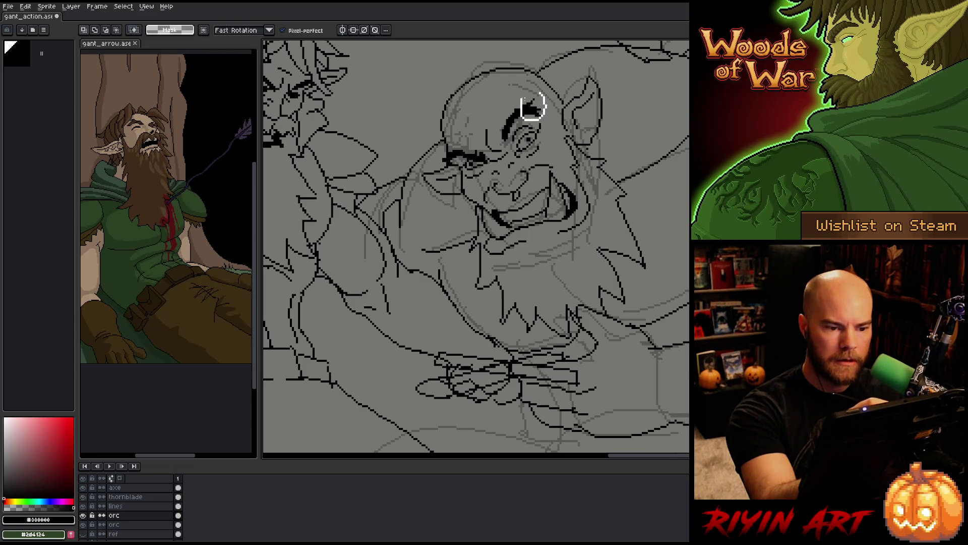
Check the orc's right eye with a marquee, then ink a dark curved brow above it.
left_click_drag(521, 97, 551, 129)
key("ctrl+d")
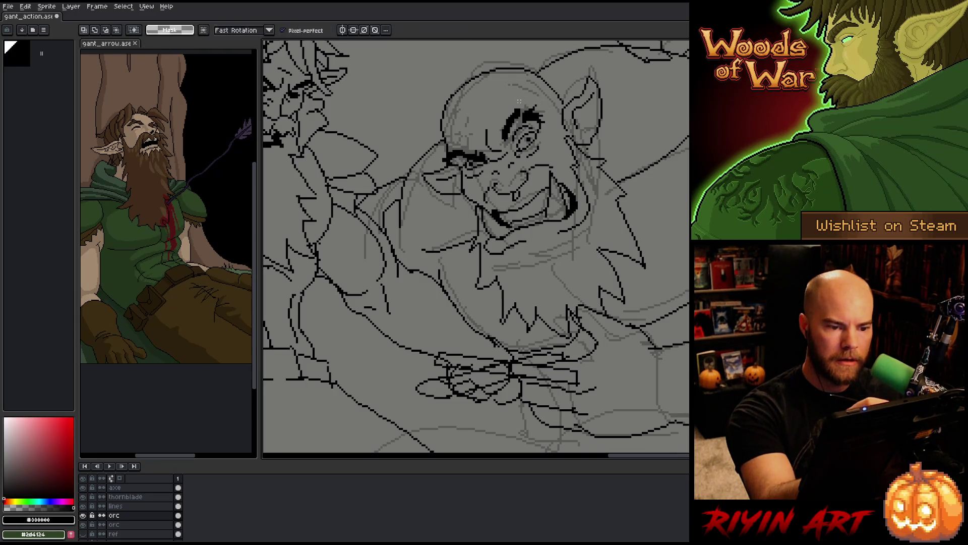
key("b")
left_click_drag(519, 114, 539, 122)
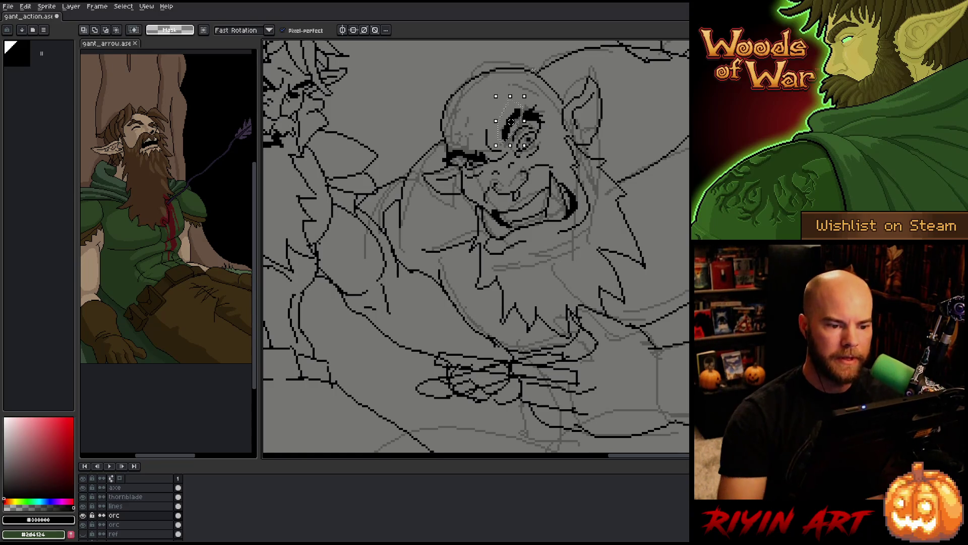
key("b")
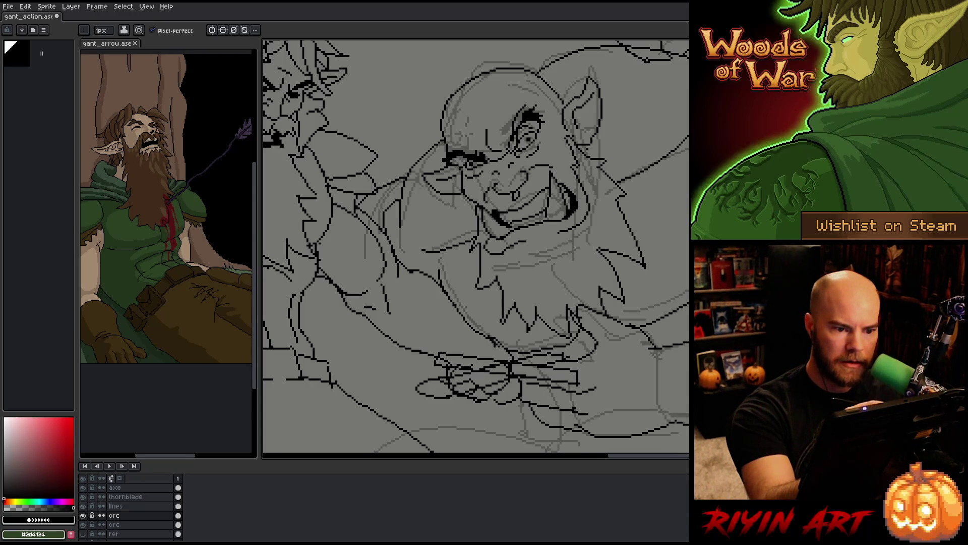
Add extra dark pixels to the orc's left eyebrow.
key("g")
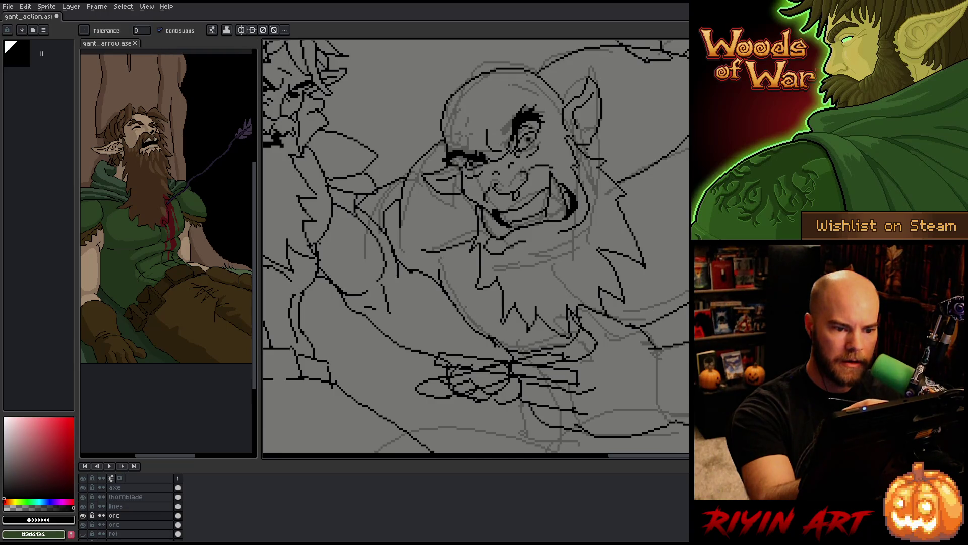
key("b")
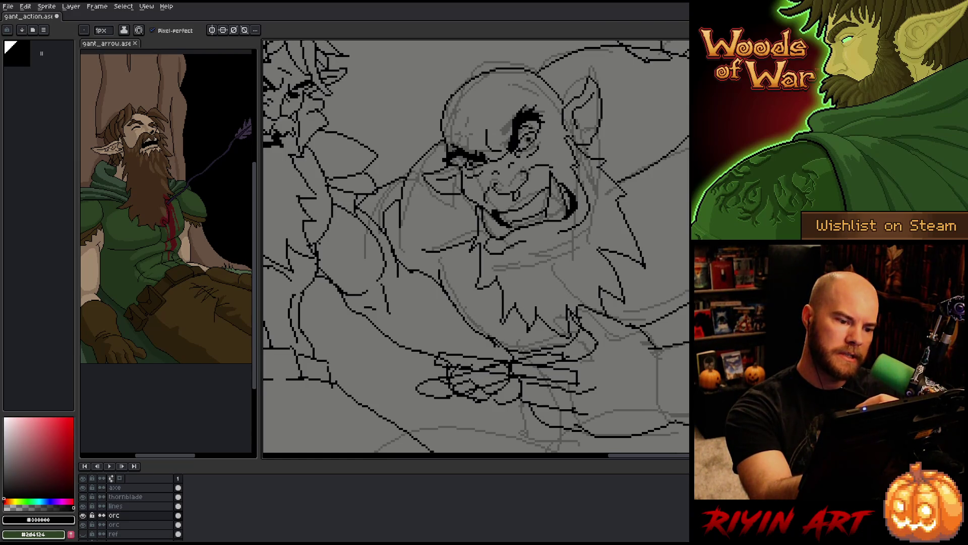
left_click_drag(438, 154, 446, 159)
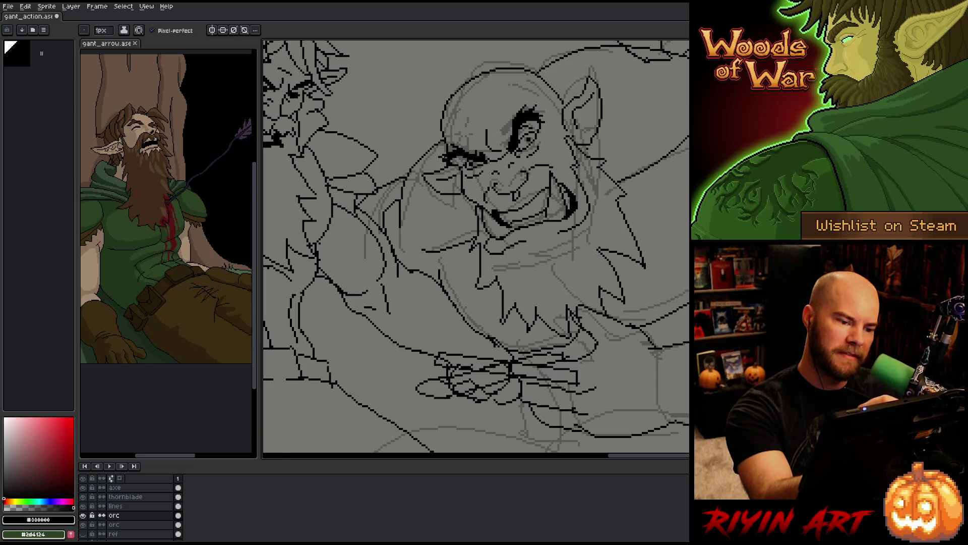
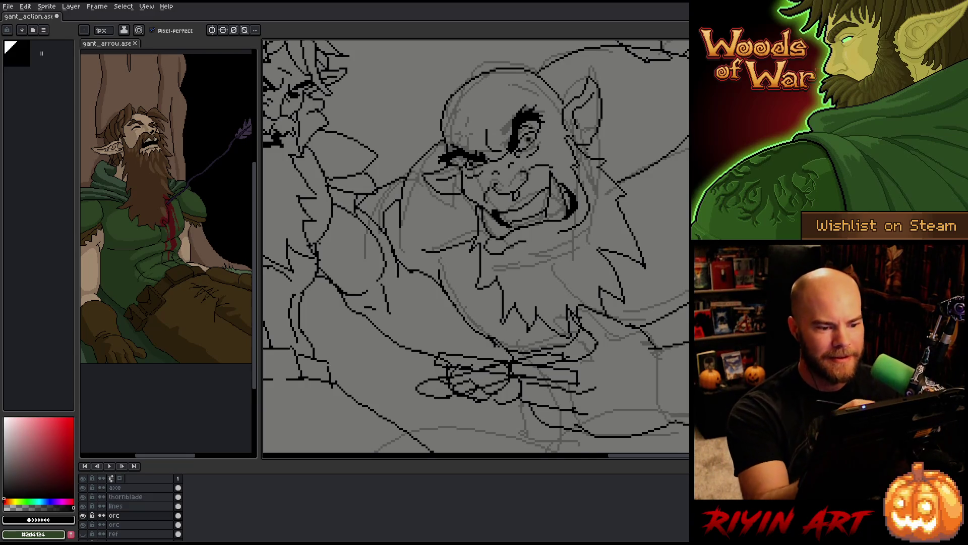
Touch up the orc's face and beard lines, alternating pencil and eraser around the head.
left_click_drag(476, 246, 434, 265)
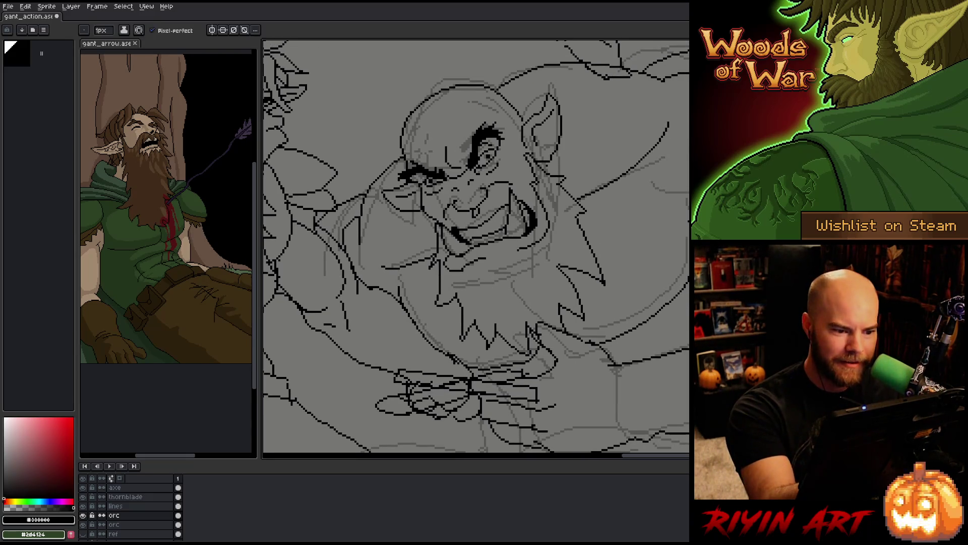
key("b")
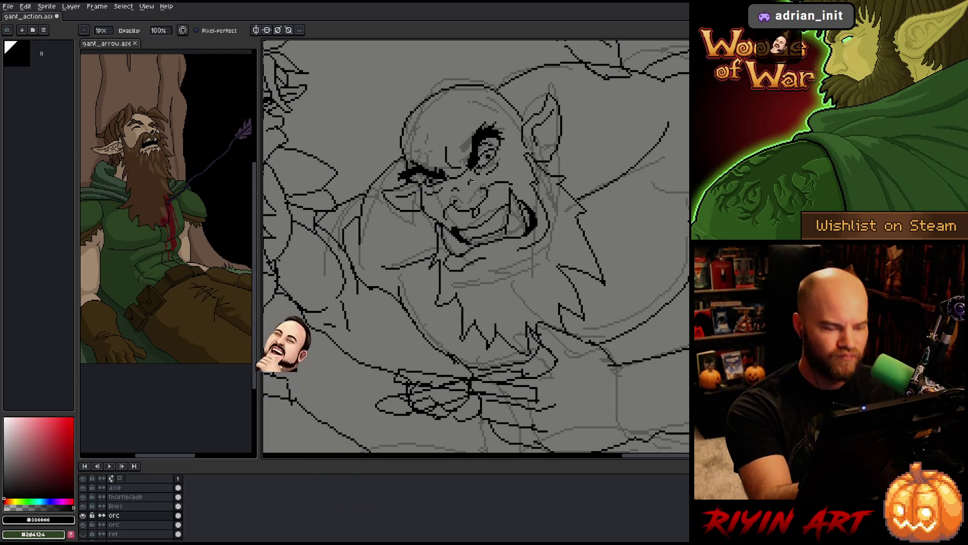
key("e")
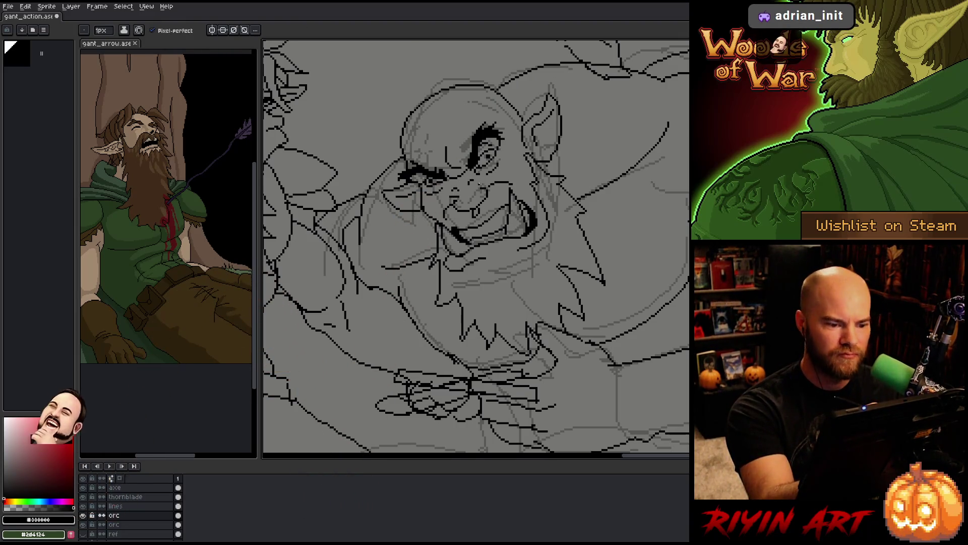
key("b")
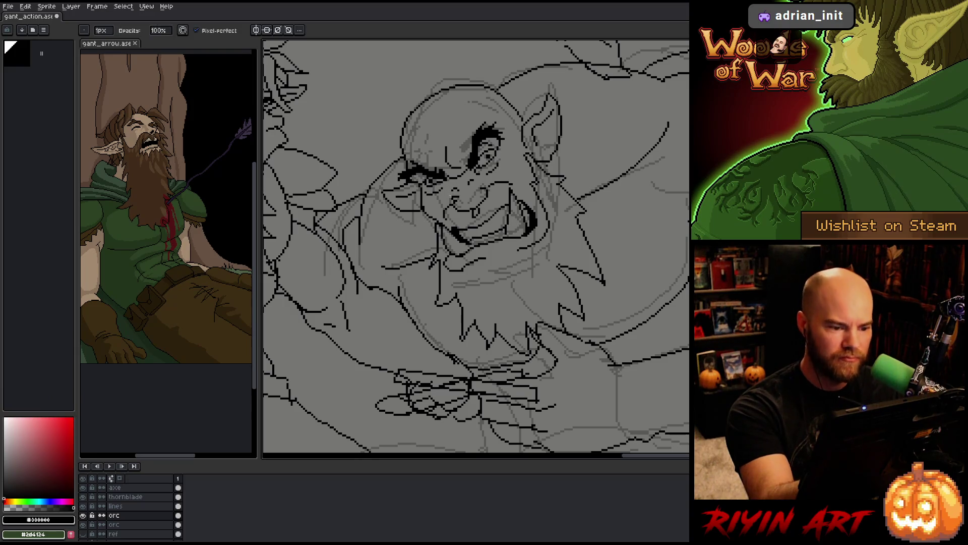
key("e")
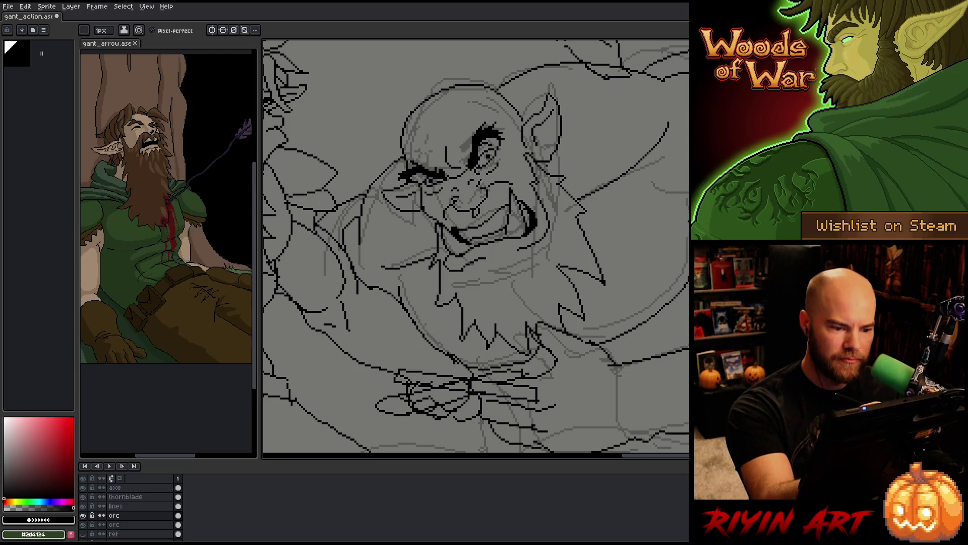
key("b")
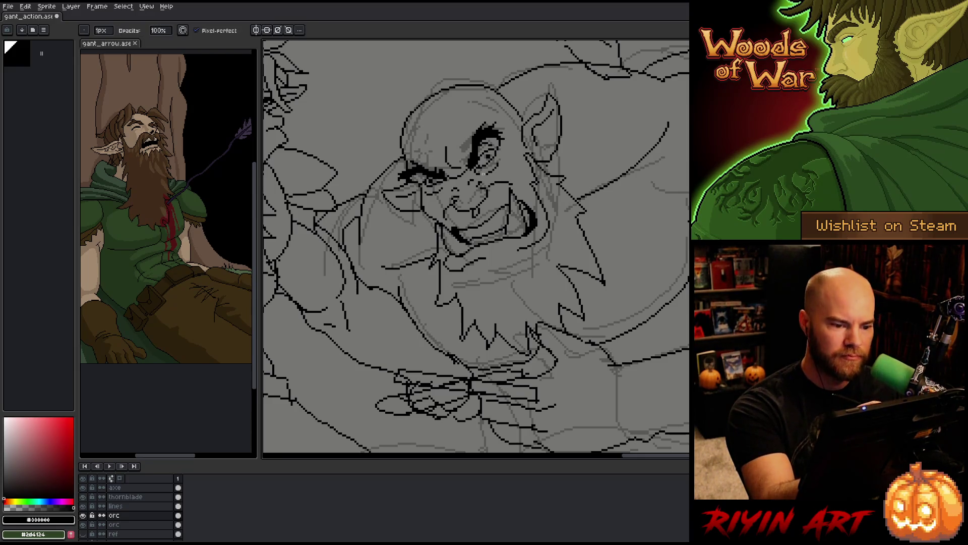
key("e")
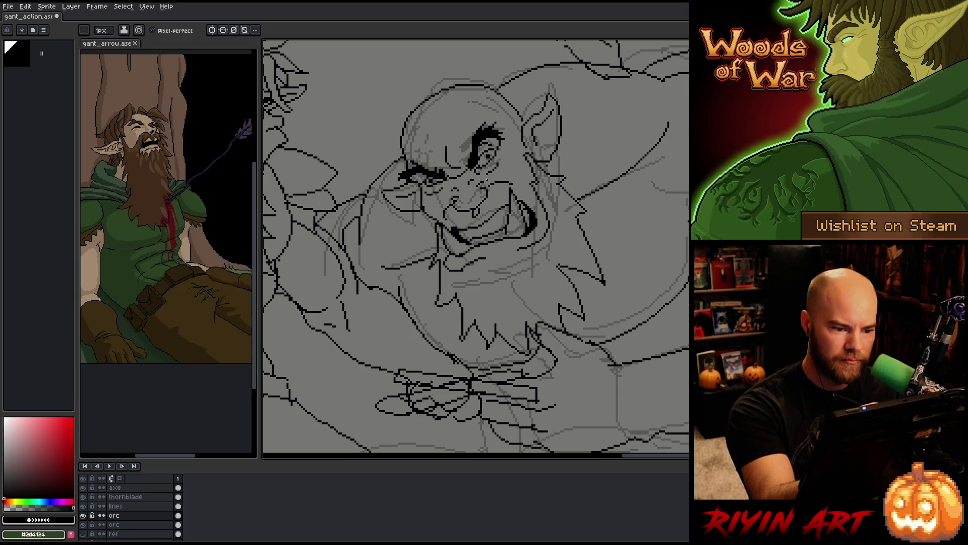
left_click_drag(484, 250, 441, 234)
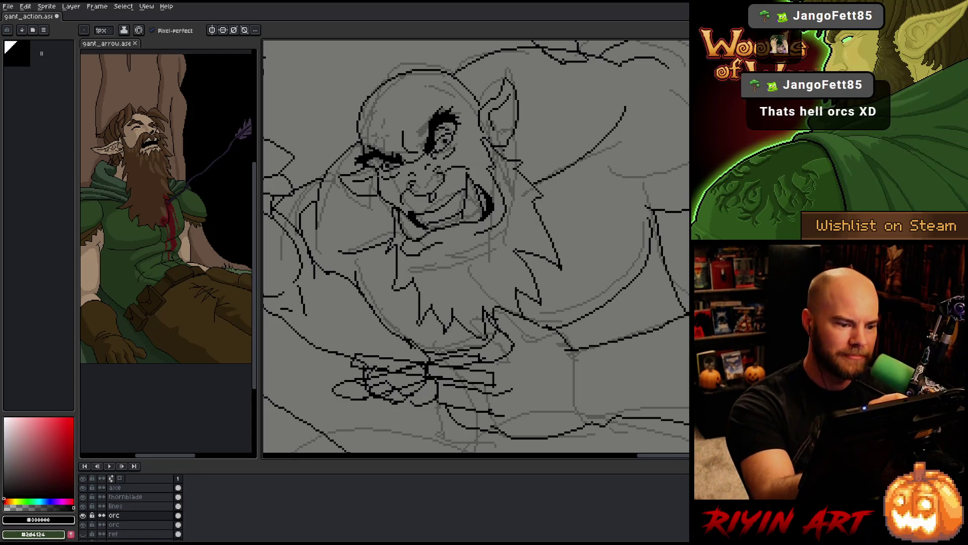
scroll(512, 240, "down", 1)
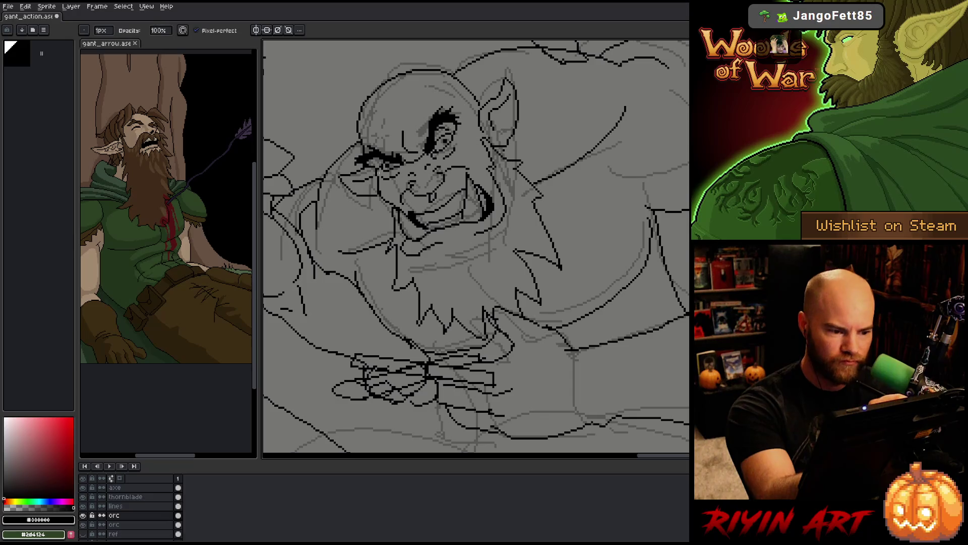
scroll(512, 239, "down", 1)
scroll(511, 240, "up", 1)
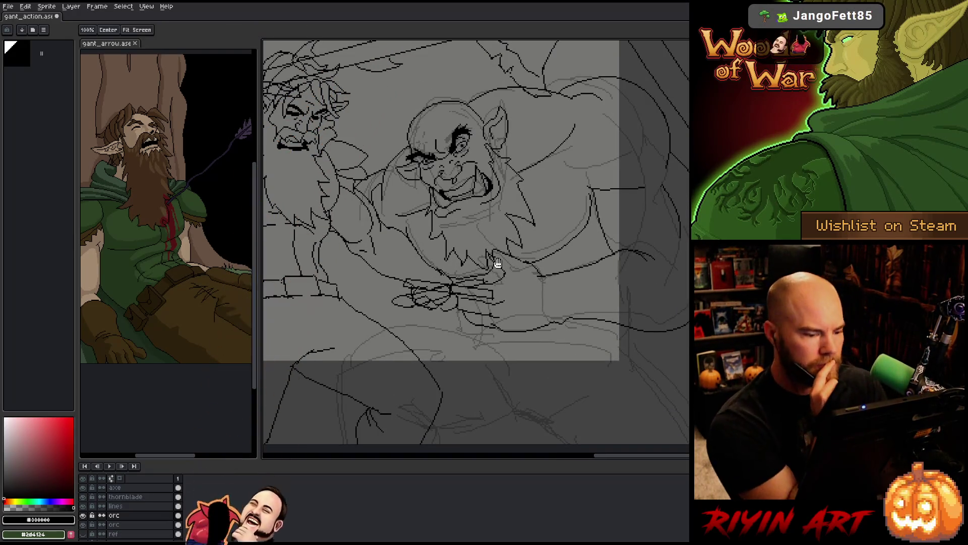
Sketch strokes on the orc's chest, shoulder and lower body, undoing and redrawing as needed.
left_click_drag(556, 255, 542, 192)
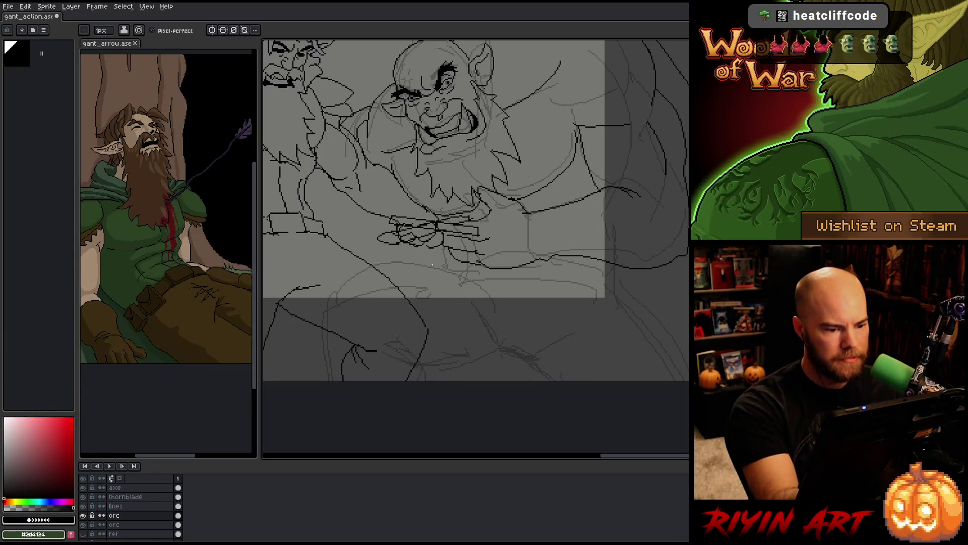
left_click_drag(409, 265, 442, 262)
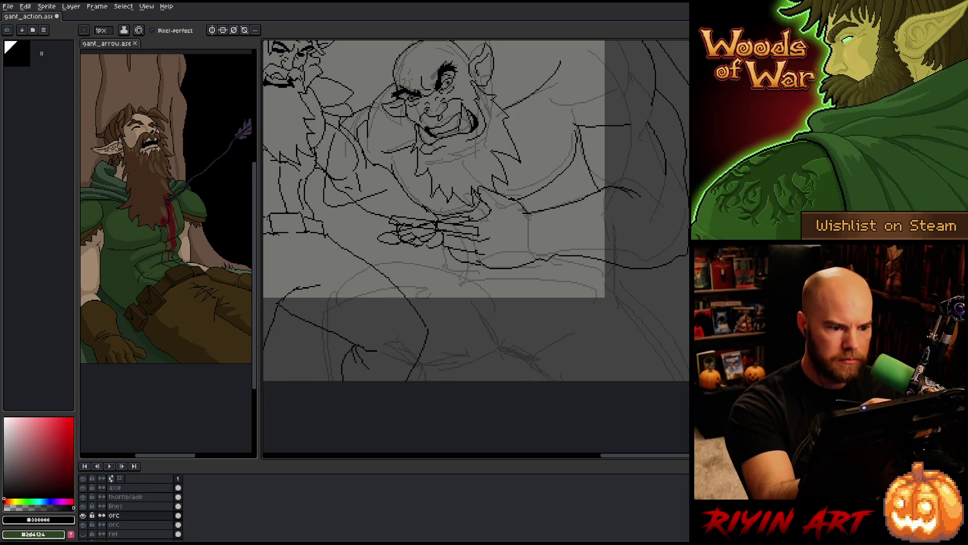
key("ctrl+z")
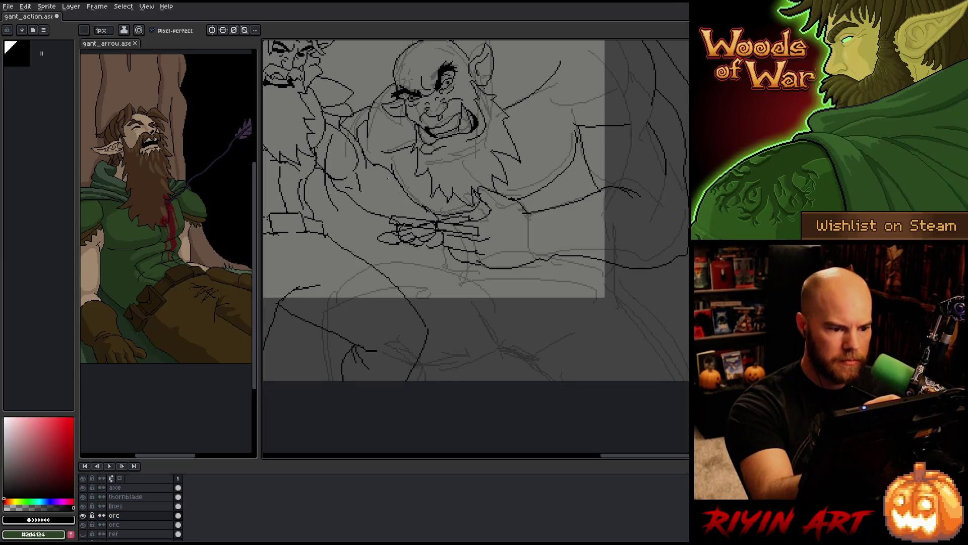
left_click_drag(359, 207, 391, 176)
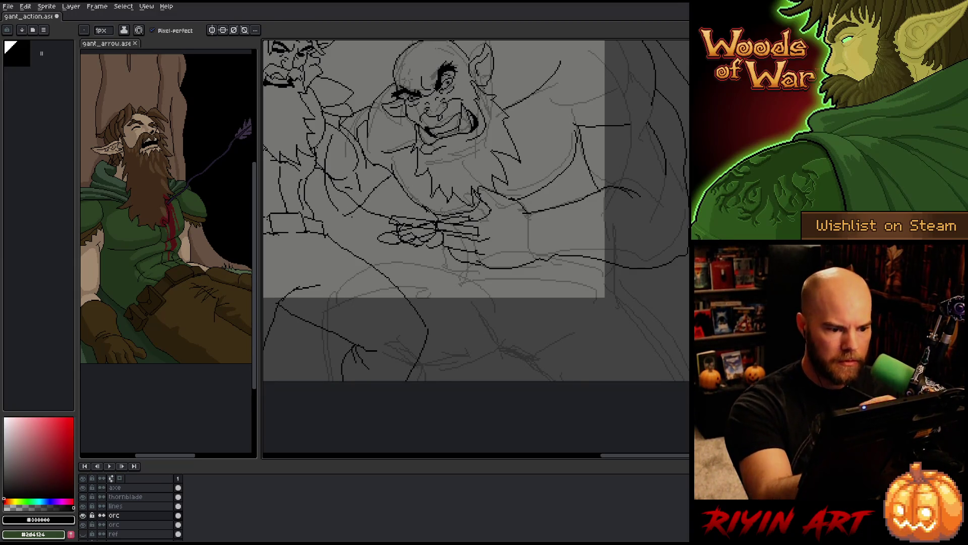
left_click_drag(342, 250, 413, 282)
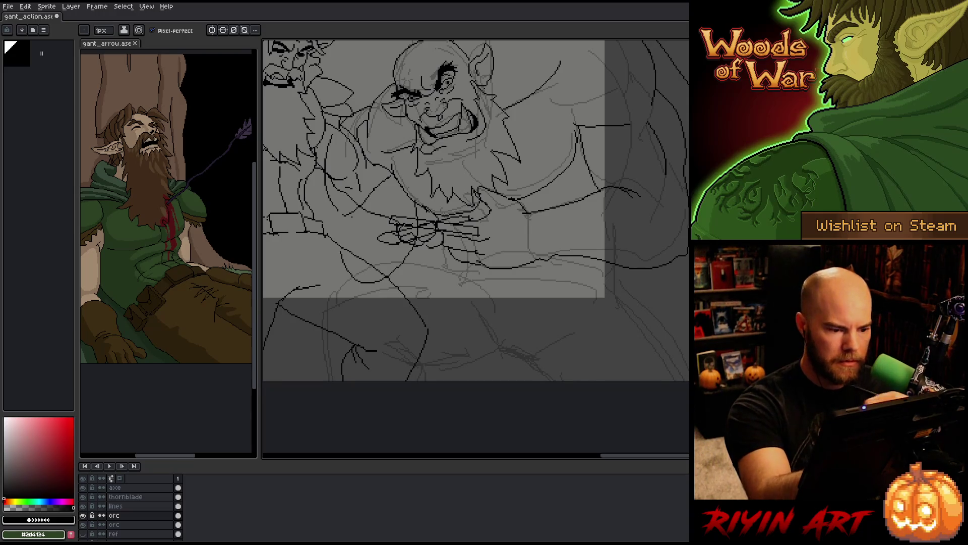
key("ctrl+z")
left_click_drag(349, 221, 366, 284)
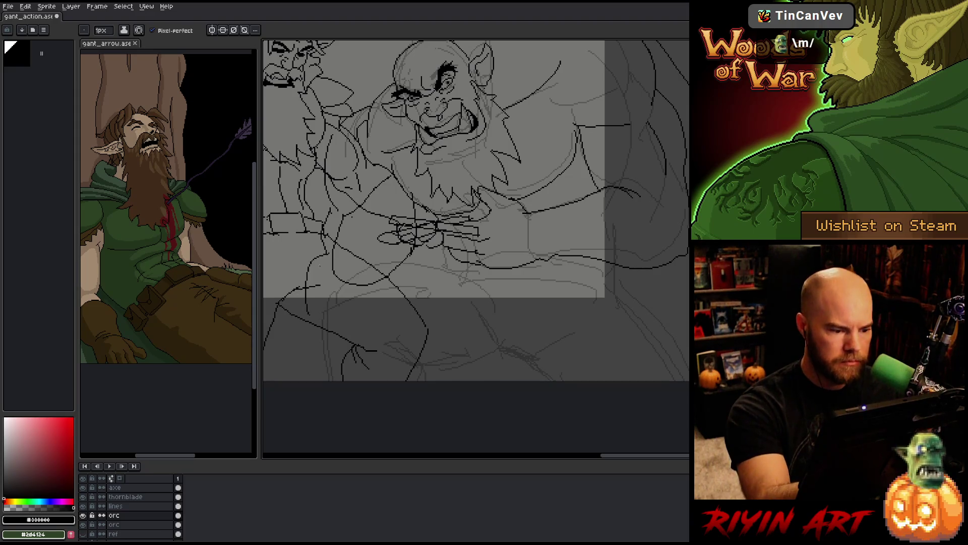
Redraw a long line sweeping down toward the lower left of the orc's body.
key("ctrl+z")
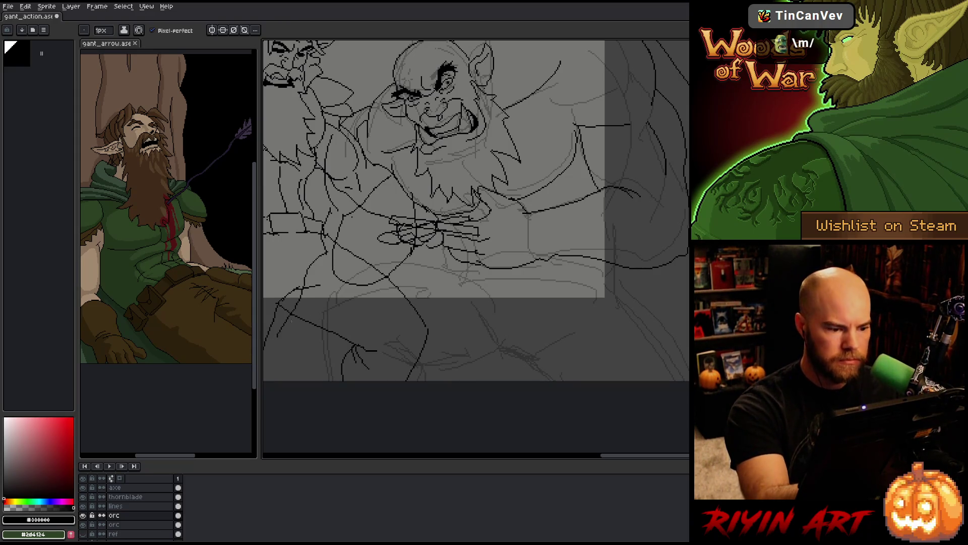
left_click_drag(391, 281, 318, 351)
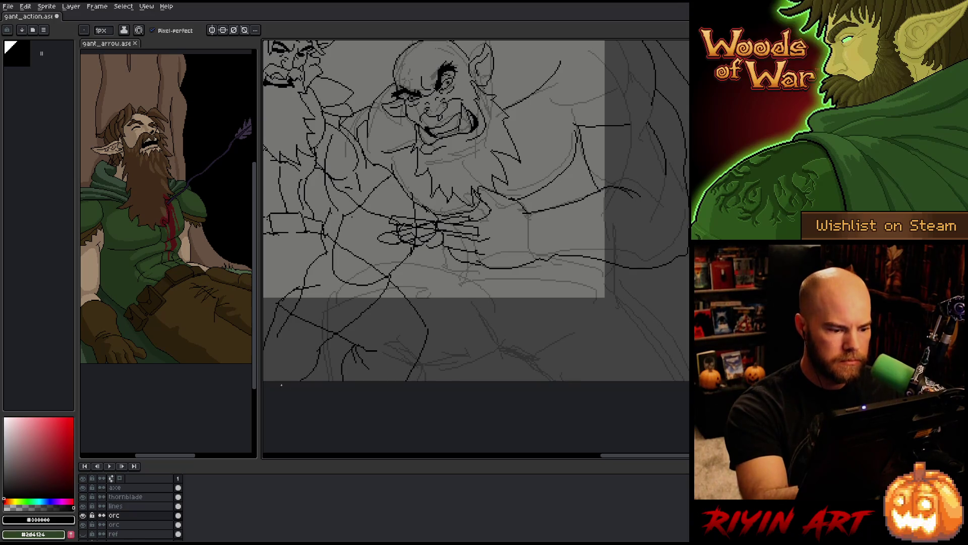
left_click_drag(431, 294, 524, 298)
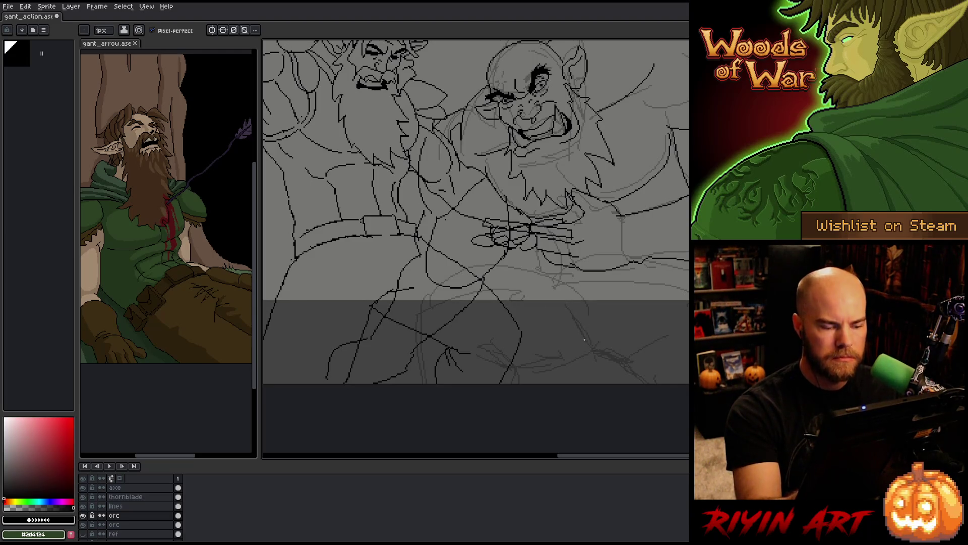
key("ctrl+z")
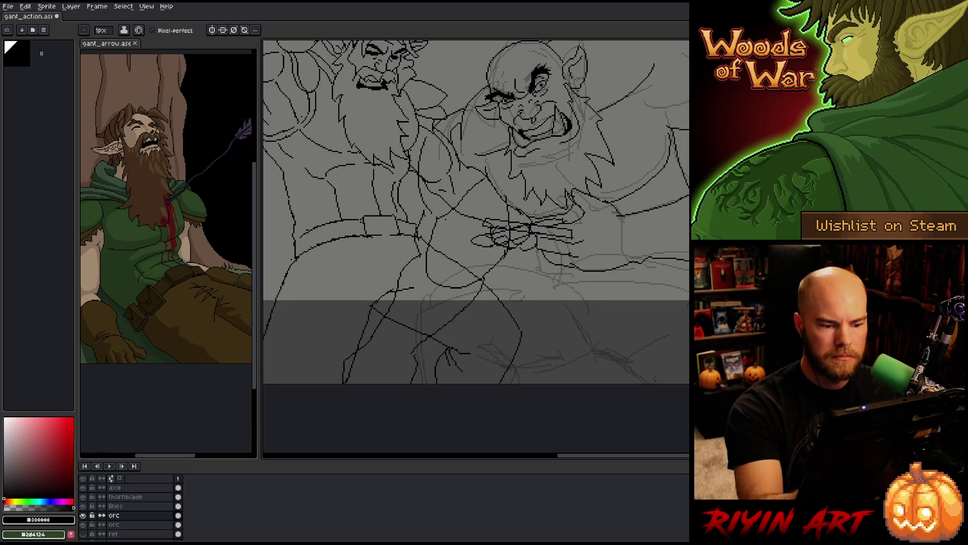
left_click_drag(598, 325, 538, 354)
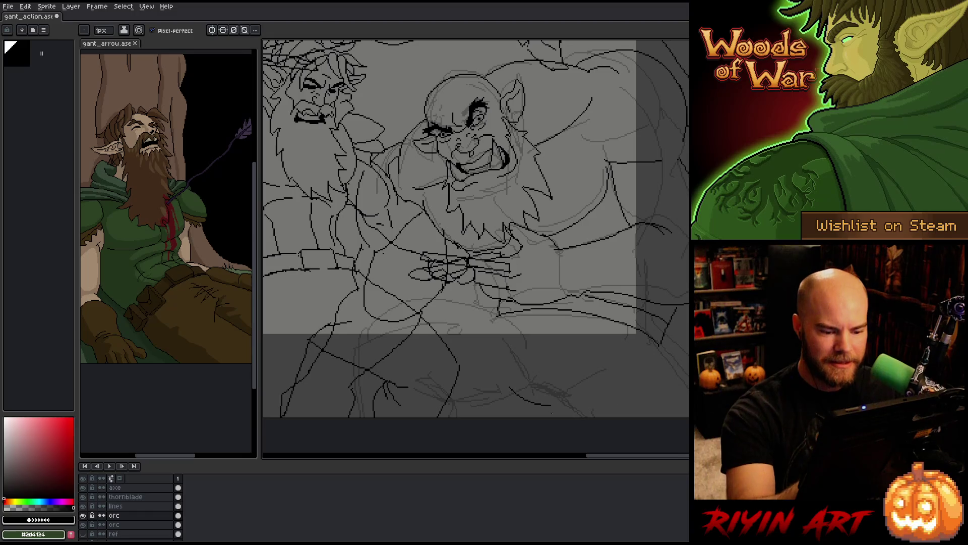
scroll(454, 151, "up", 1)
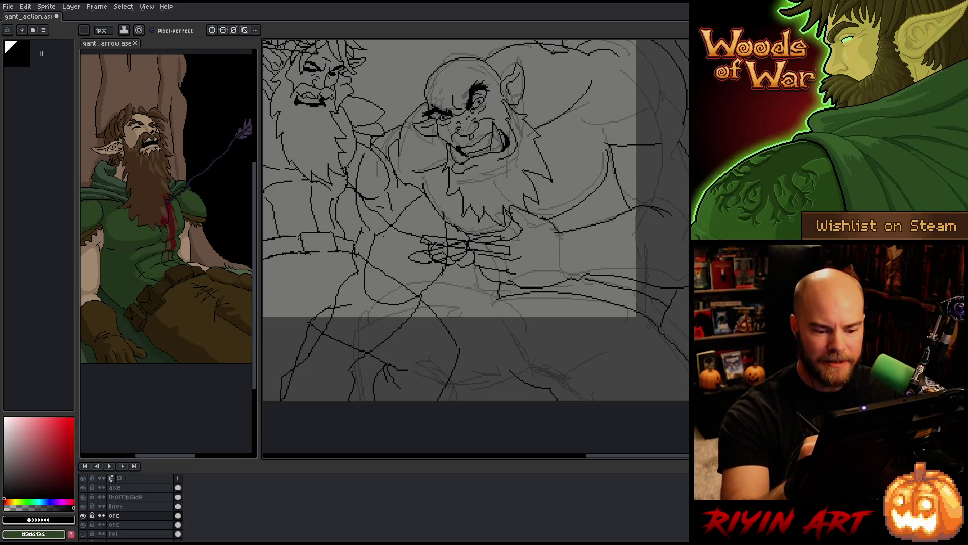
scroll(529, 189, "down", 1)
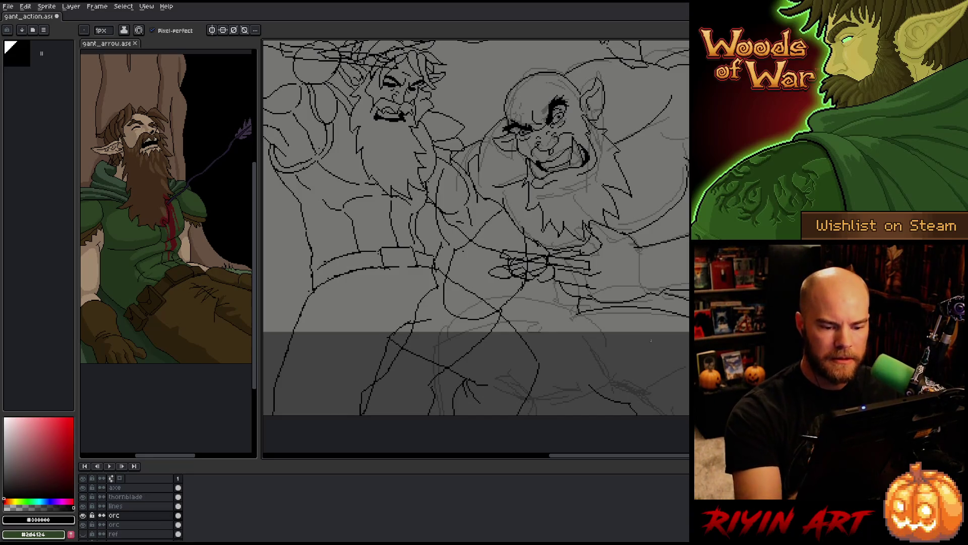
Draw a downward lower-body line and redraw the dark strokes at the orc's lower right.
left_click_drag(643, 399, 673, 360)
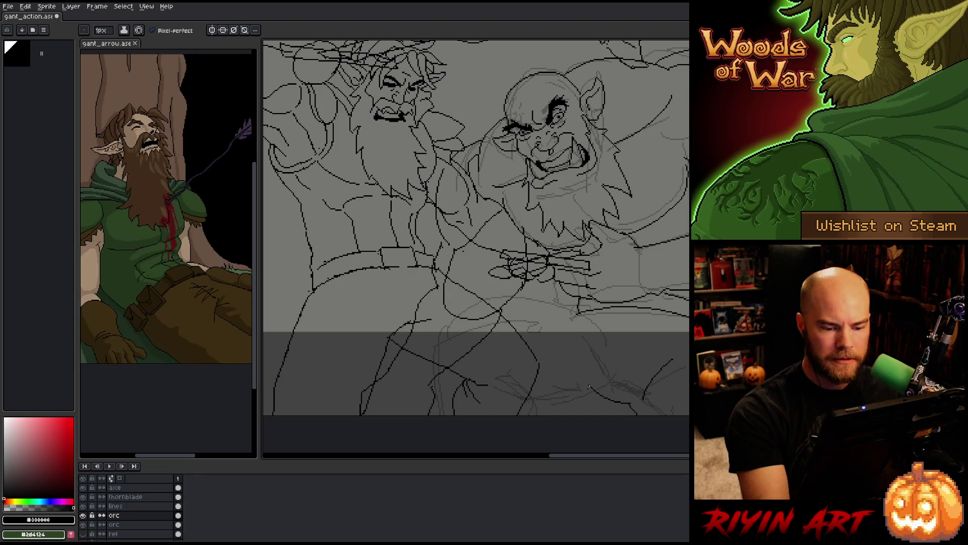
left_click_drag(577, 307, 592, 415)
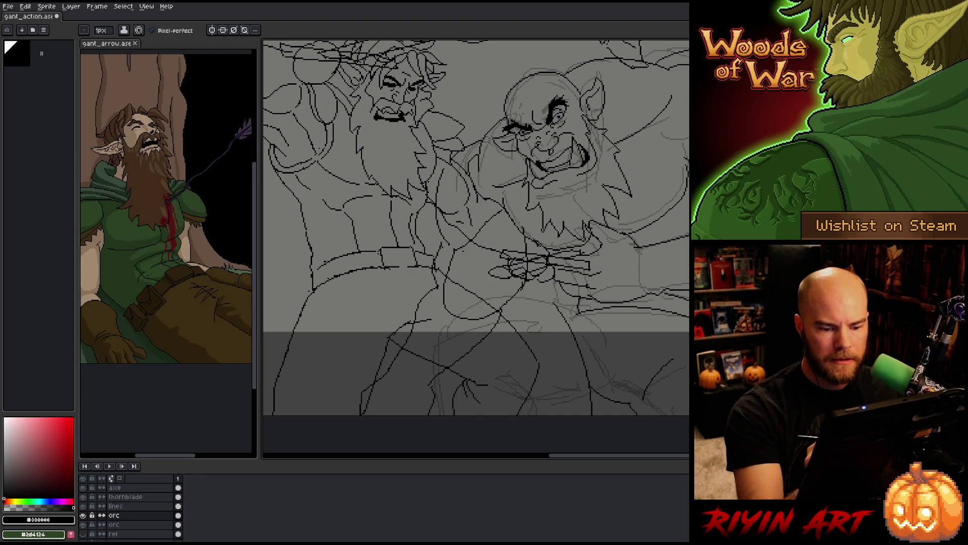
key("ctrl+z")
left_click_drag(556, 306, 584, 415)
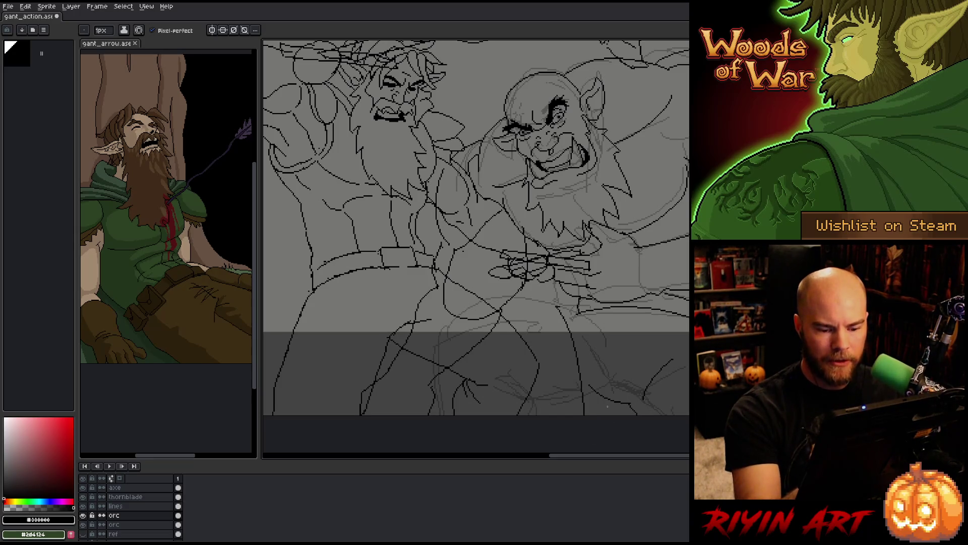
key("ctrl+z")
left_click_drag(659, 355, 620, 399)
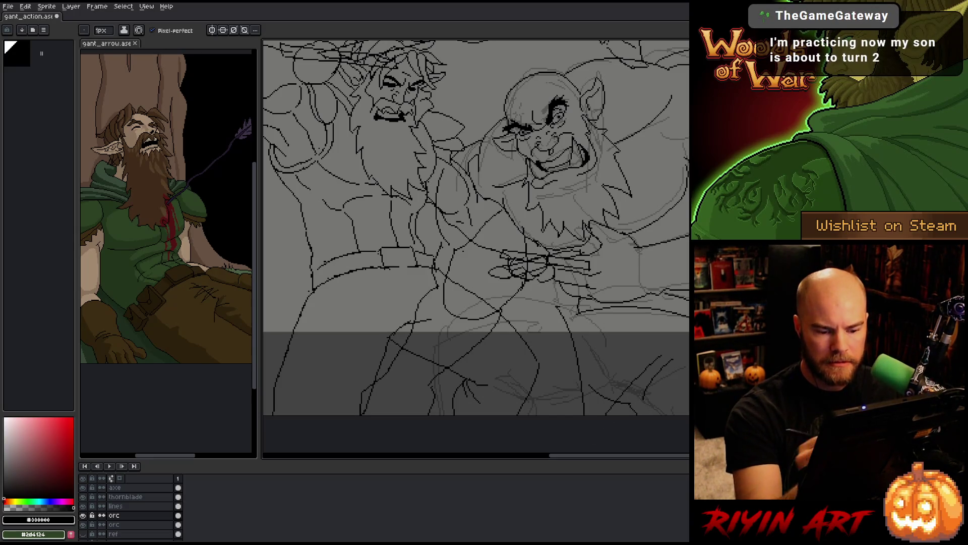
left_click_drag(684, 360, 639, 410)
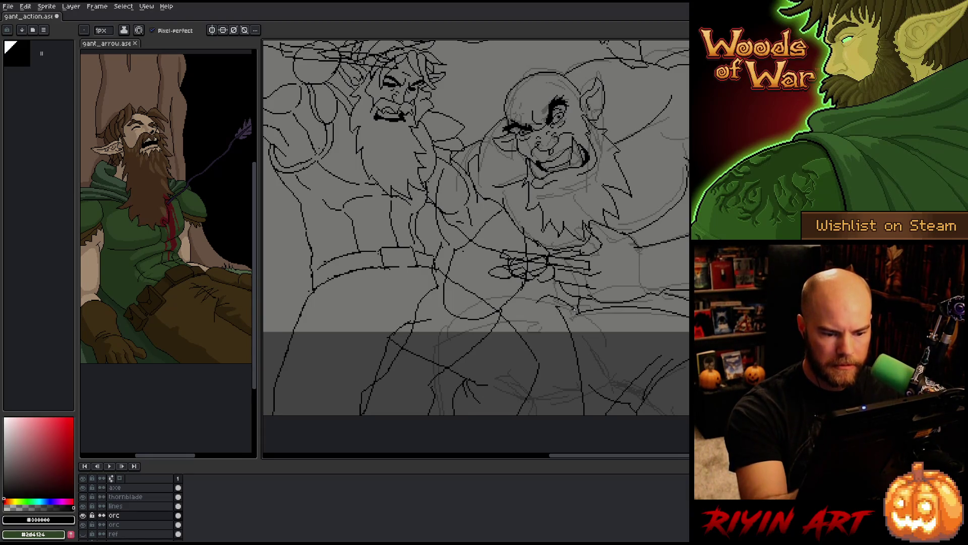
Clean stray pixels with the eraser and shift the view toward the orc's lower body.
key("b")
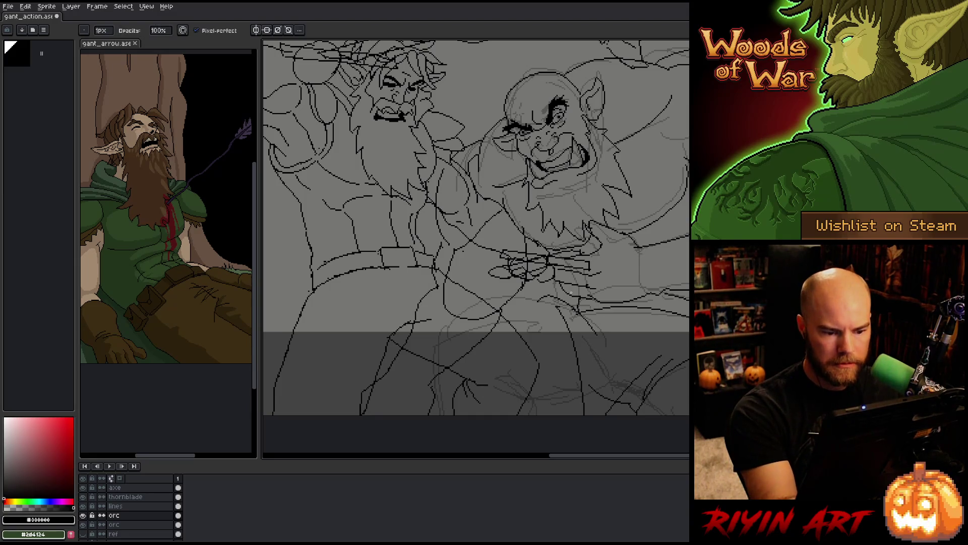
key("e")
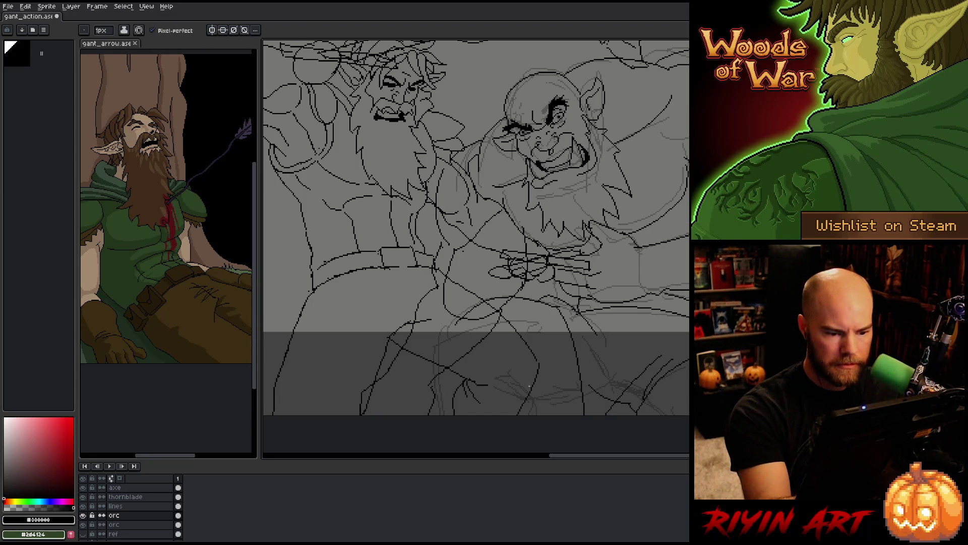
left_click_drag(612, 350, 644, 314)
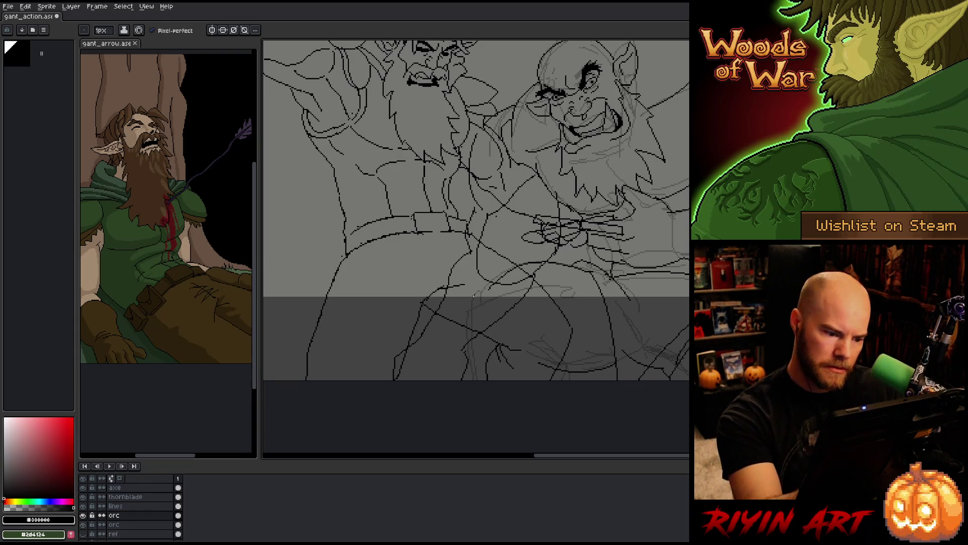
Add a vertical body line and a short side stroke on the orc, erasing around them.
left_click_drag(473, 297, 469, 380)
key("e")
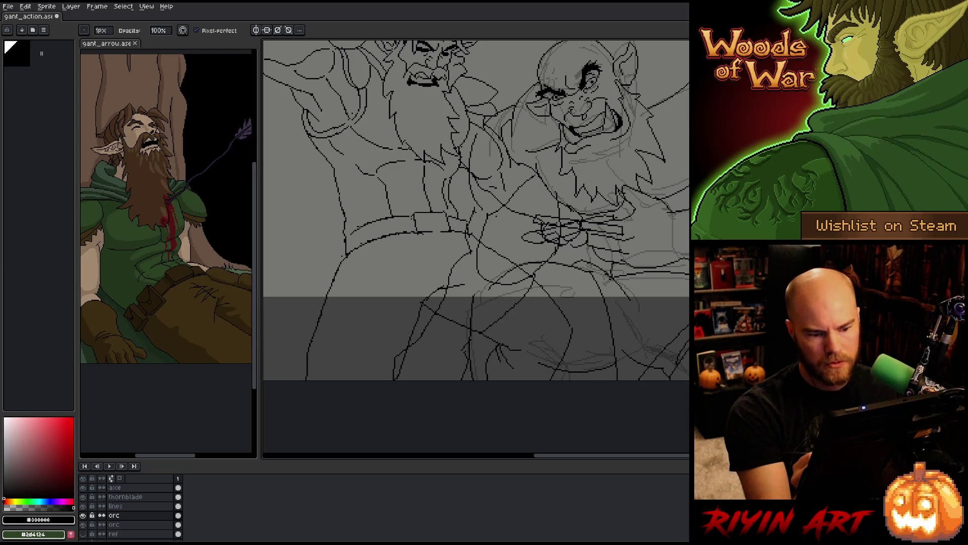
key("b")
left_click_drag(556, 344, 552, 365)
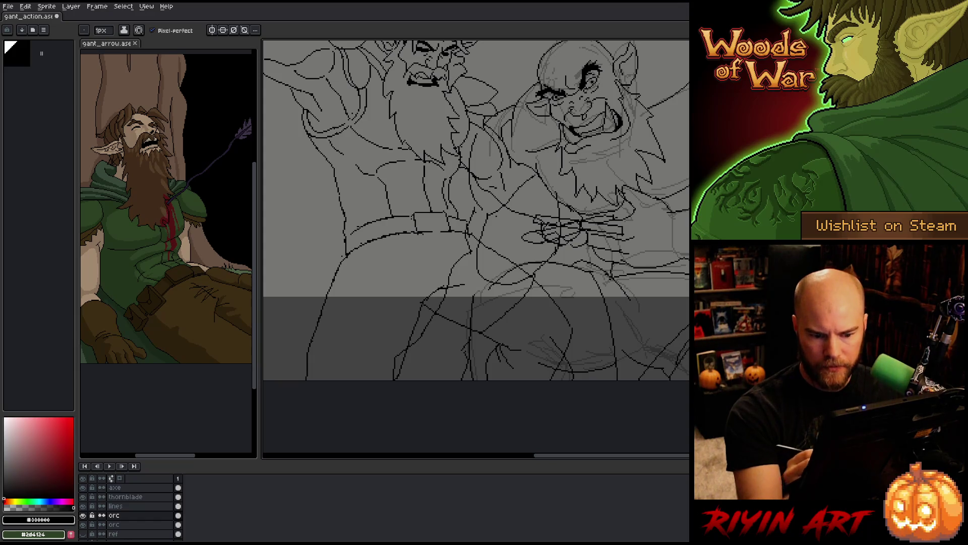
key("e")
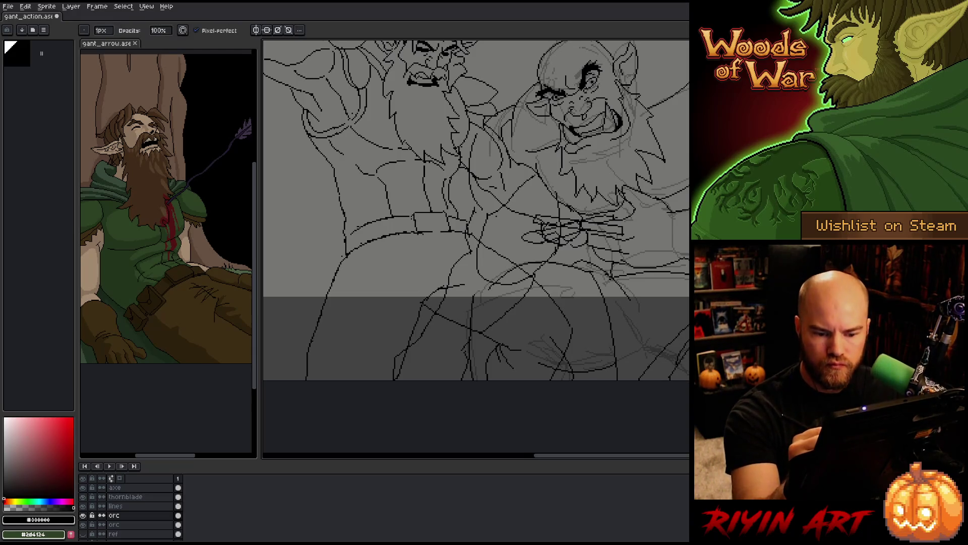
key("e")
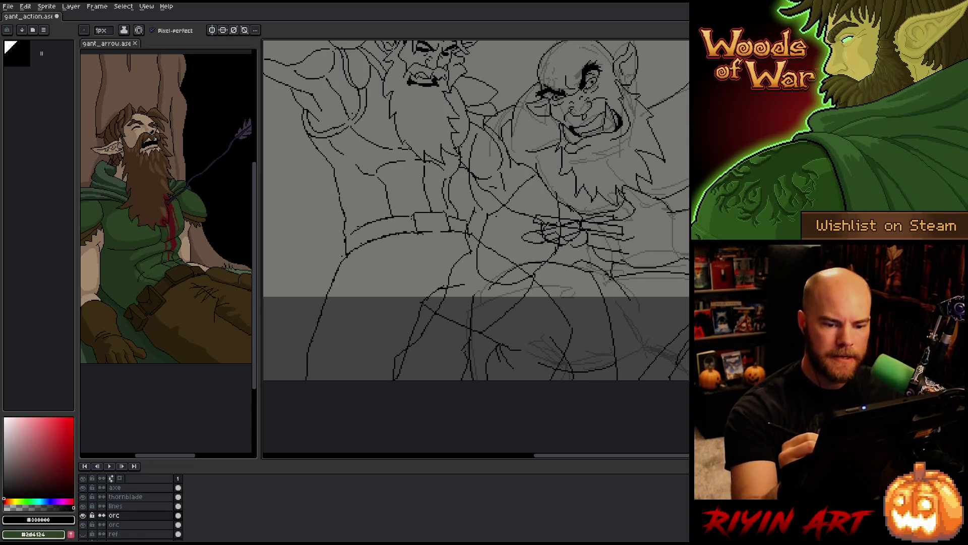
Zoom out, shrink the brush to 7px and hide the faint rough sketch layer.
key("minus")
key("minus")
key("minus")
key("minus")
key("minus")
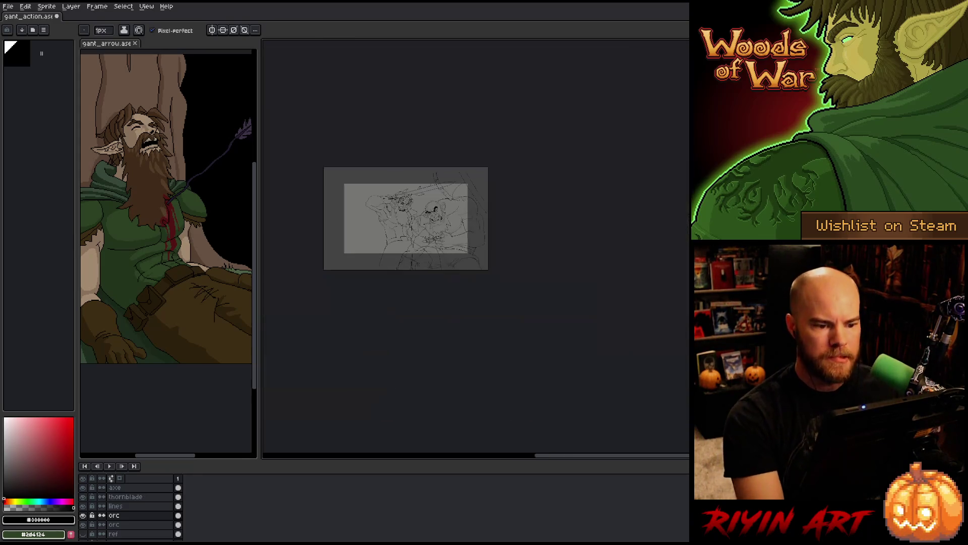
scroll(510, 276, "up", 3)
scroll(510, 276, "up", 1)
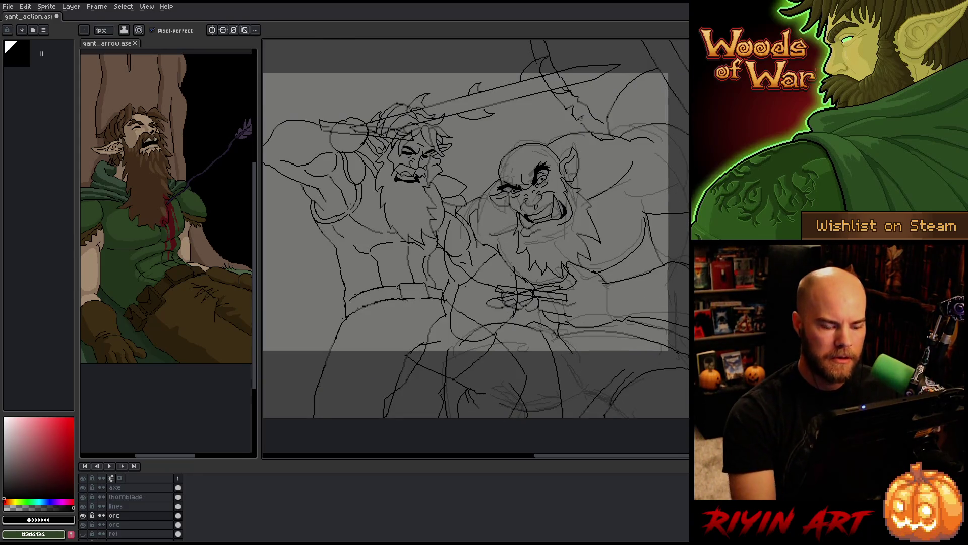
key("b")
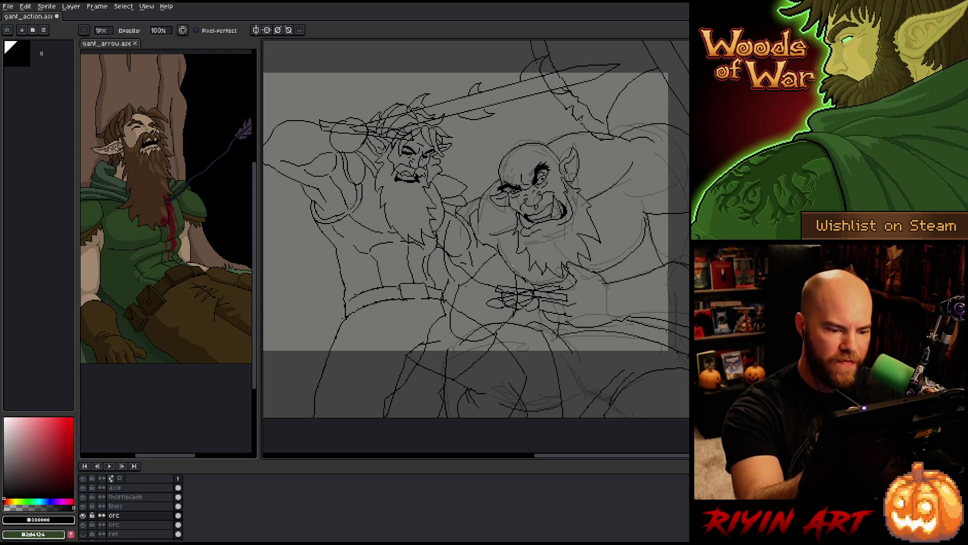
left_click_drag(324, 187, 330, 166)
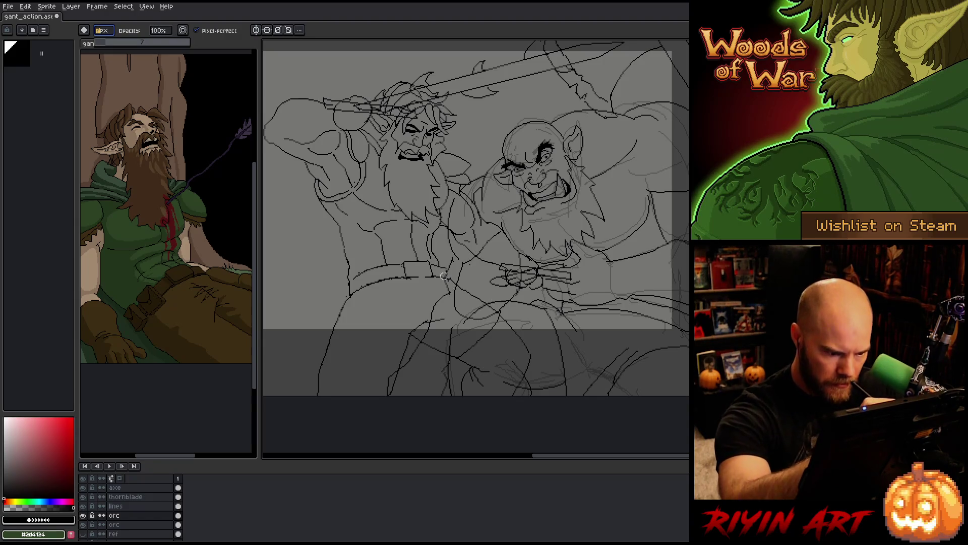
key("minus")
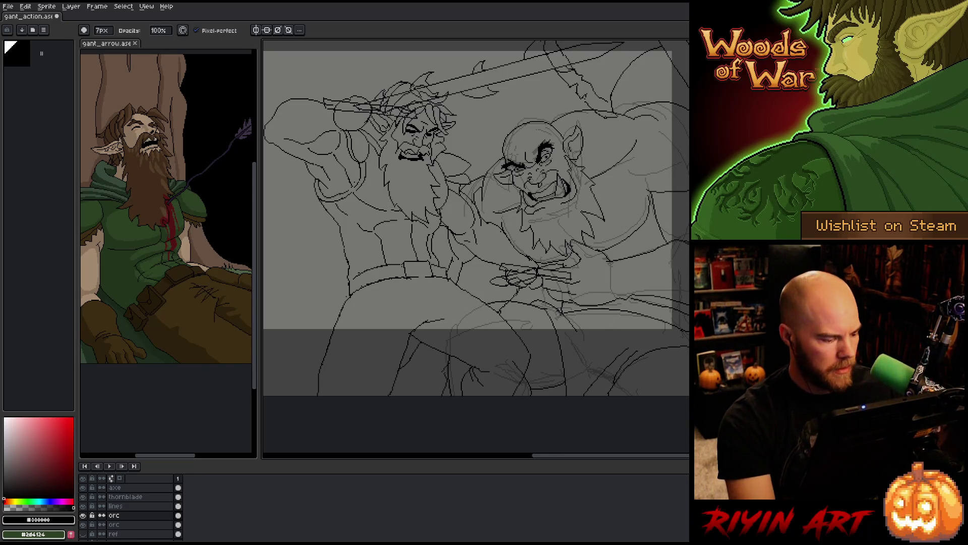
left_click(82, 525)
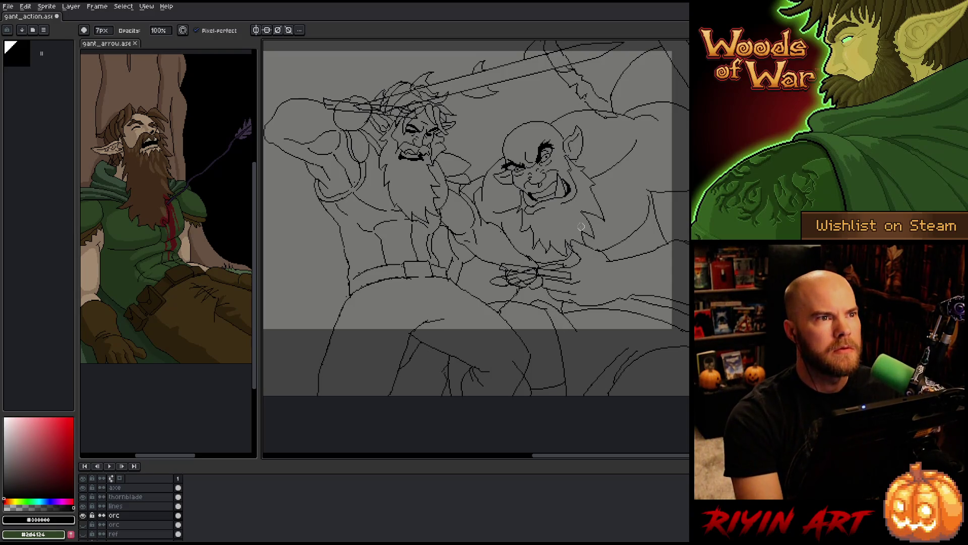
scroll(585, 234, "down", 1)
left_click_drag(585, 234, 555, 284)
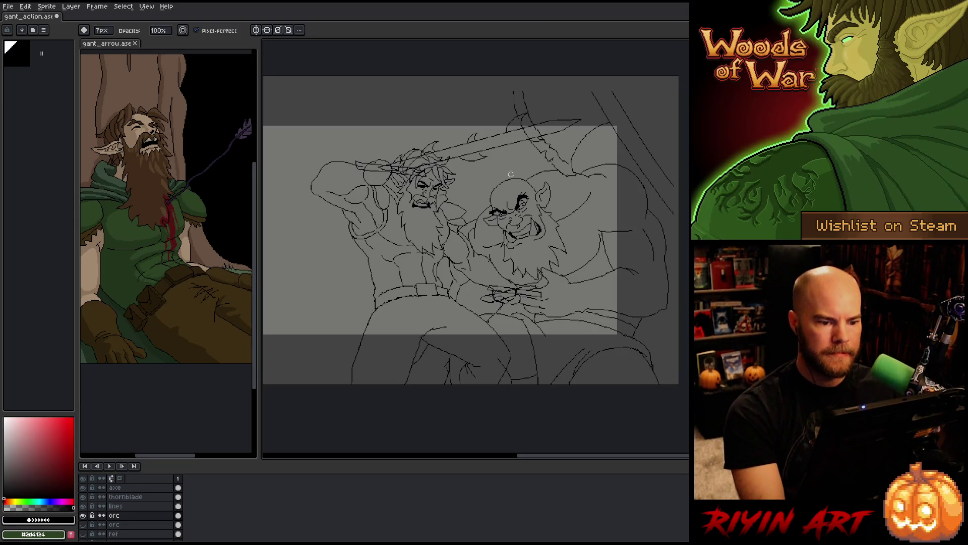
Check the thornblade layer, then make the lines layer active.
mouse_move(415, 251)
left_mouse_down()
mouse_move(430, 249)
mouse_move(431, 263)
left_mouse_up()
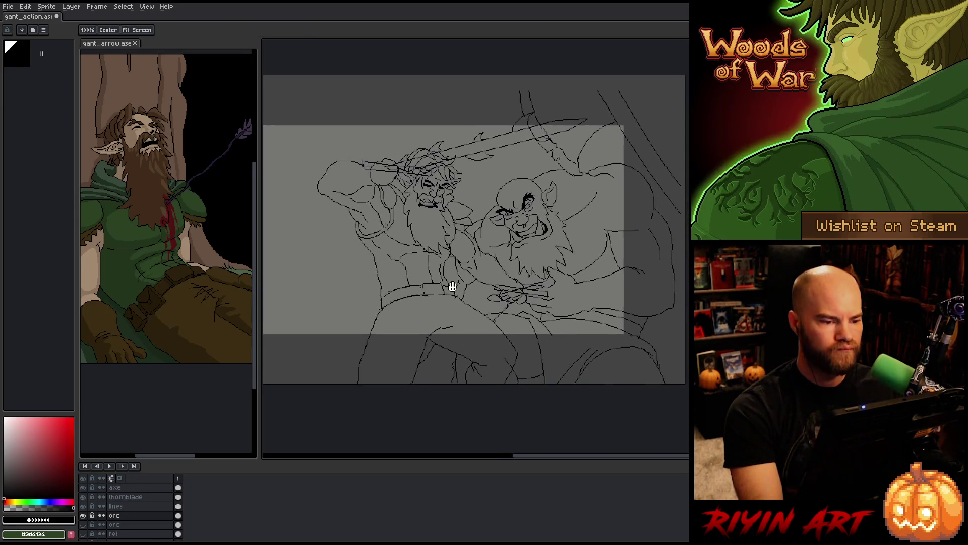
left_click(128, 496)
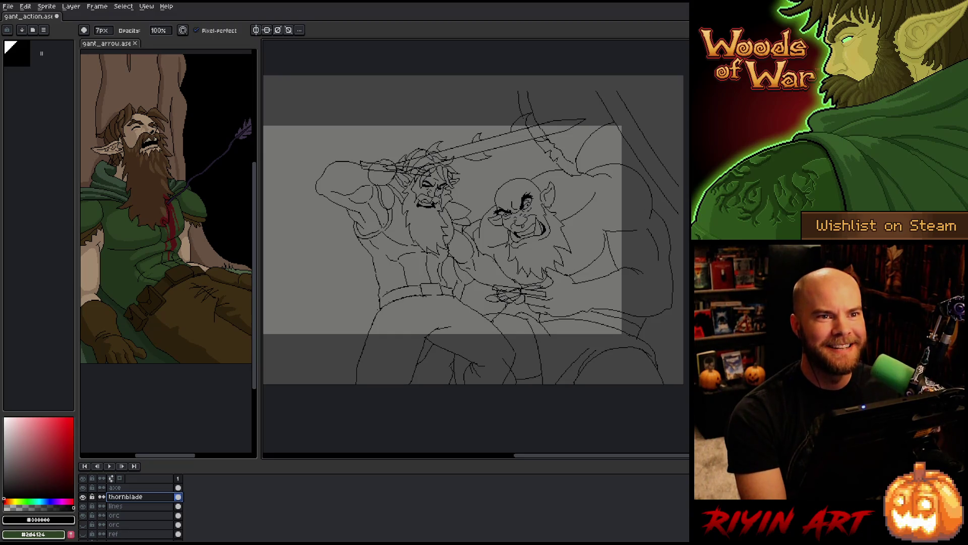
left_click_drag(515, 291, 489, 293)
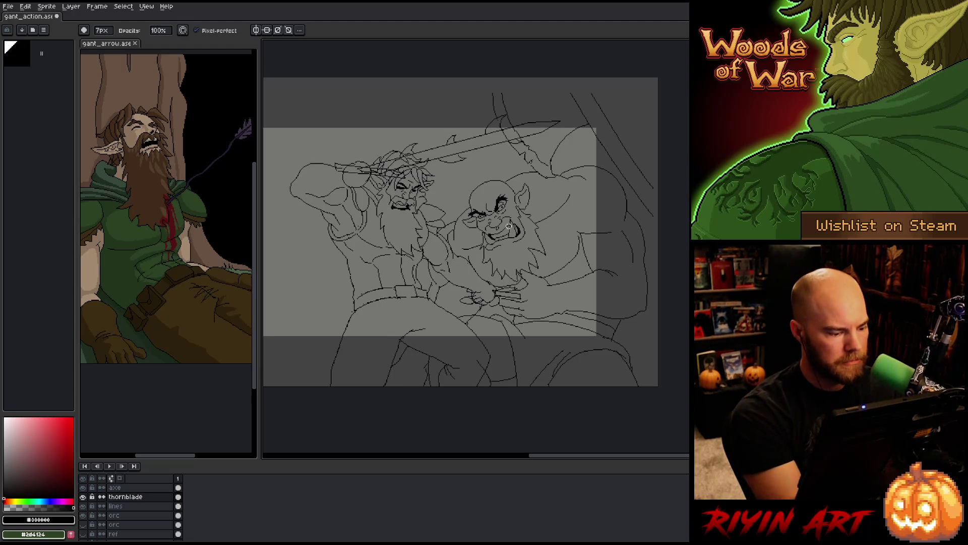
left_click(132, 505)
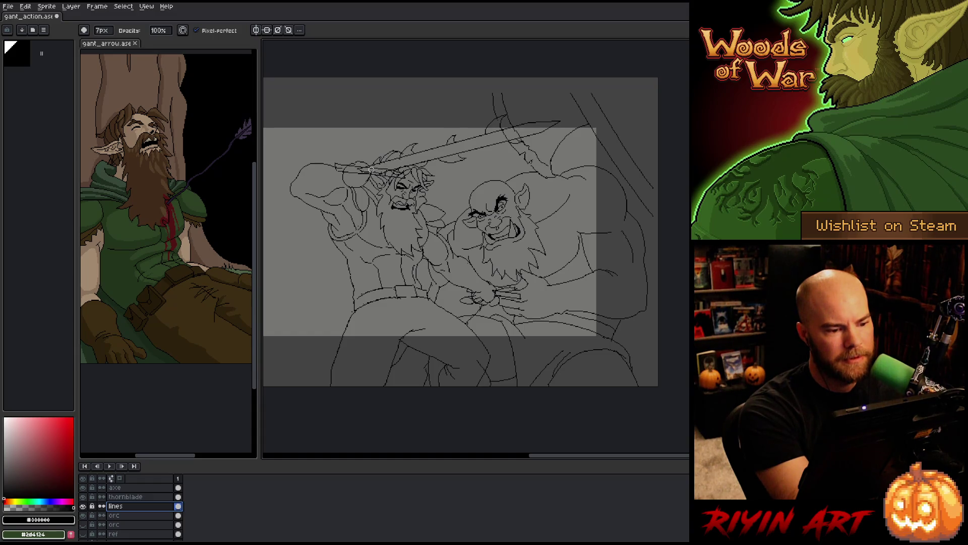
Rework the raised sword on the thornblade layer, alternating with touch-ups on the lines layer.
key("Up")
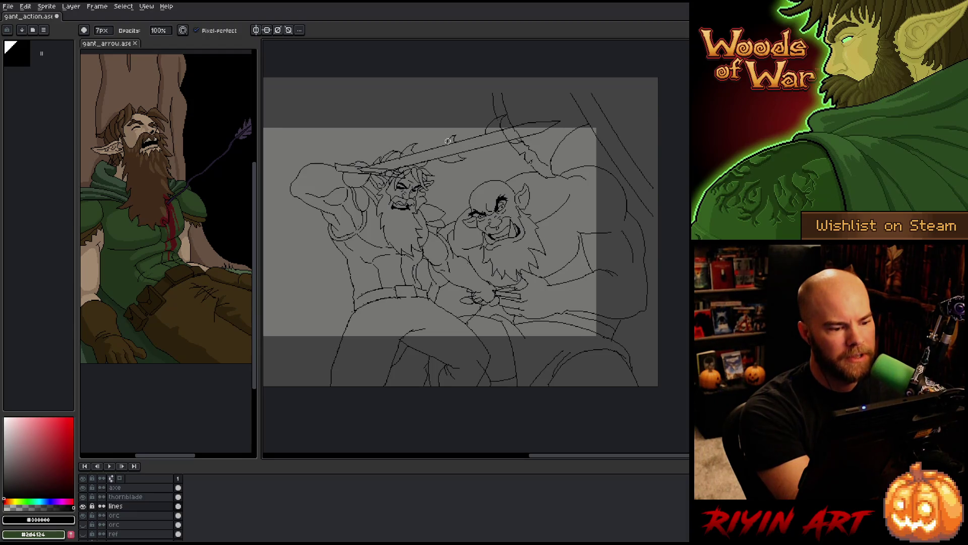
key("alt+Up")
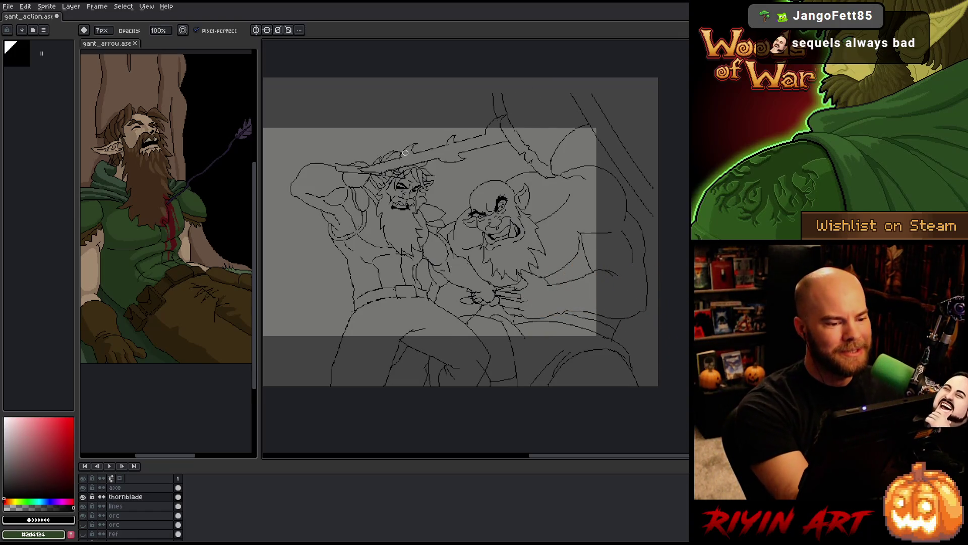
left_click(135, 507)
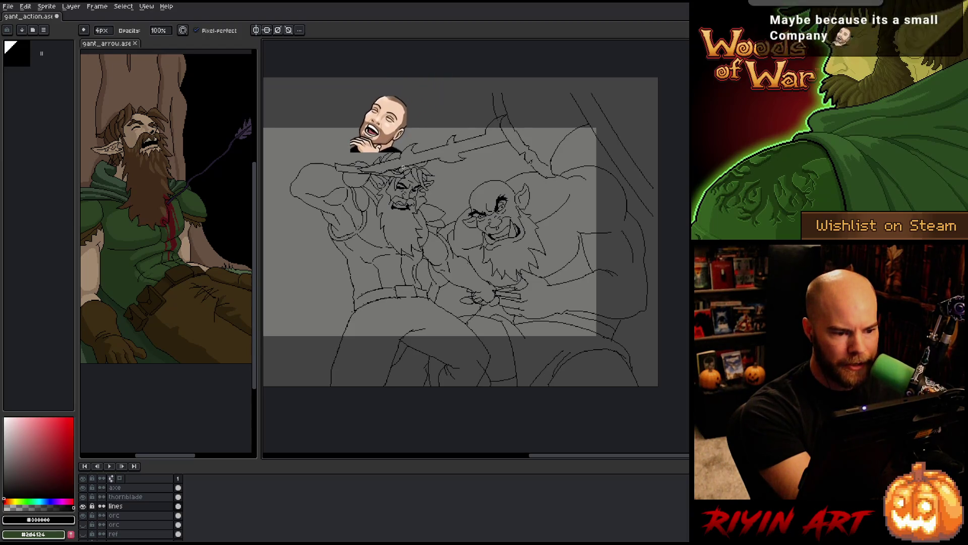
left_click(145, 496)
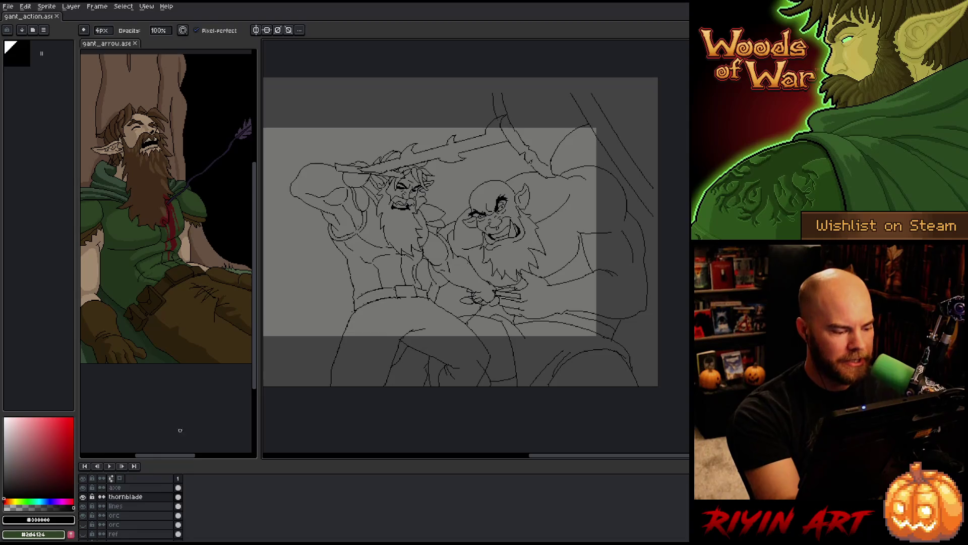
key("alt+Down")
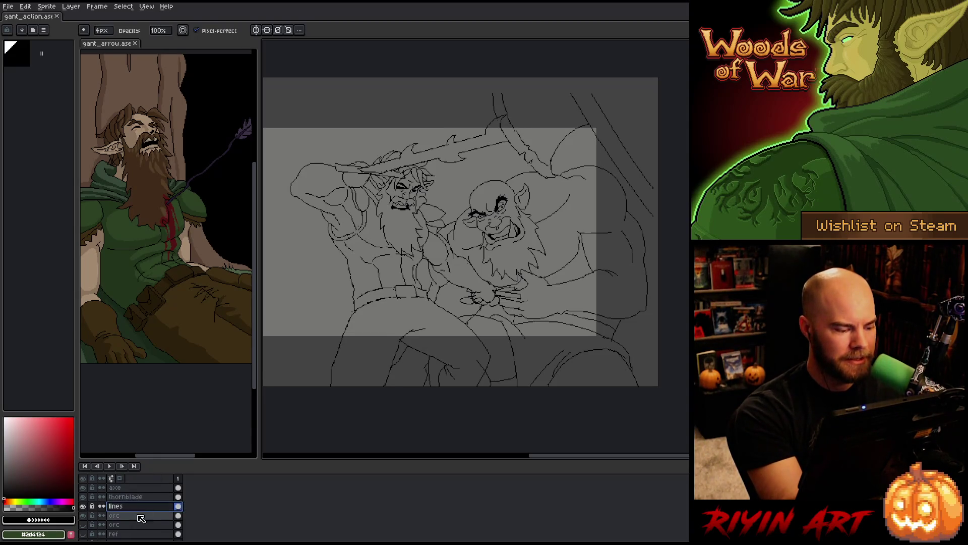
key("alt+Down")
key("e")
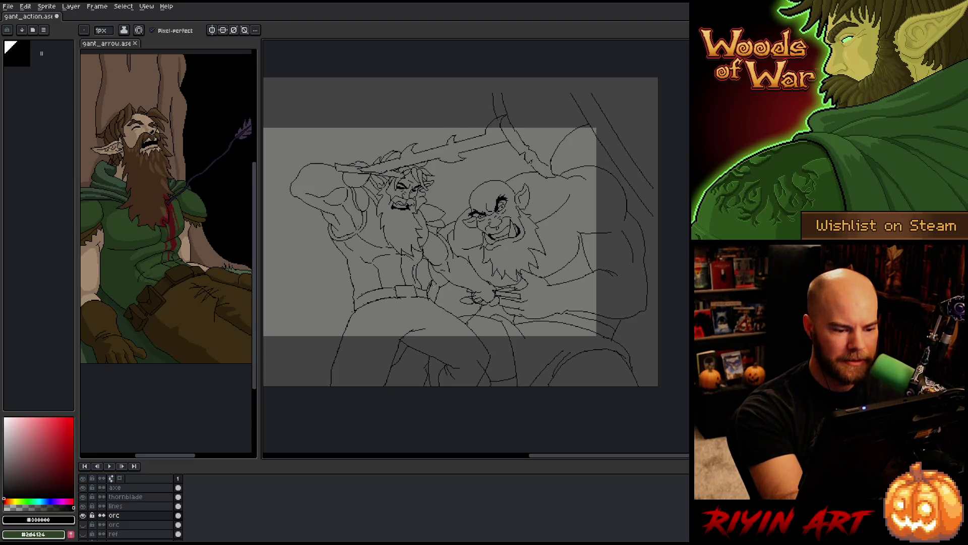
key("b")
key("e")
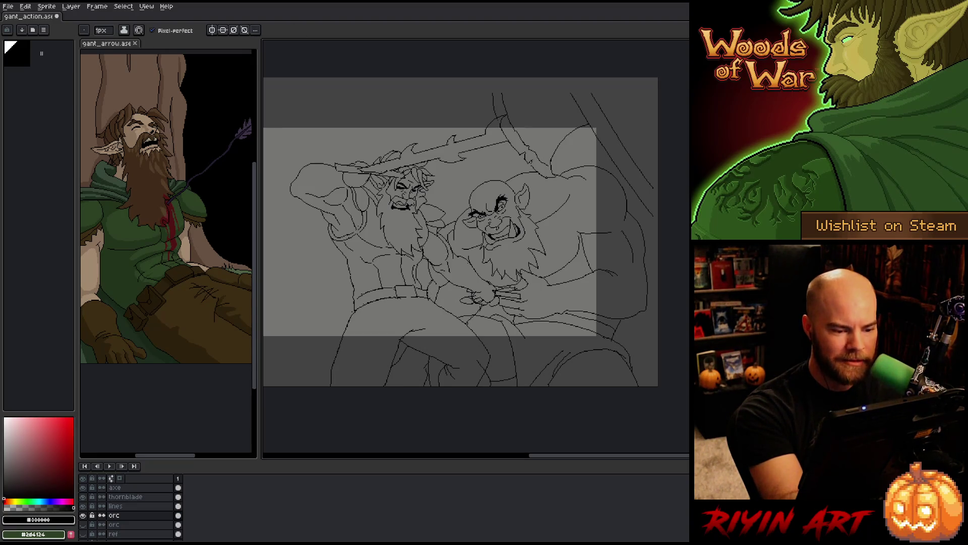
key("b")
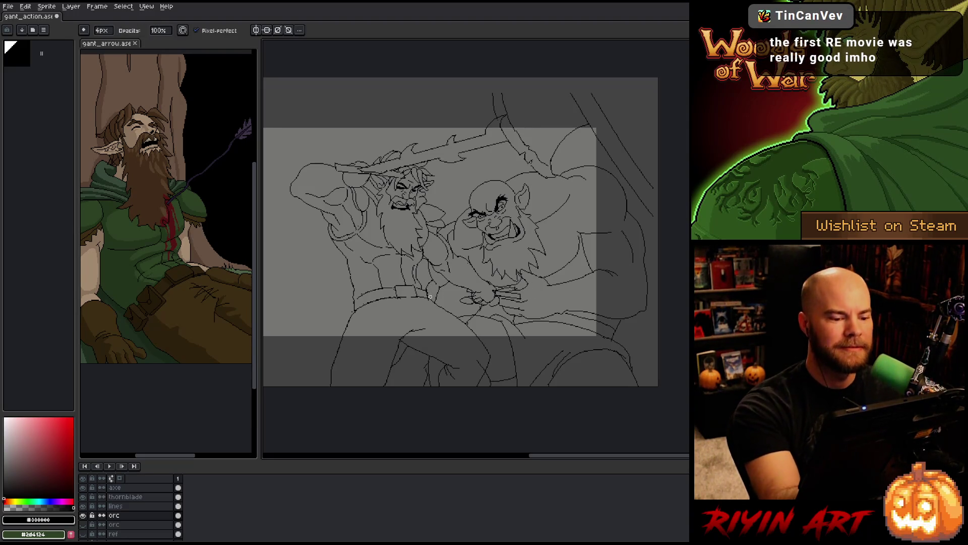
key("alt+Up")
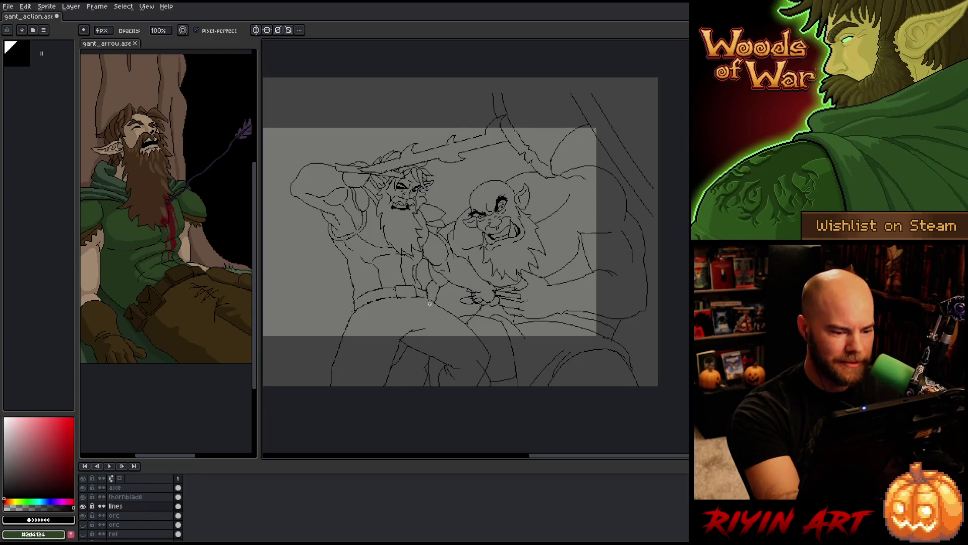
key("e")
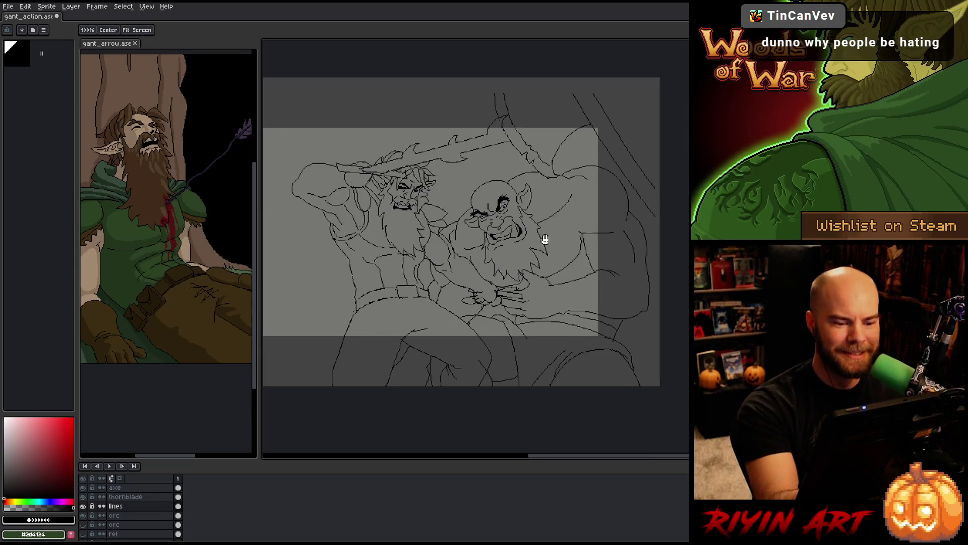
scroll(544, 242, "left", 2)
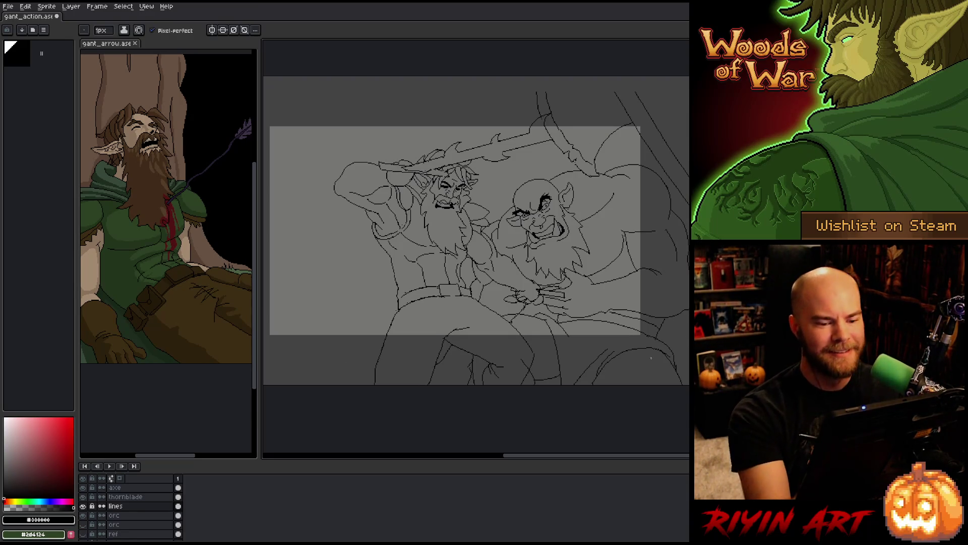
key("space")
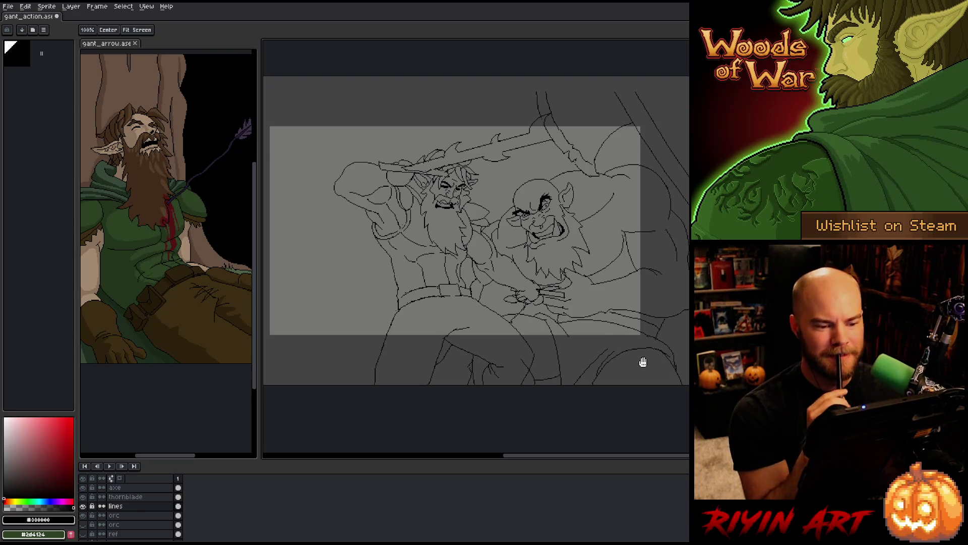
left_click_drag(522, 264, 504, 264)
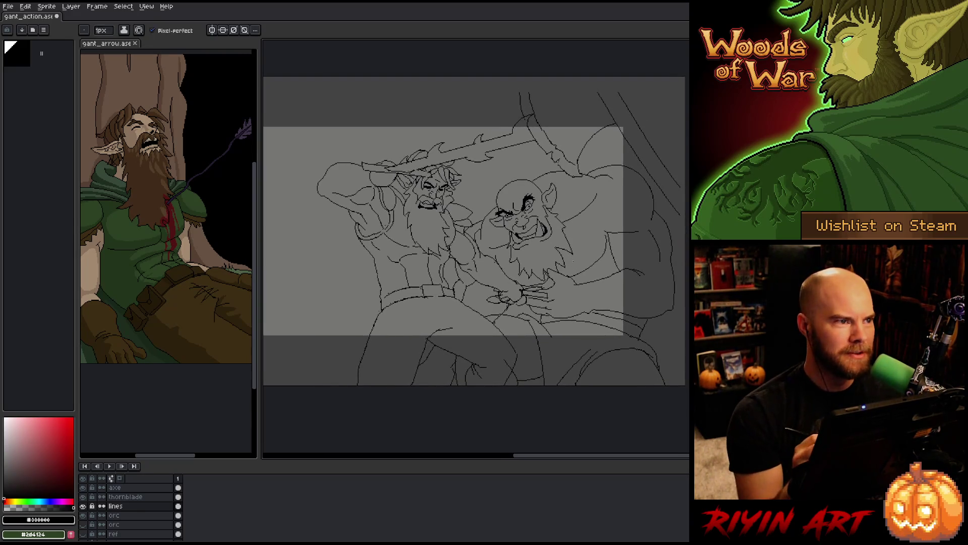
right_click(467, 247)
key("Escape")
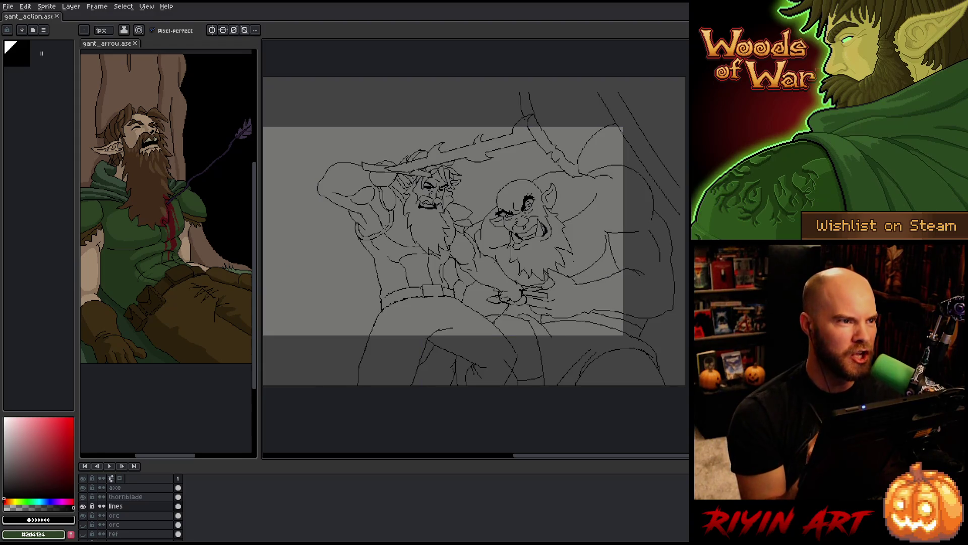
key("space")
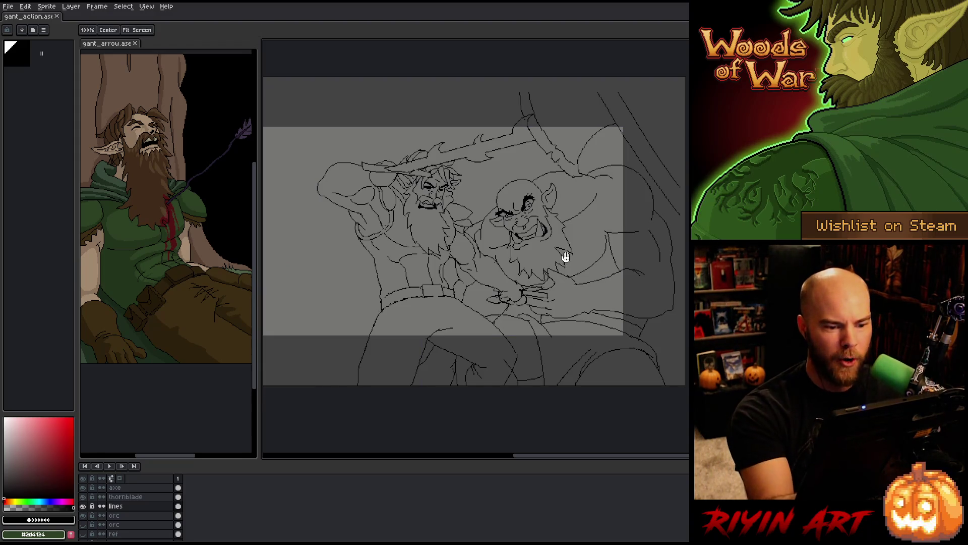
left_click_drag(565, 257, 576, 278)
left_click_drag(563, 197, 561, 296)
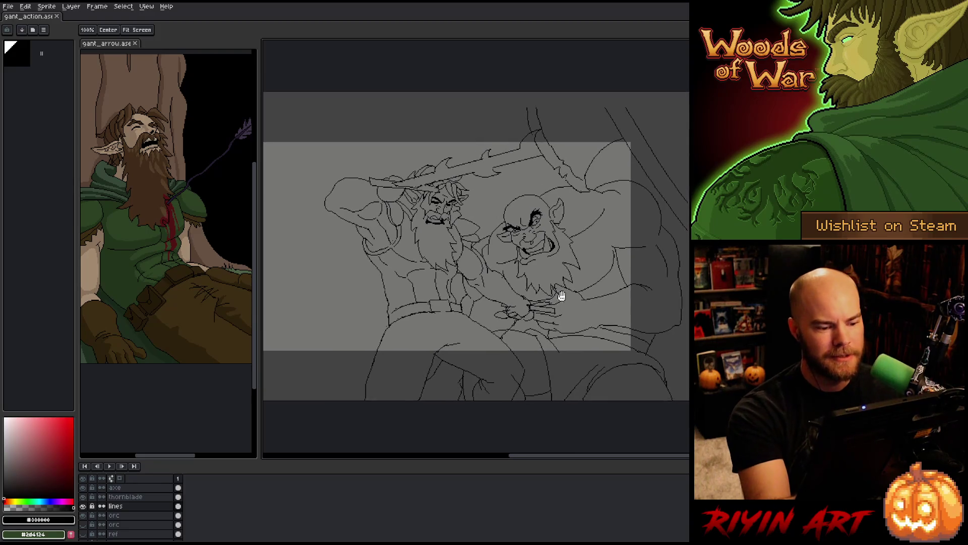
left_click_drag(440, 314, 611, 309)
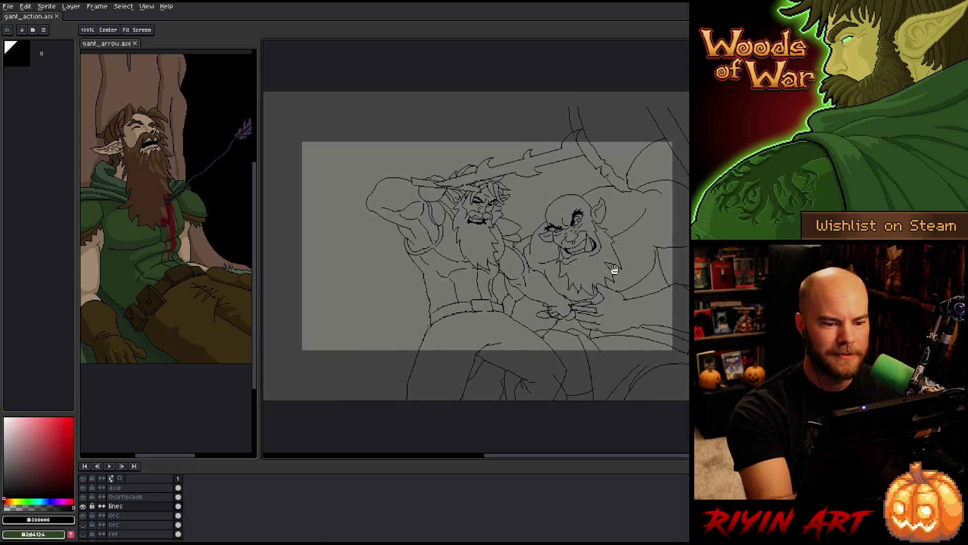
left_click_drag(628, 265, 609, 258)
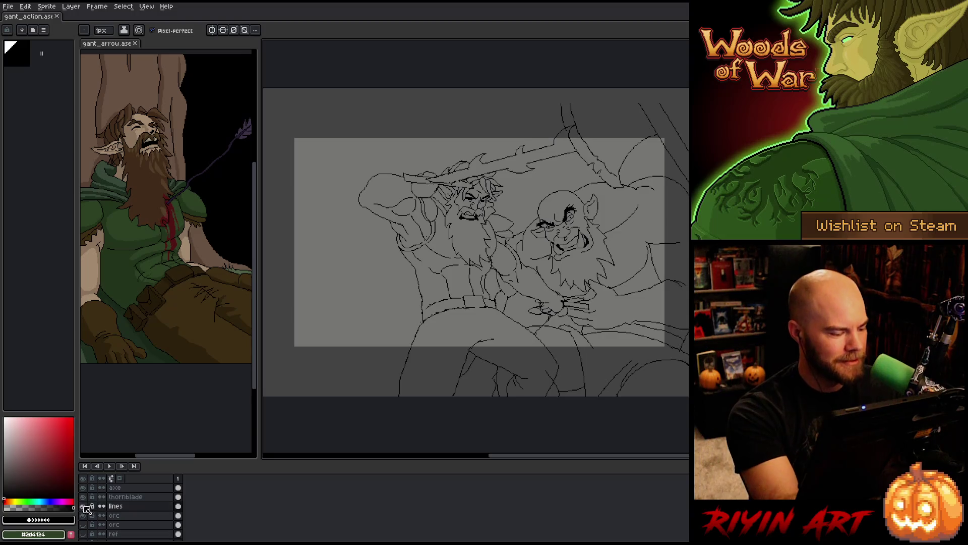
Toggle the orc layer's visibility to check the lines, then make the axe layer active.
left_click(129, 514)
left_click(84, 515)
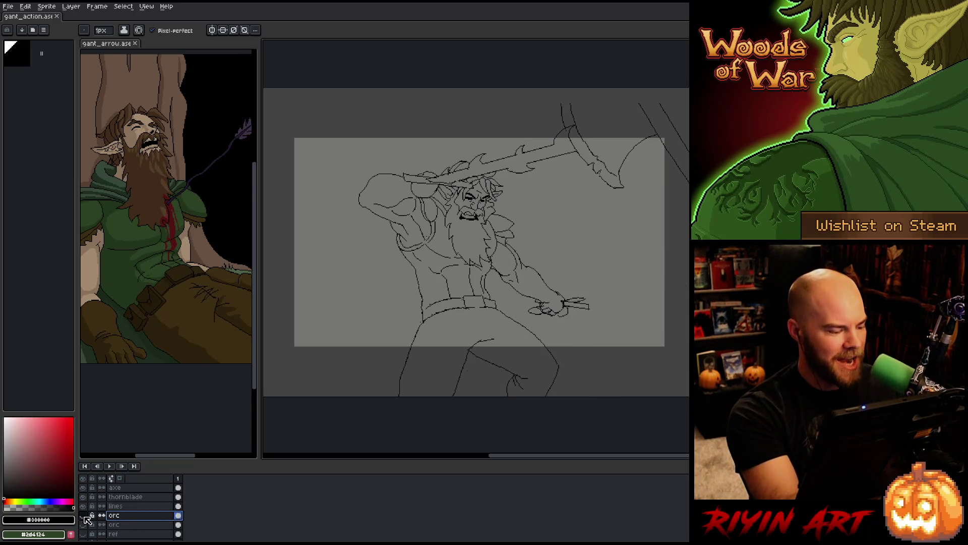
left_click(83, 516)
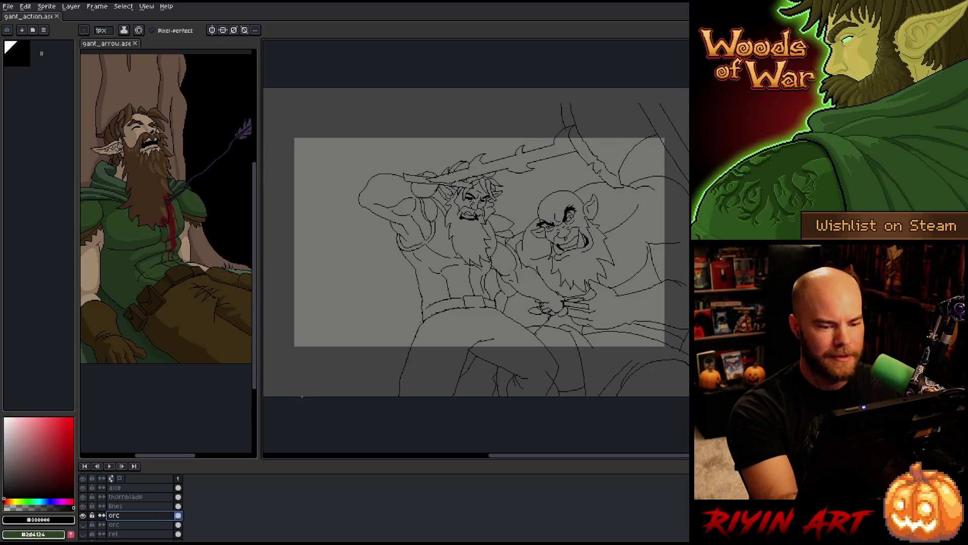
left_click(114, 487)
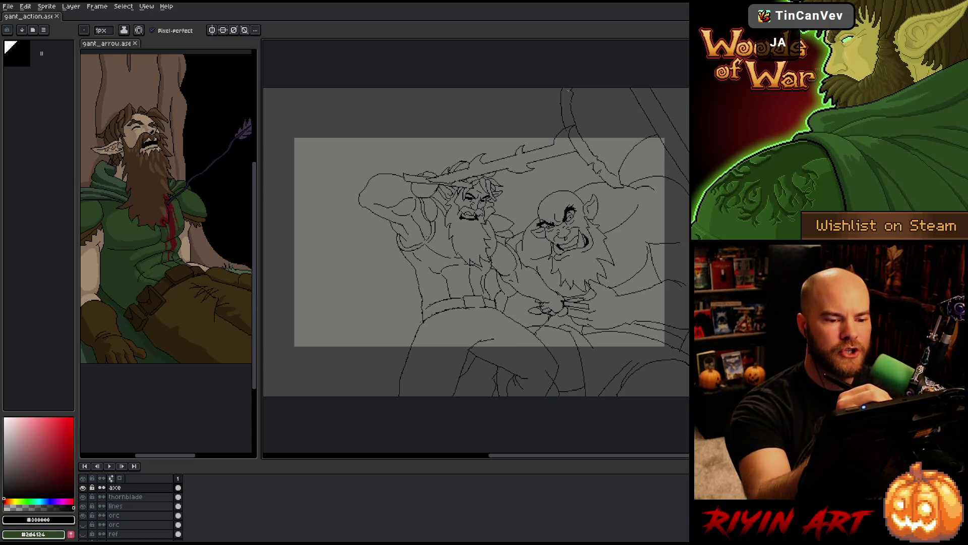
Lasso the top of the background axe, deselect and try new lines there, undoing them.
key("m")
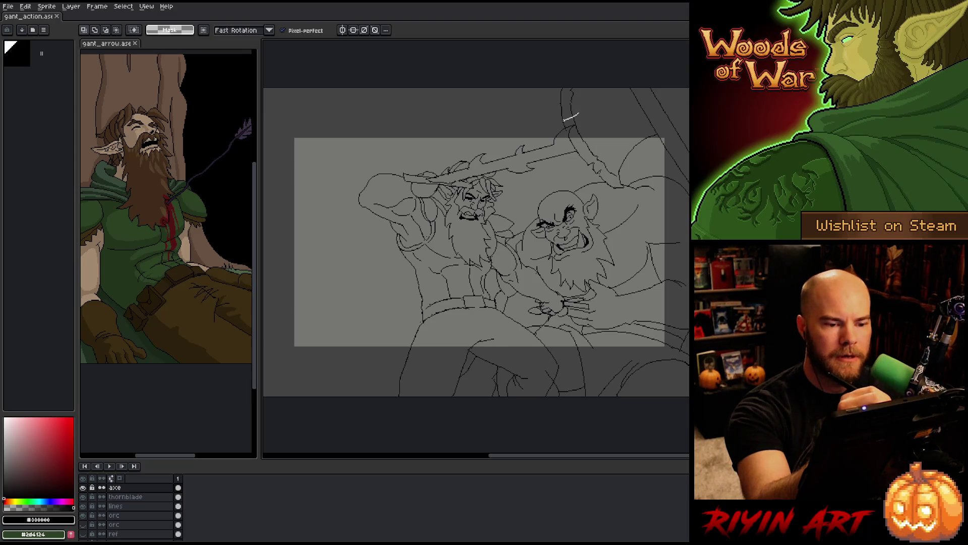
left_click_drag(571, 116, 568, 125)
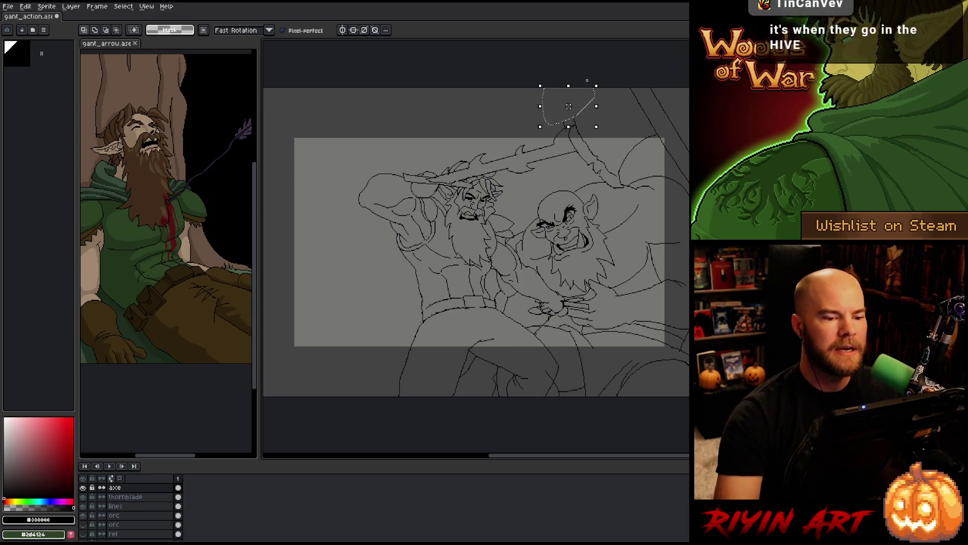
key("ctrl+d")
key("b")
left_click_drag(554, 89, 564, 123)
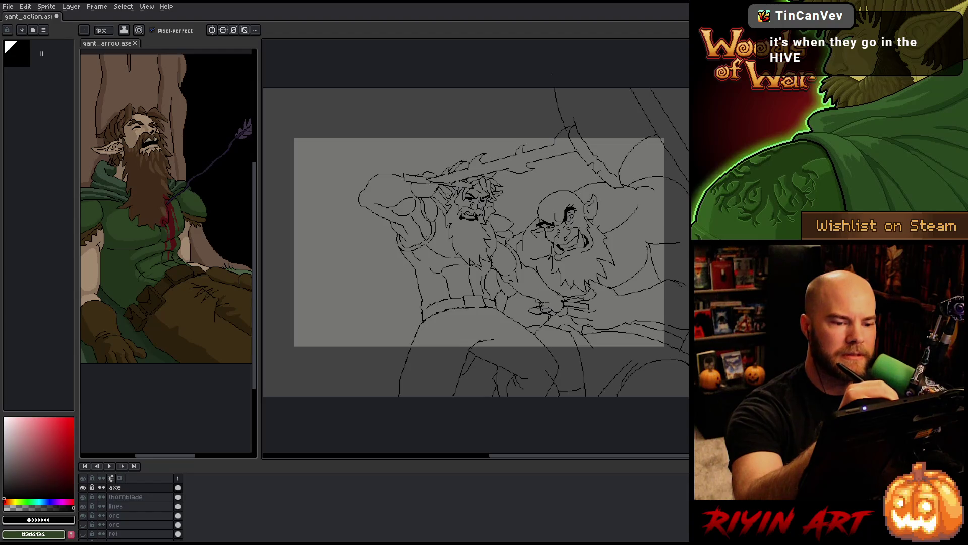
key("ctrl+z")
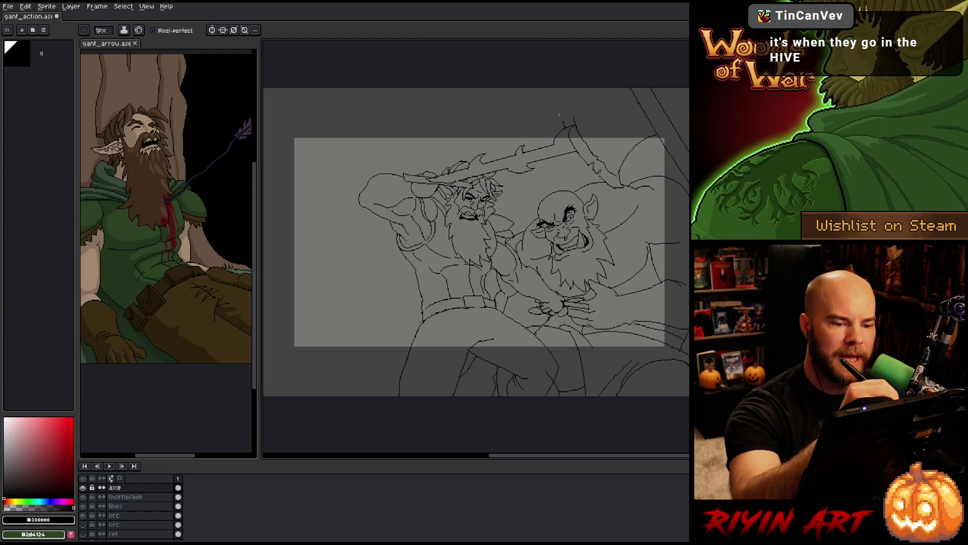
Redraw a short 1px stroke on the axe top, save the file and select the orc layer.
key("b")
key("e")
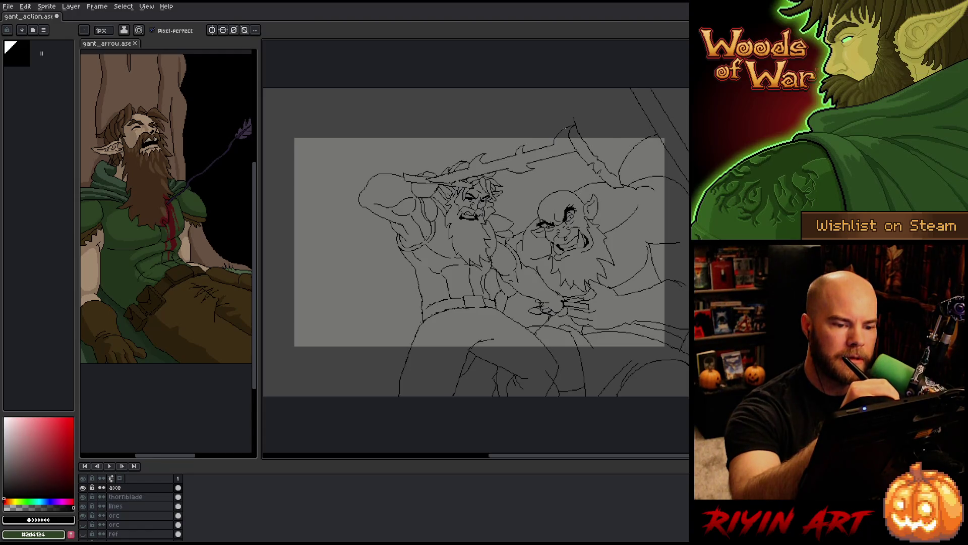
left_click_drag(554, 92, 566, 127)
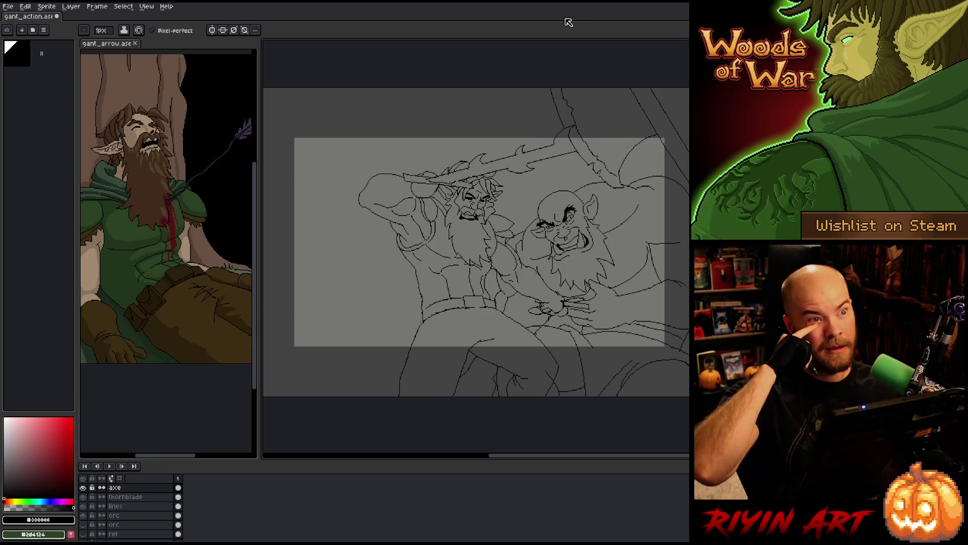
key("ctrl+s")
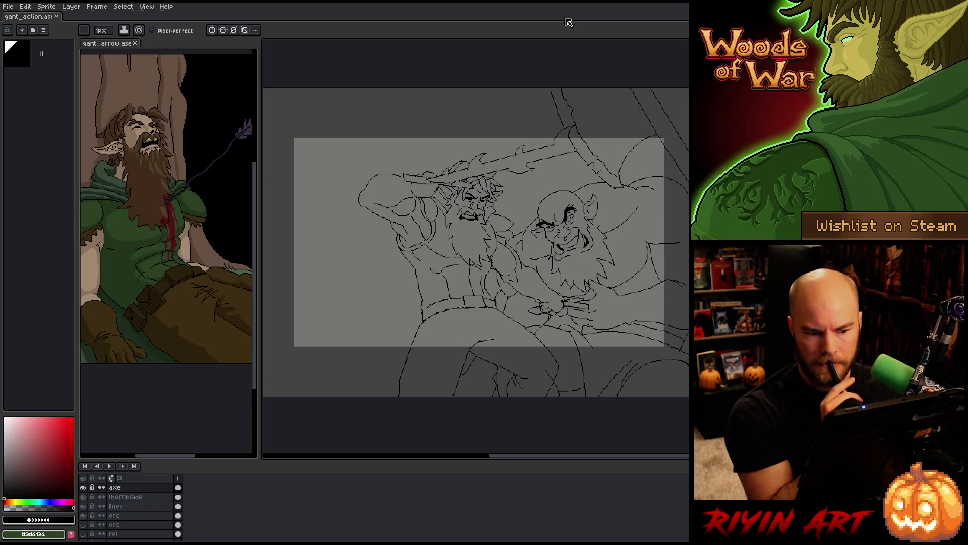
left_click(121, 515)
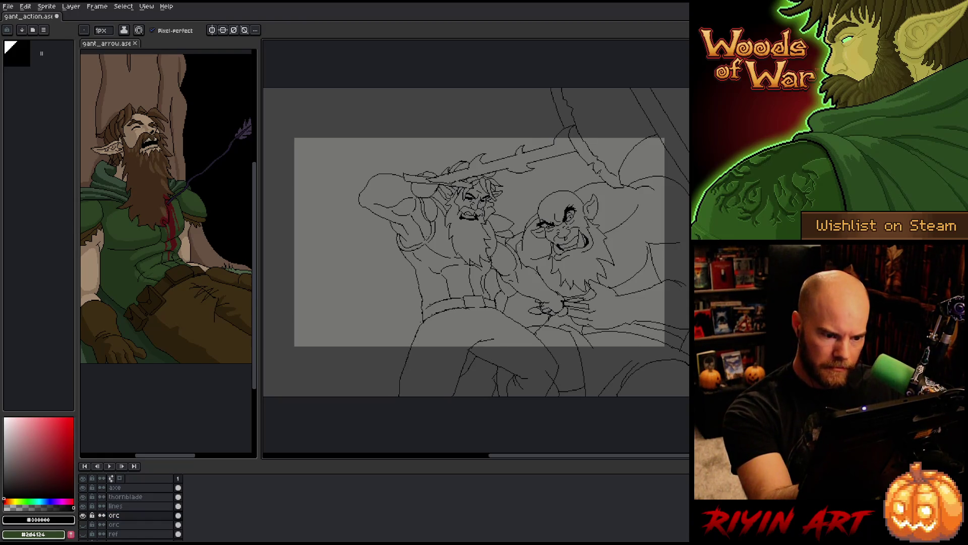
Clean the elf and orc line art on the orc layer, swapping between 1px pencil and 4px eraser.
key("e")
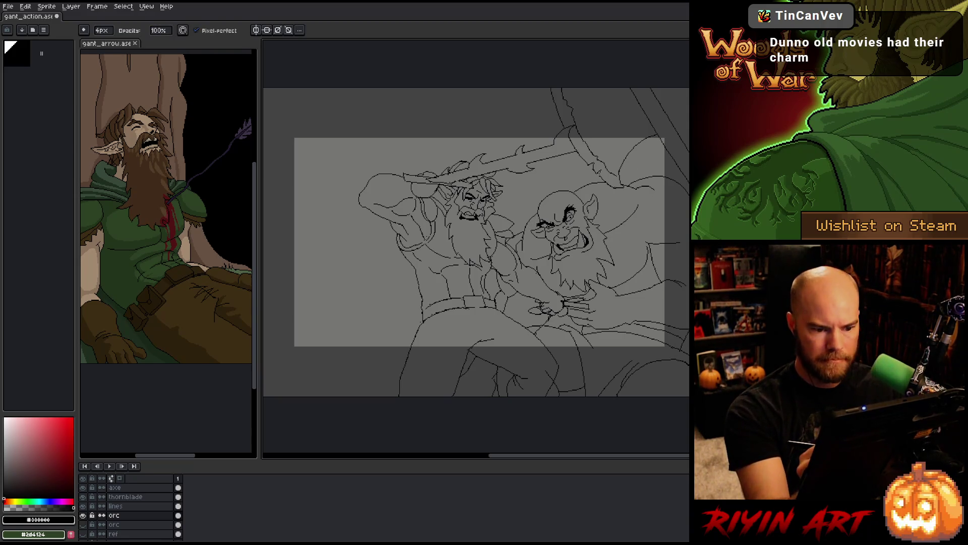
key("ctrl")
key("b")
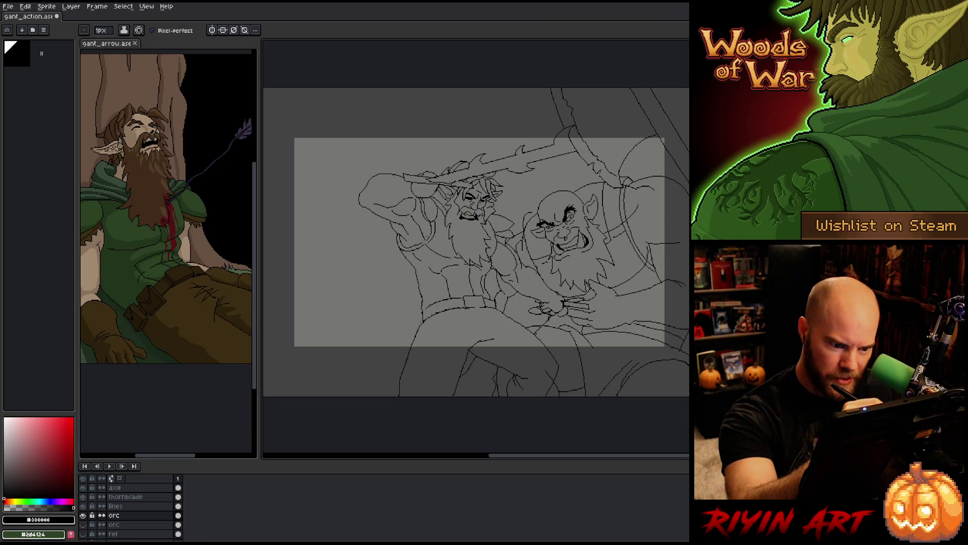
key("e")
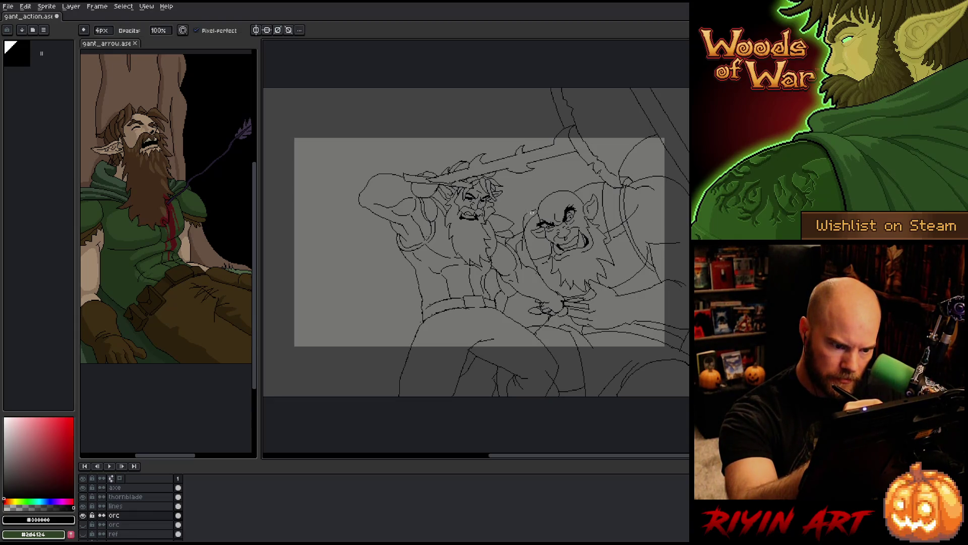
key("b")
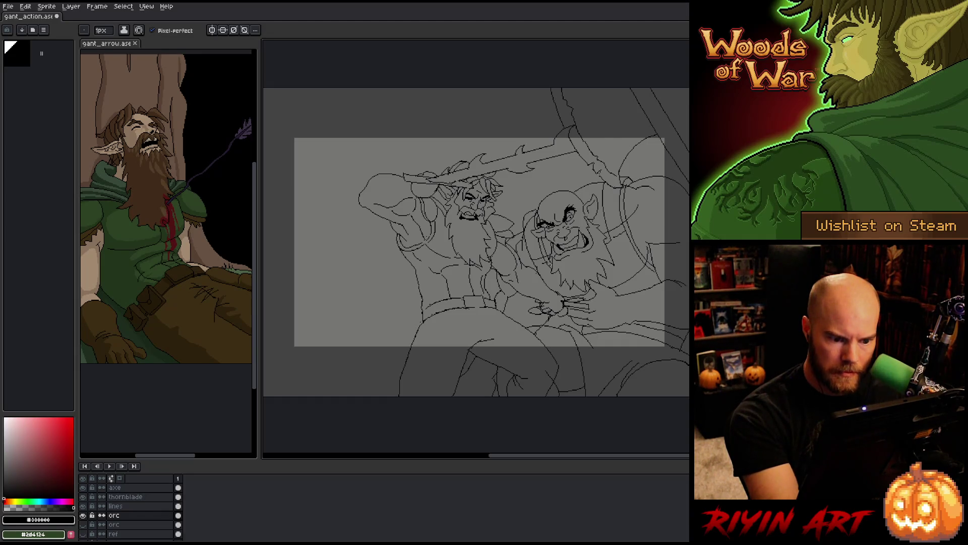
key("b")
key("e")
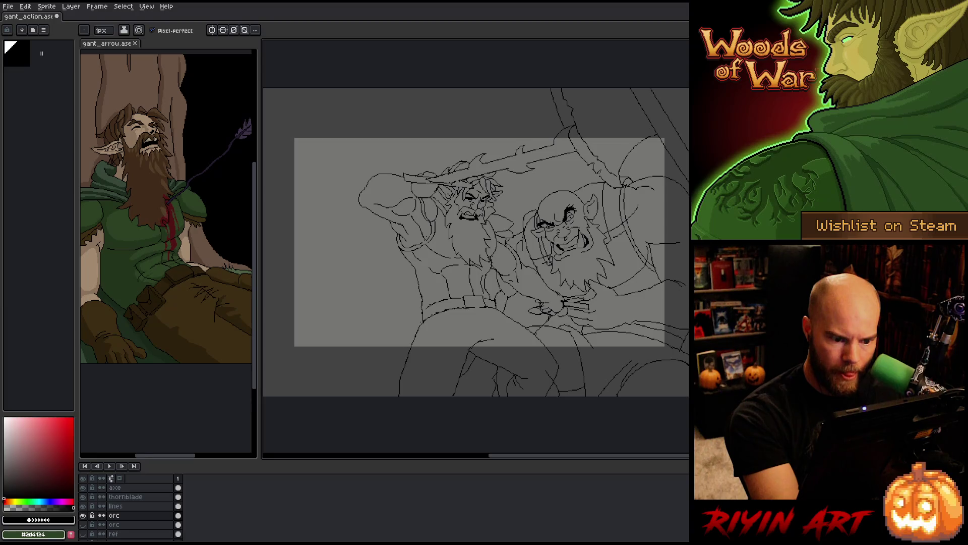
key("b")
key("e")
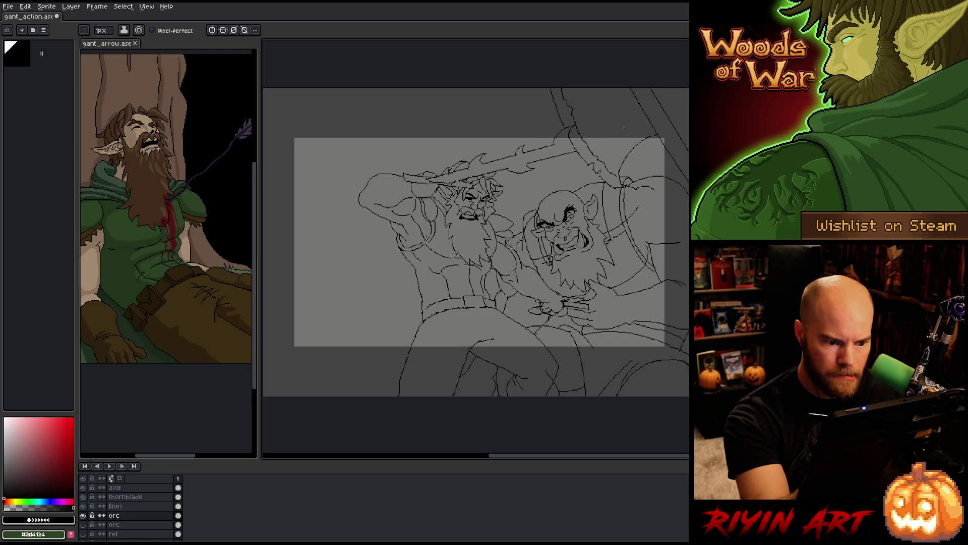
Erase stray pixels and retouch lines with quick pencil/eraser swaps.
key("b")
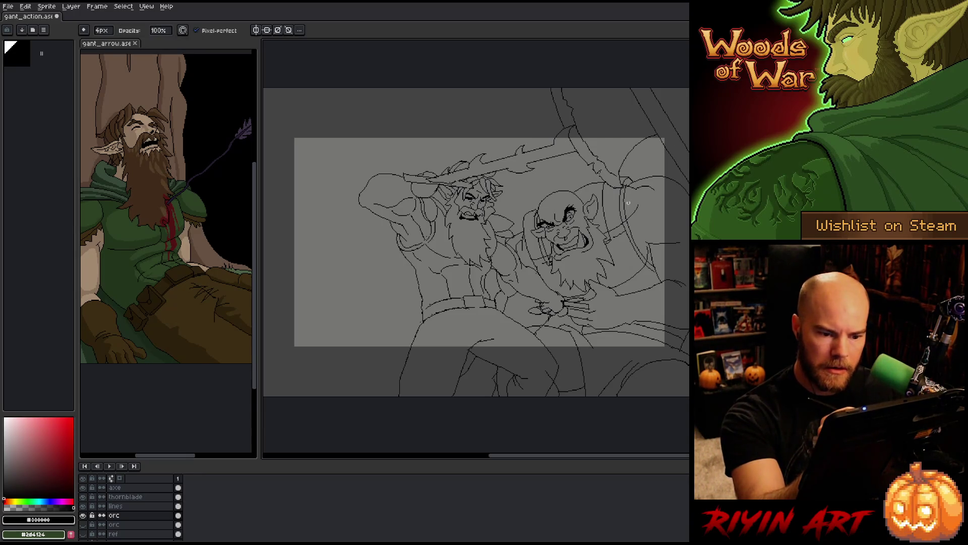
key("e")
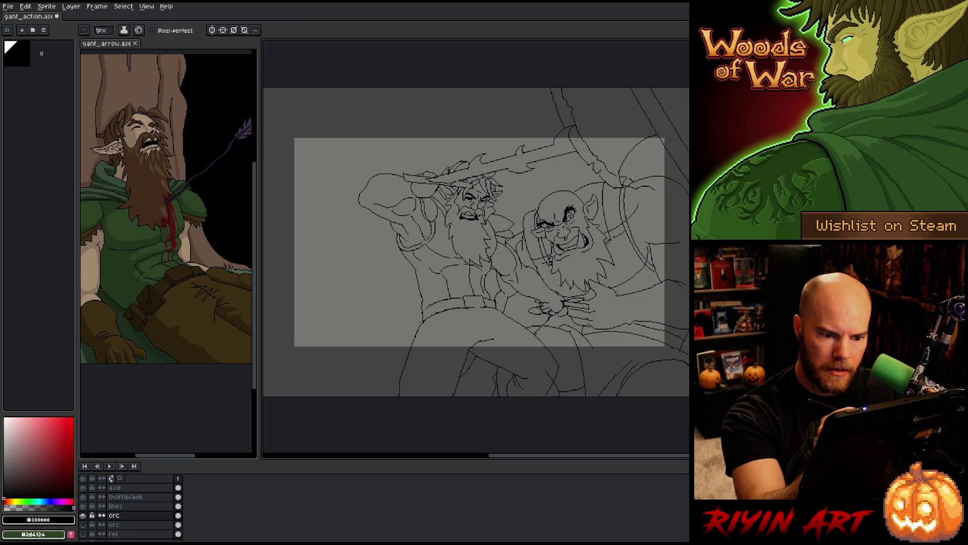
key("b")
key("e")
key("b")
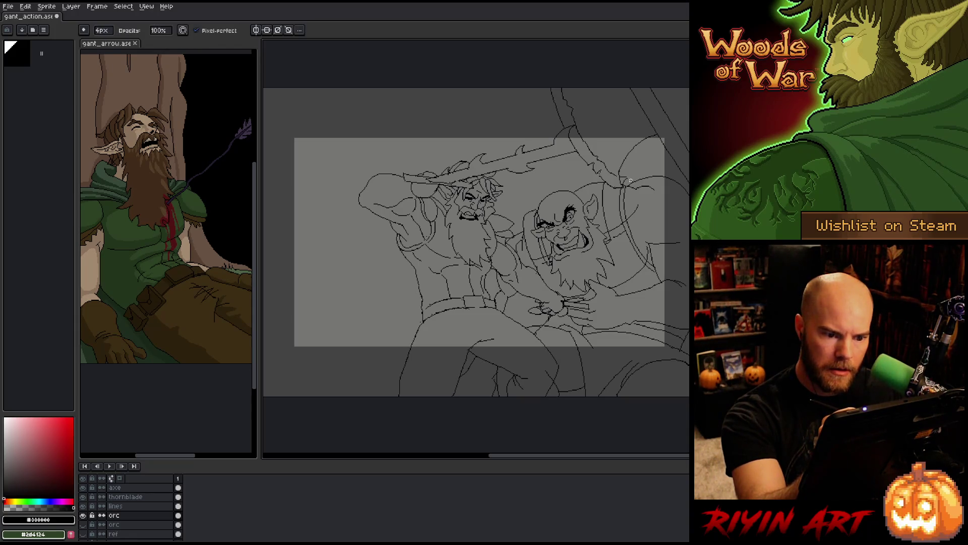
key("e")
key("b")
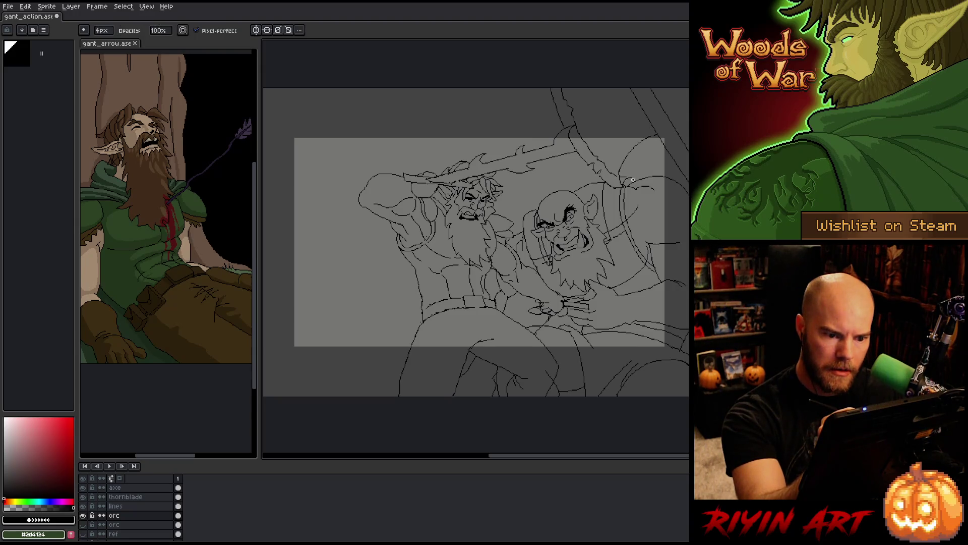
key("e")
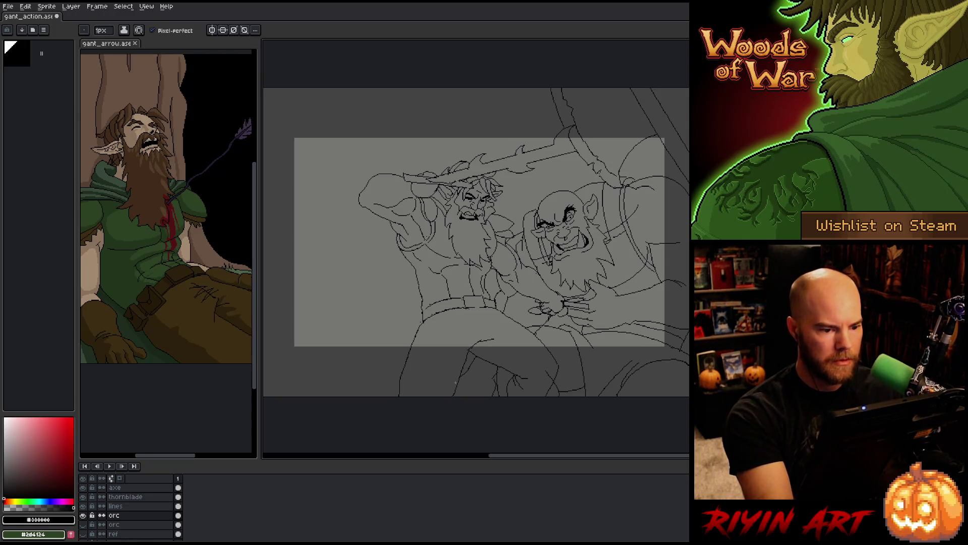
Choose a darker purple and add a new Layer 1 above the orc layer.
left_click(65, 501)
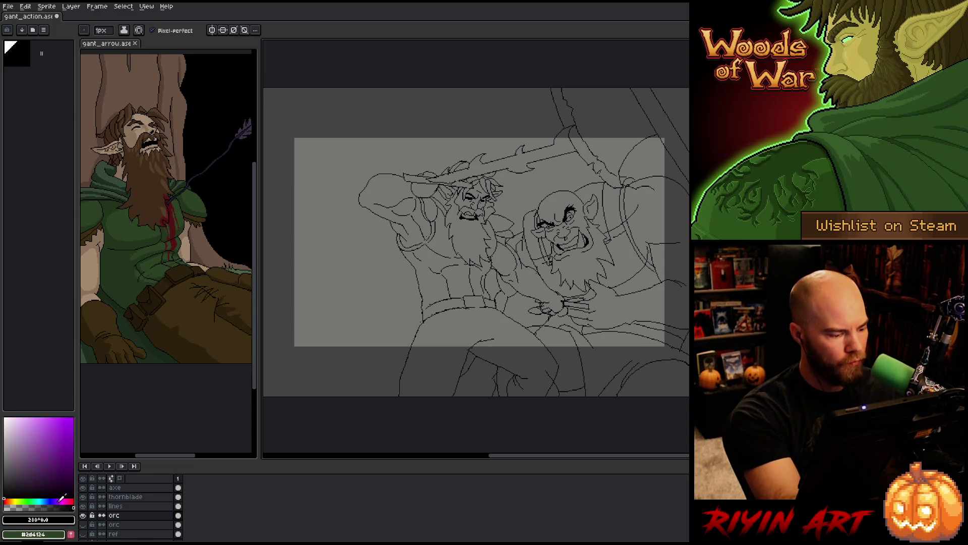
left_click(51, 439)
left_click_drag(50, 439, 43, 445)
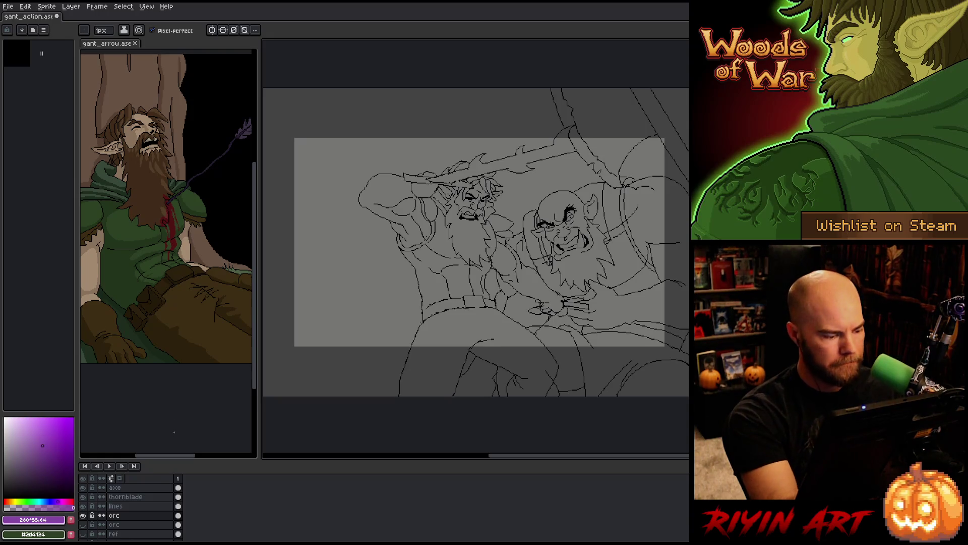
key("shift+n")
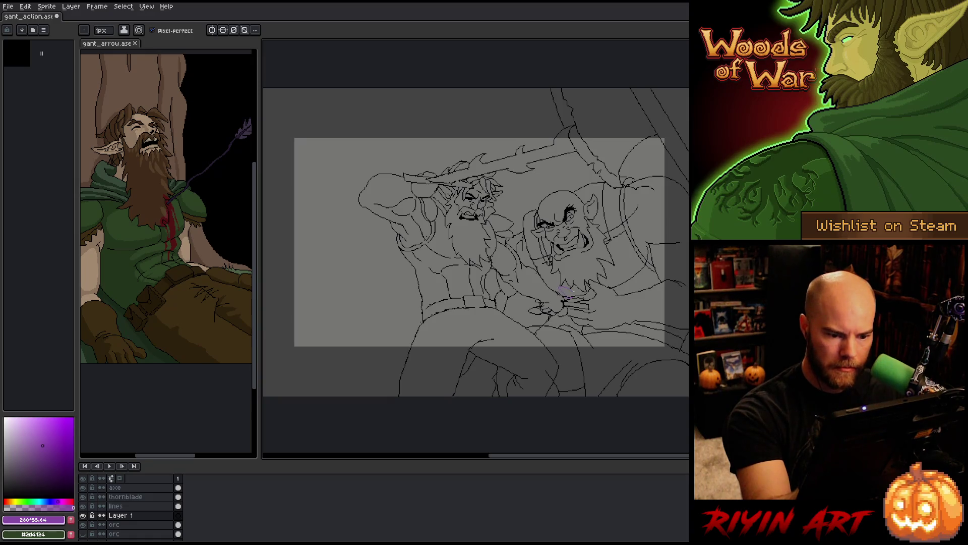
left_click(43, 465)
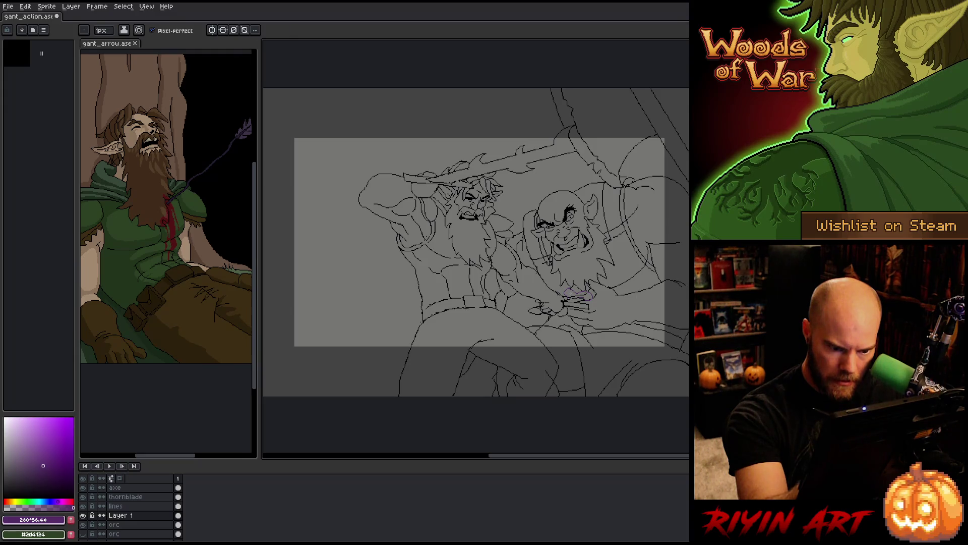
Bucket-fill the area under the orc's beard with purple on the new layer.
key("g")
left_click(578, 295)
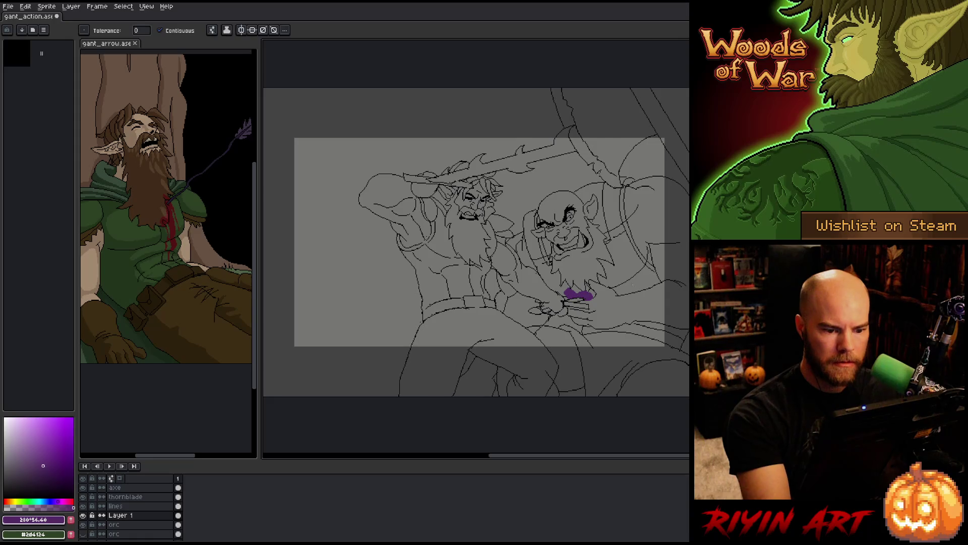
key("b")
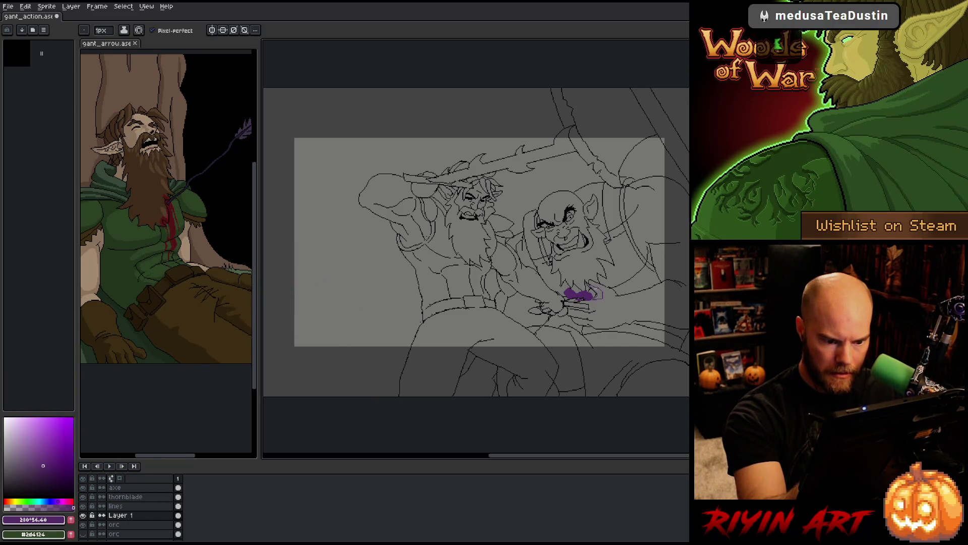
key("g")
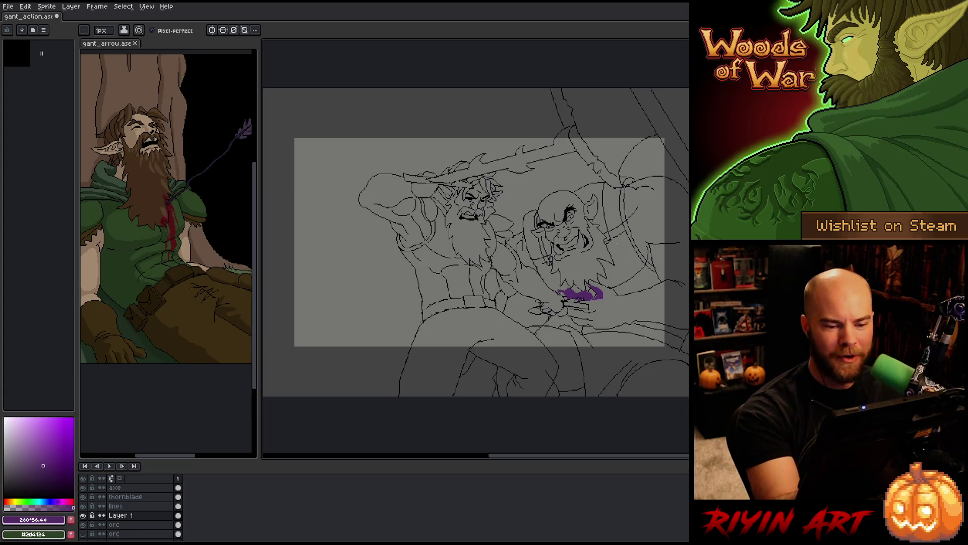
Activate the orc layer and sample black from the line art as the drawing colour.
left_click(149, 505)
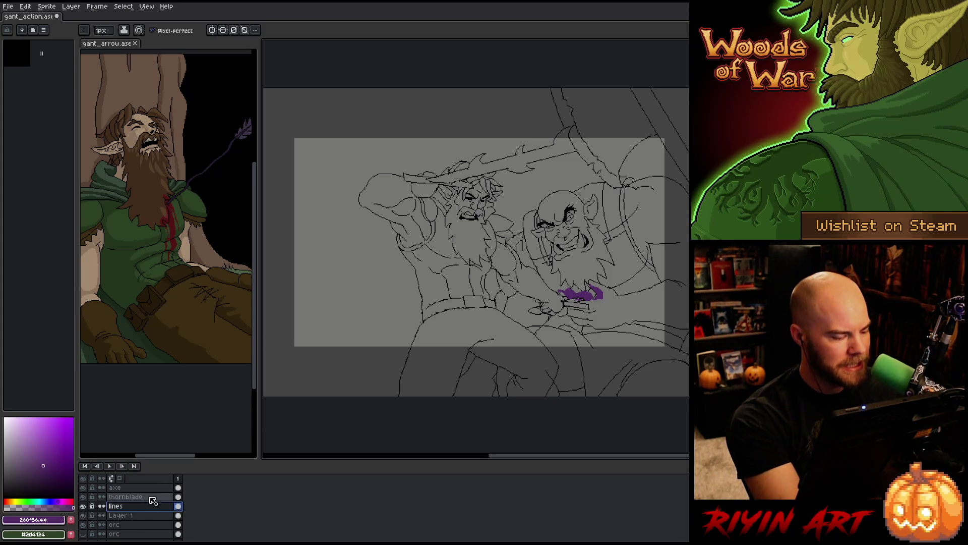
left_click(140, 524)
key("b")
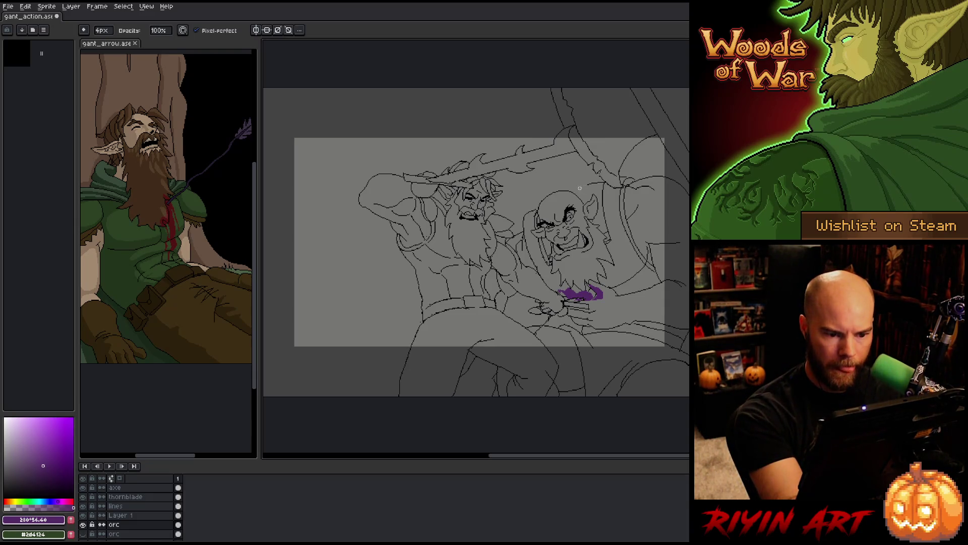
key("e")
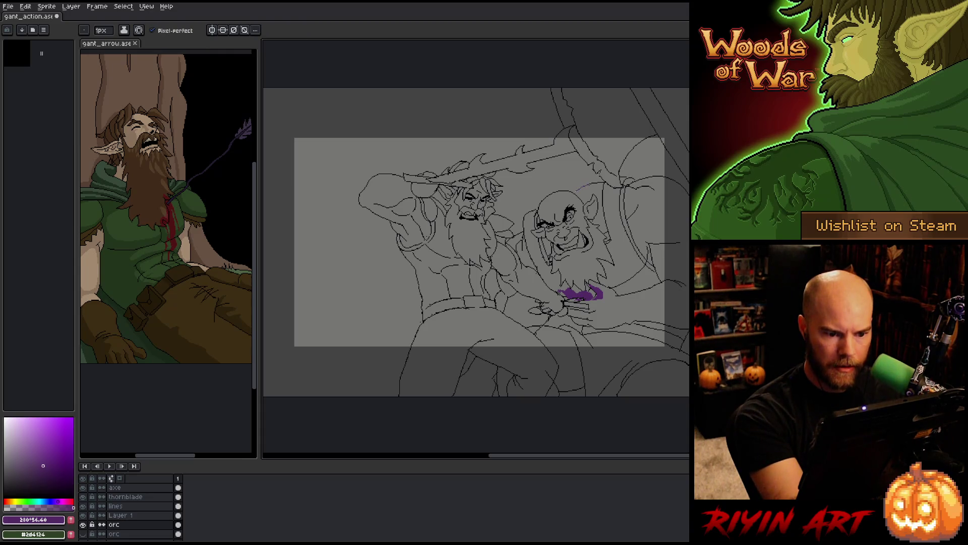
left_click(574, 203, "alt")
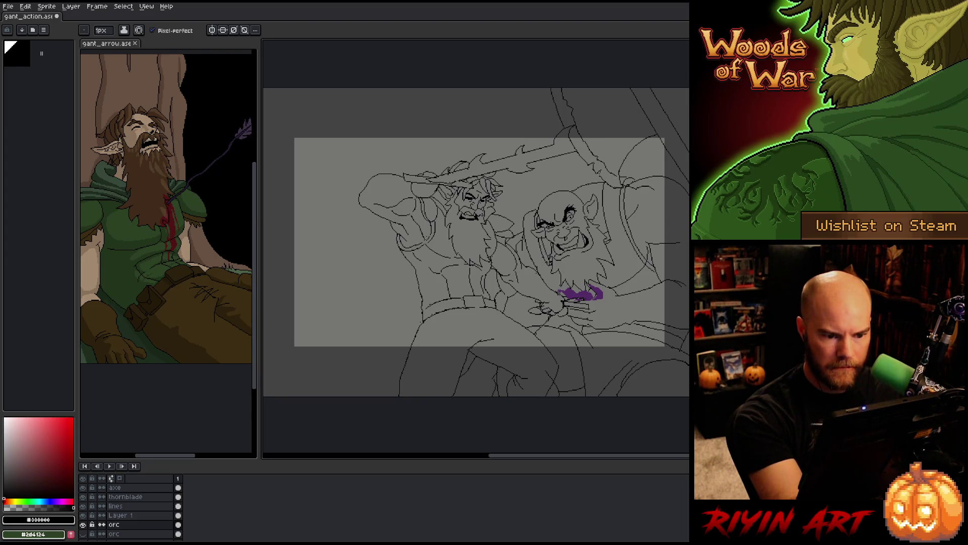
key("ctrl")
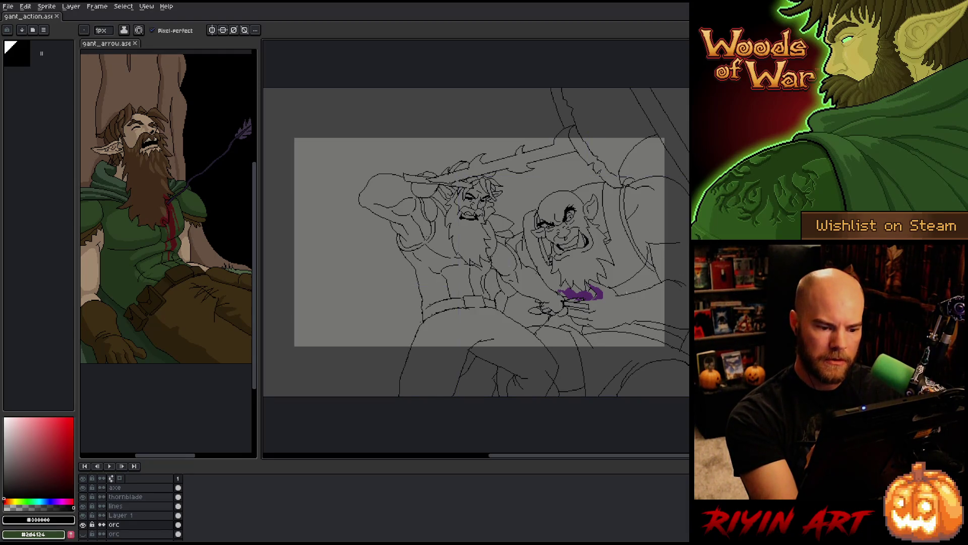
key("e")
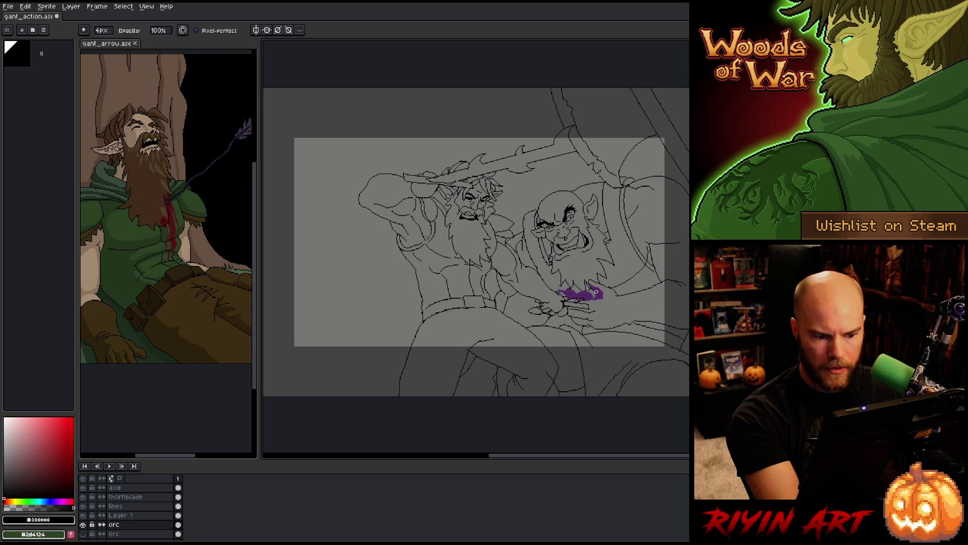
Touch up the elf's gripping hand and orc's brow across the thornblade and lines layers, then return to the orc layer.
left_click(545, 304, "ctrl")
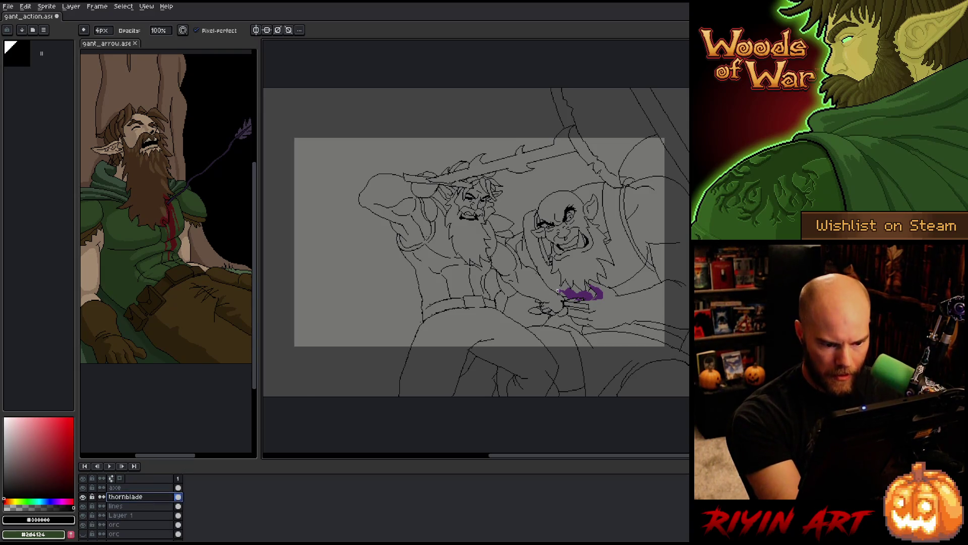
key("e")
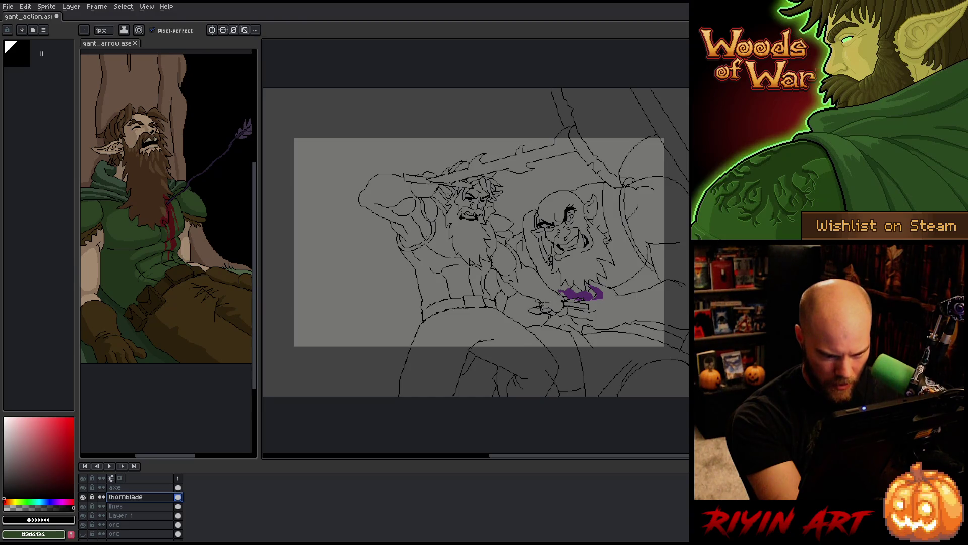
key("b")
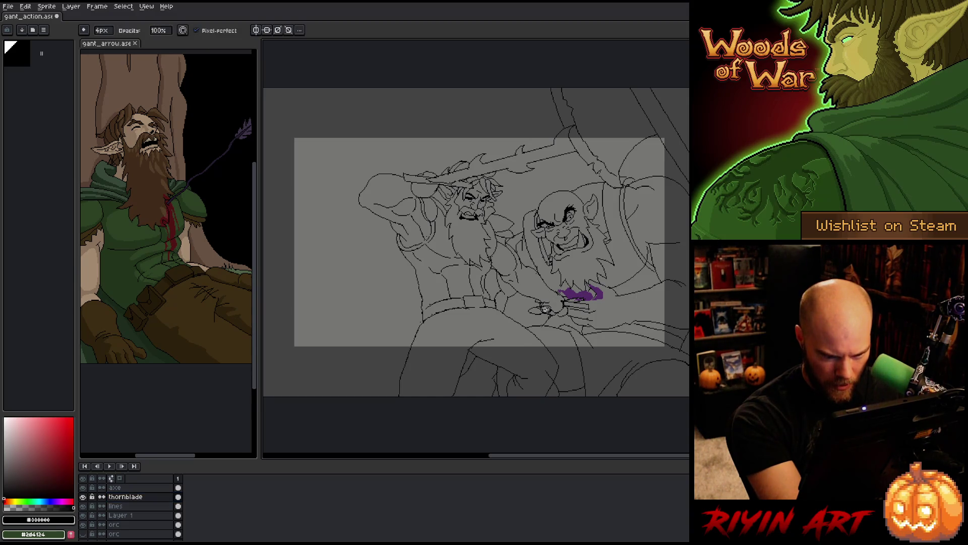
left_click(550, 310, "ctrl")
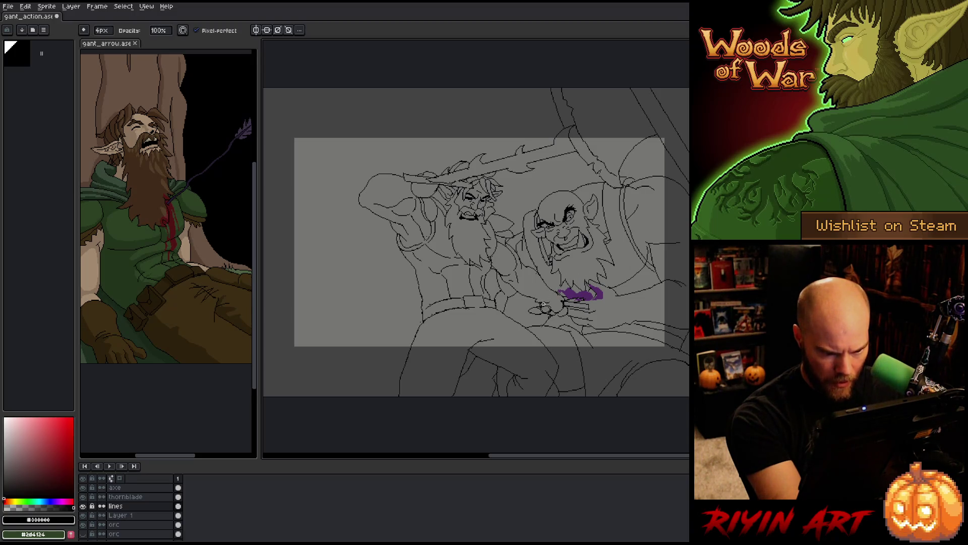
key("e")
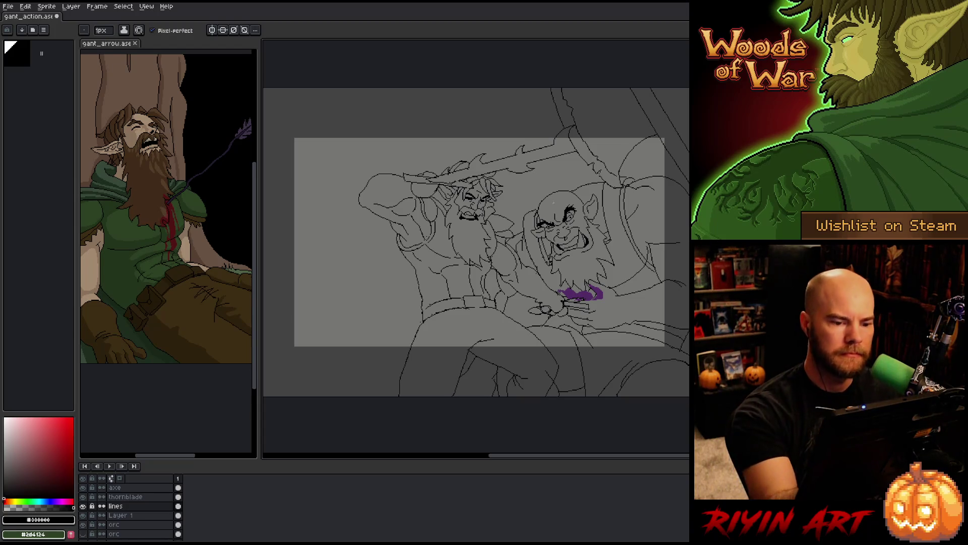
key("alt")
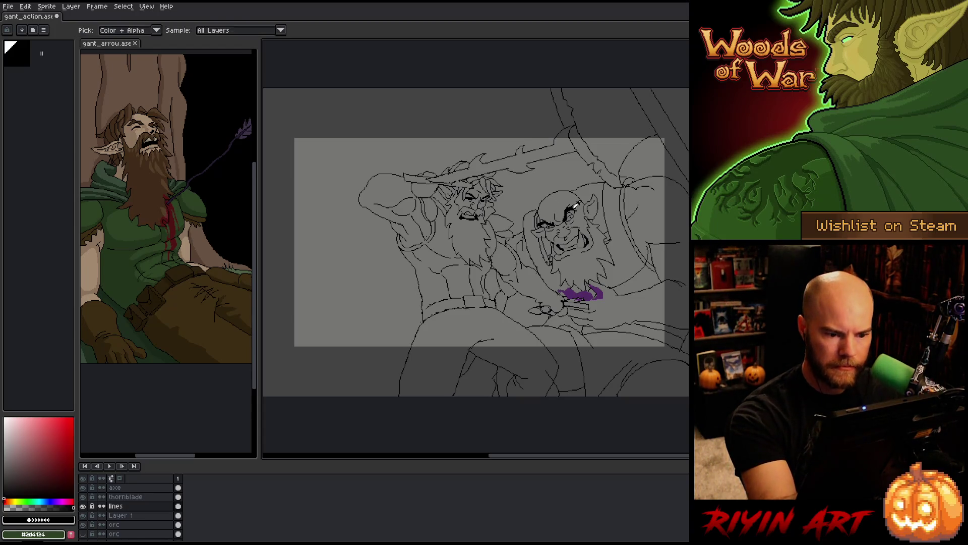
left_click(572, 205, "alt")
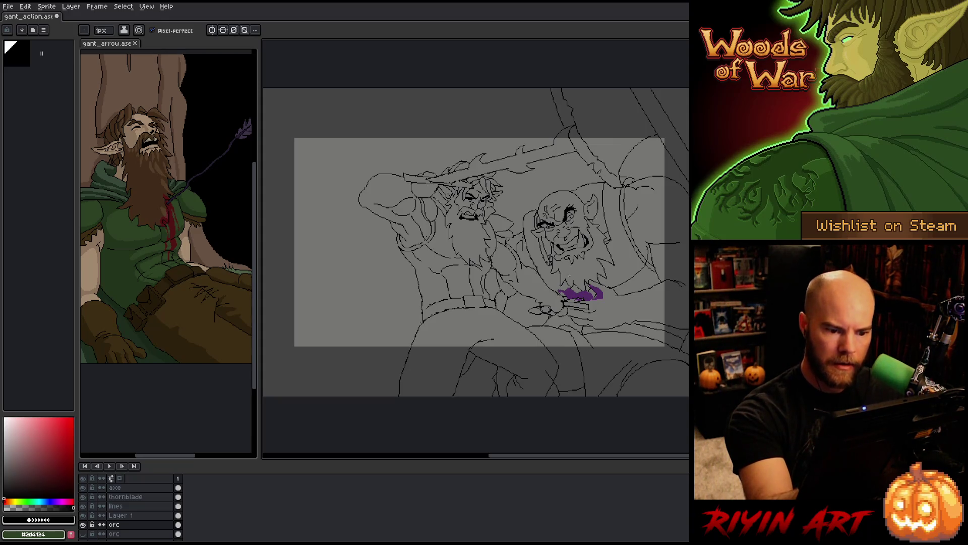
key("b")
key("e")
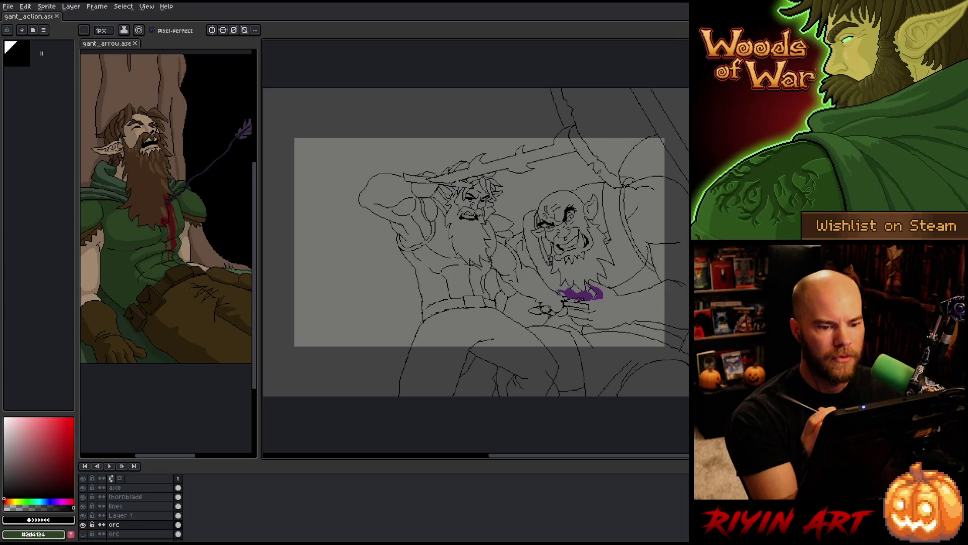
key("space")
left_click_drag(595, 270, 590, 272)
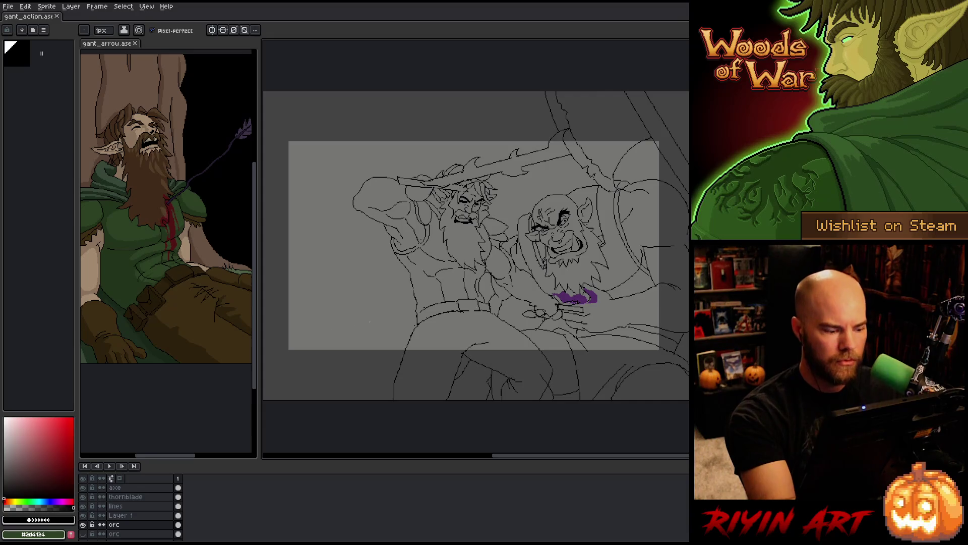
left_click(121, 533)
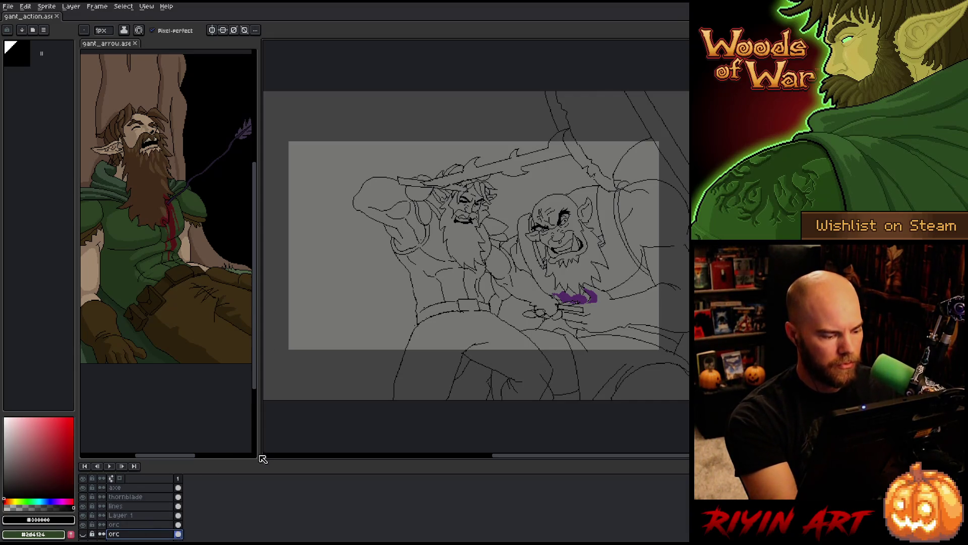
scroll(152, 519, "down", 3)
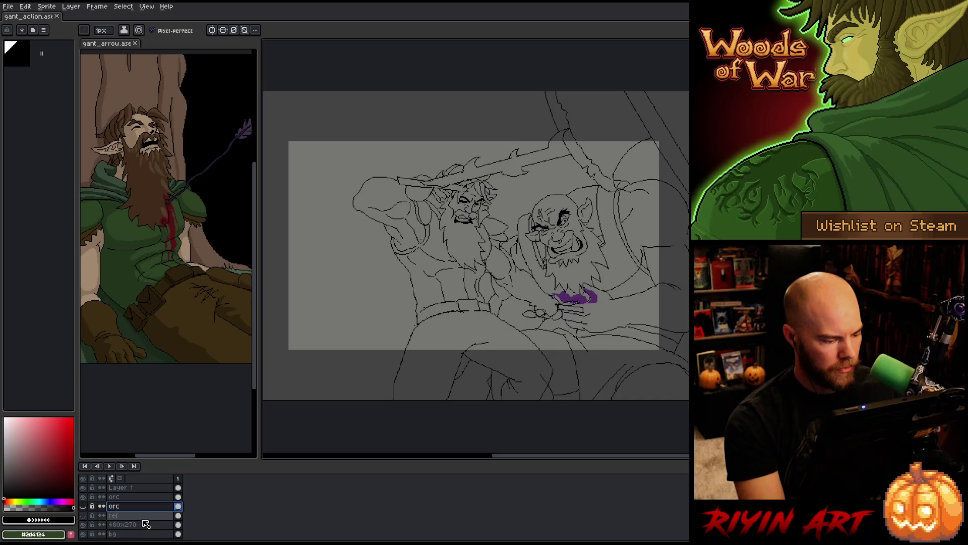
left_click(83, 514)
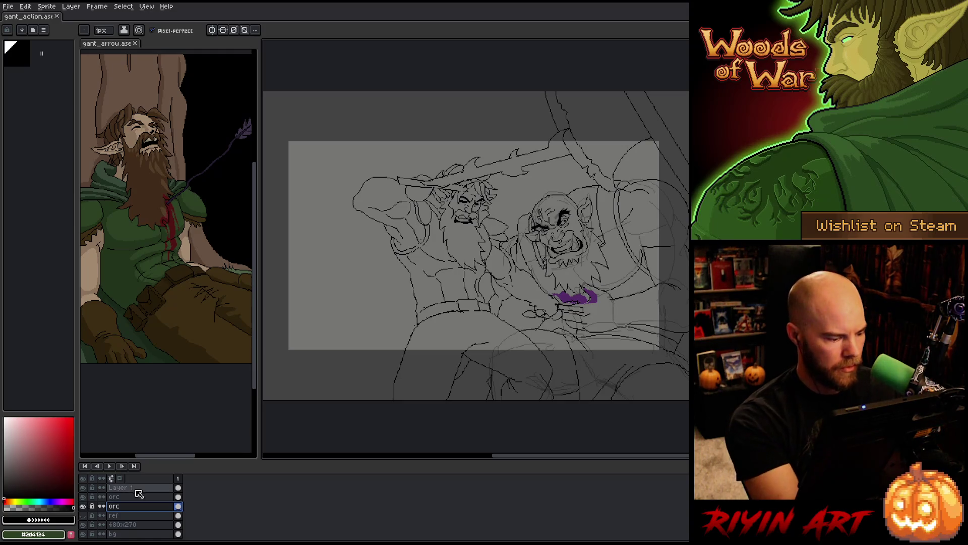
left_click_drag(113, 506, 140, 496)
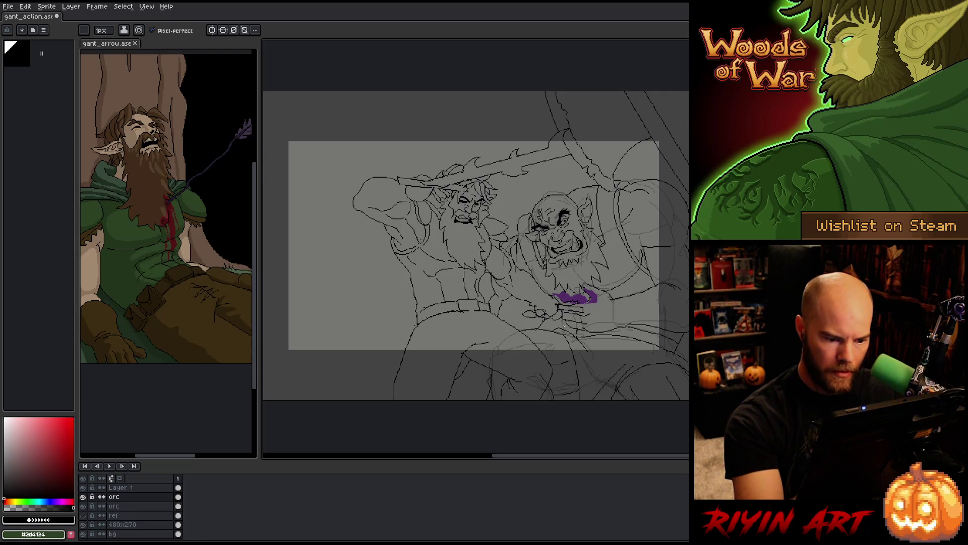
key("b")
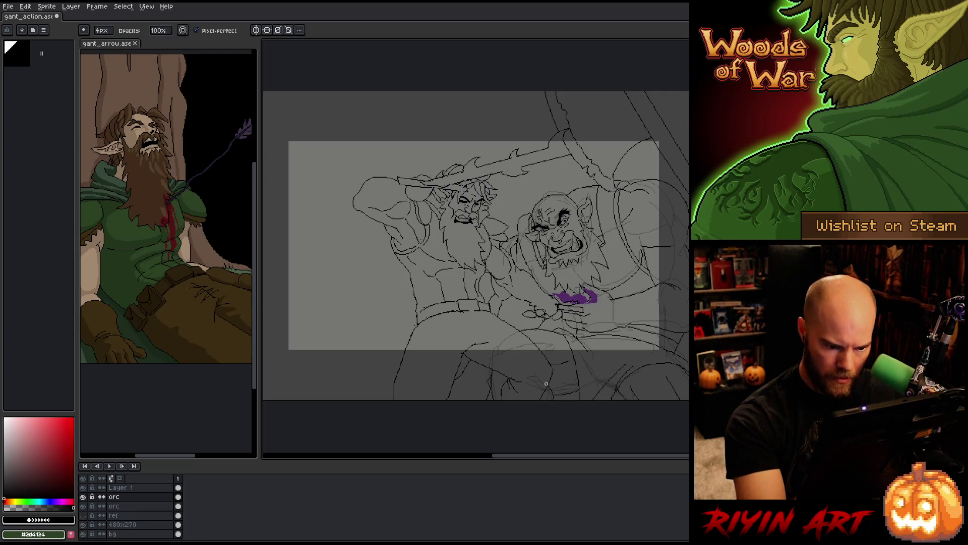
left_click(121, 506)
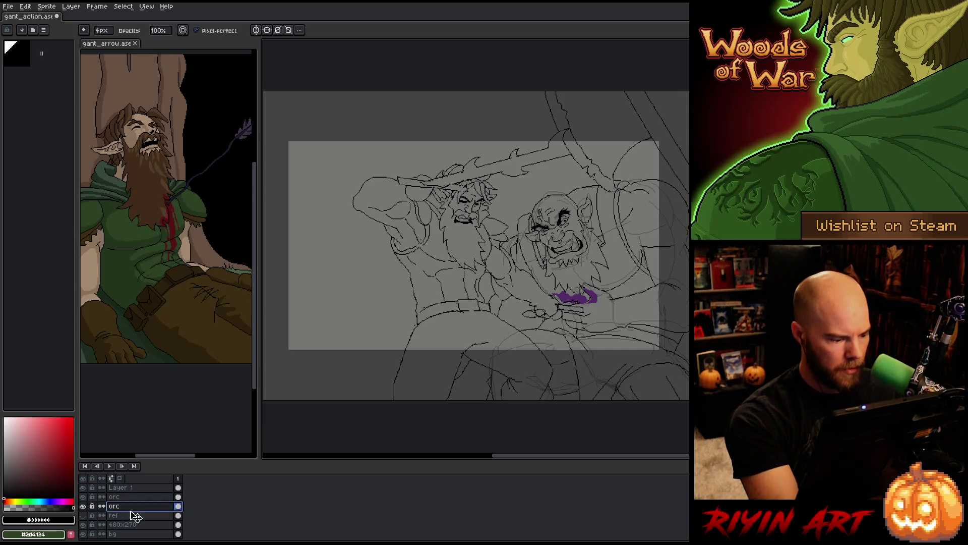
key("Delete")
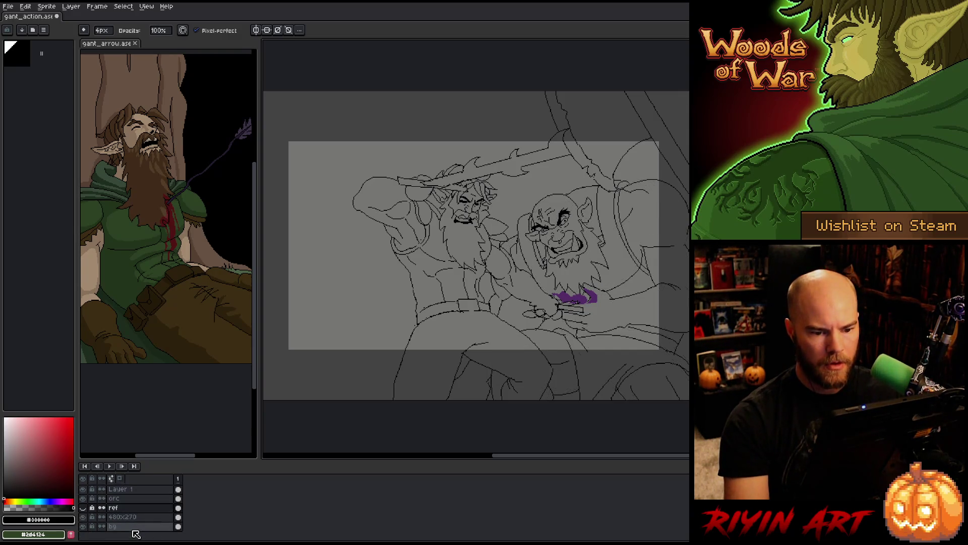
key("ctrl+z")
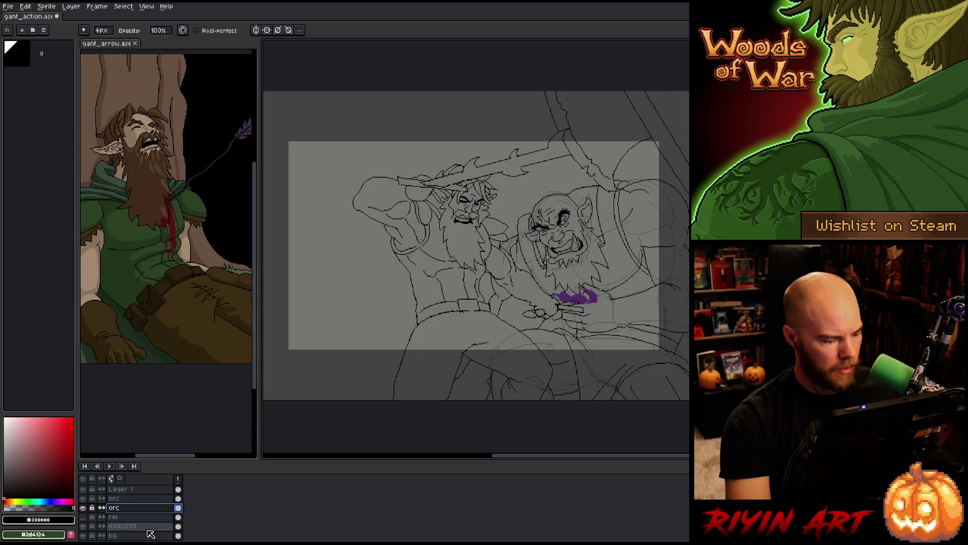
left_click(179, 508)
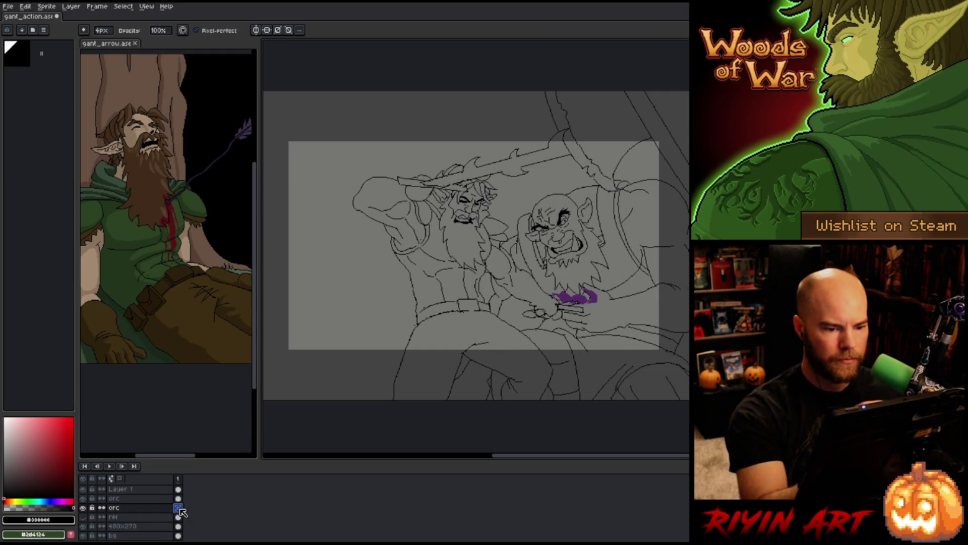
Sketch a small oval orc head left of the figures with the thin pencil and erase a stray mark beside it.
key("e")
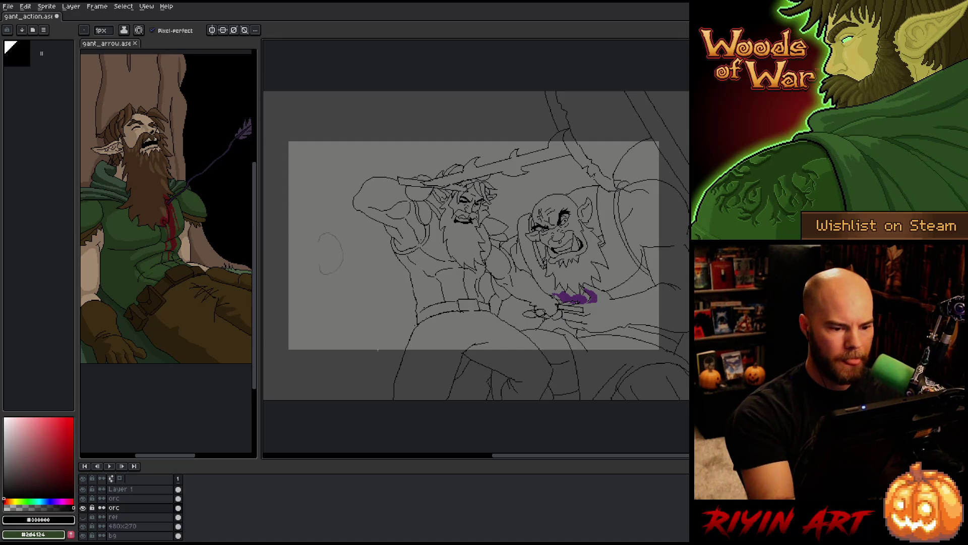
left_click_drag(326, 251, 347, 282)
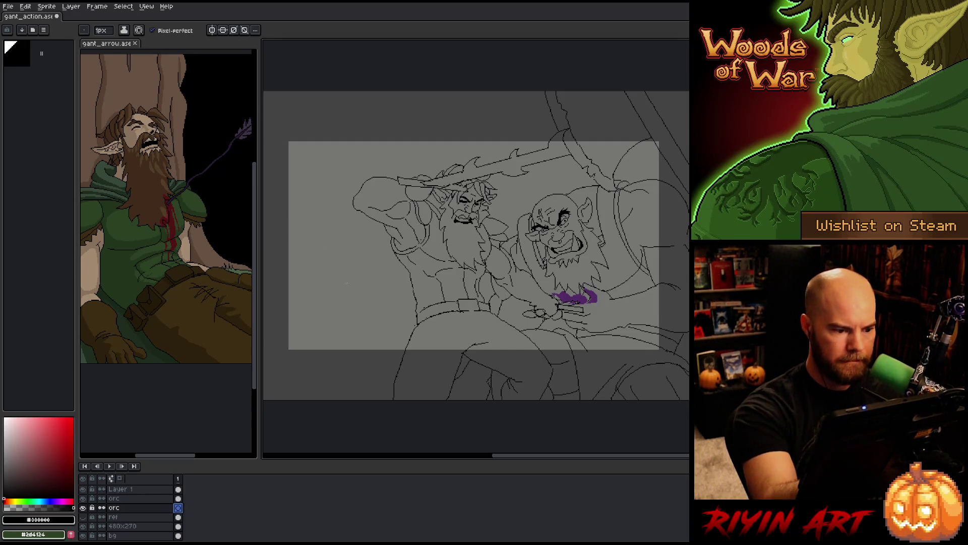
left_click_drag(339, 246, 333, 251)
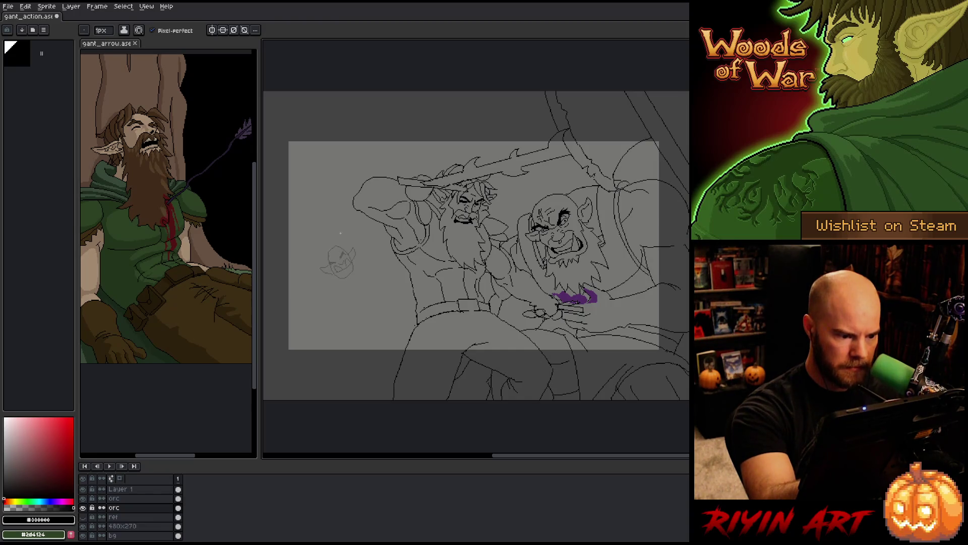
key("b")
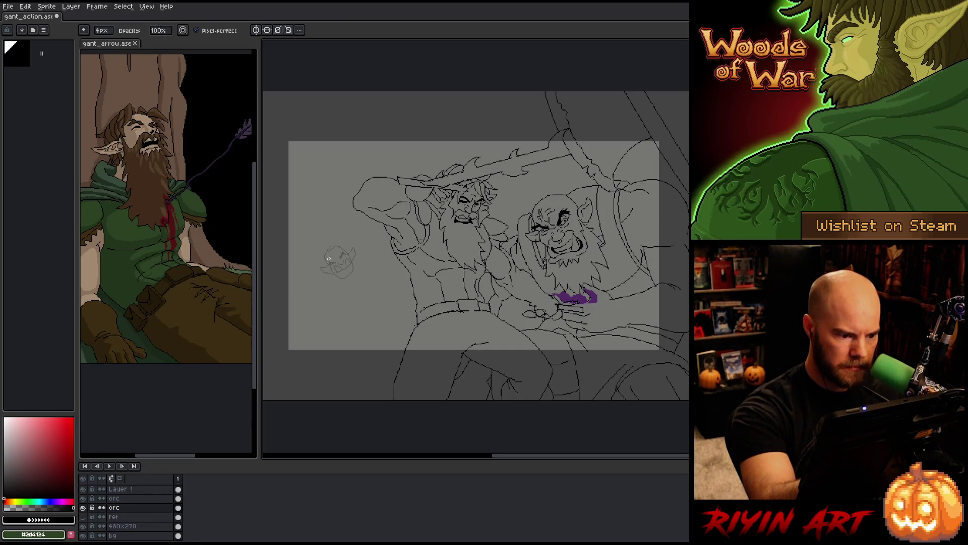
key("e")
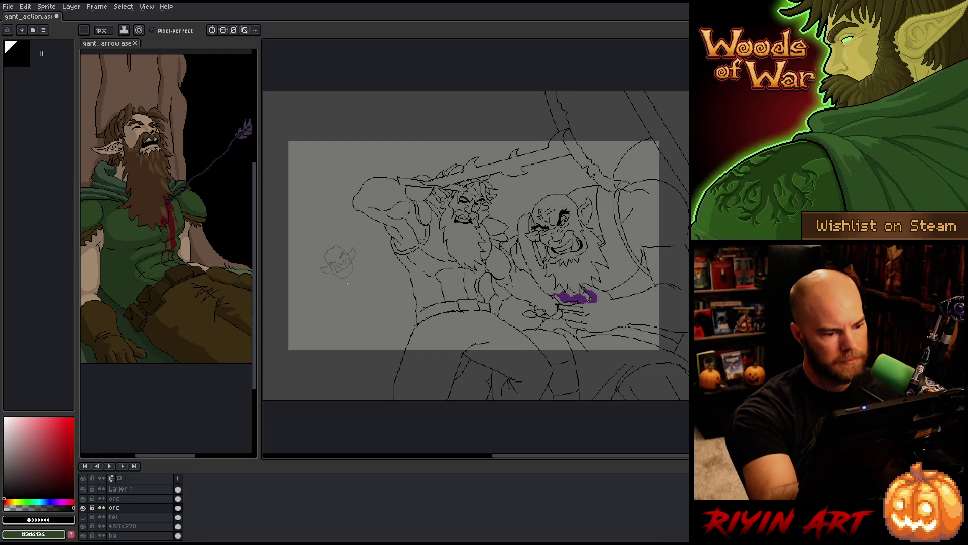
key("b")
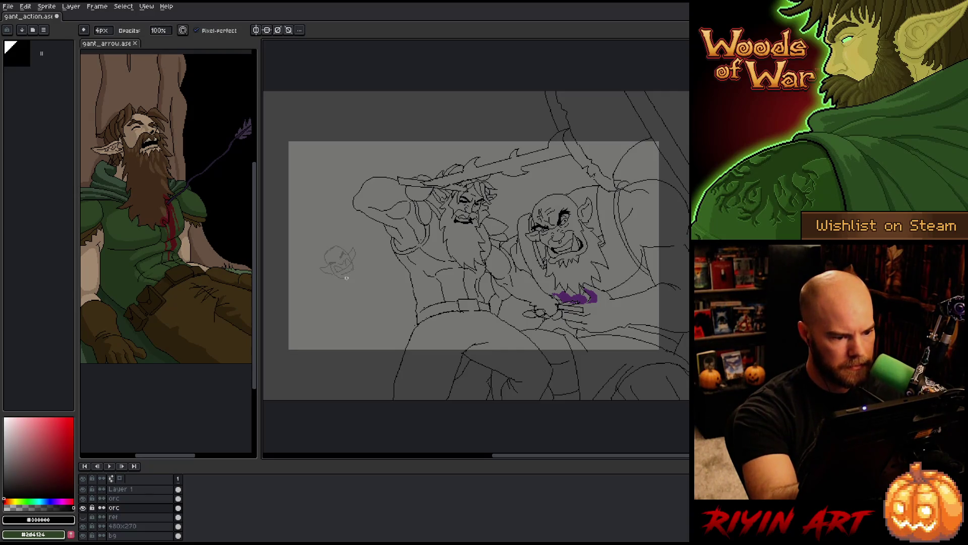
key("e")
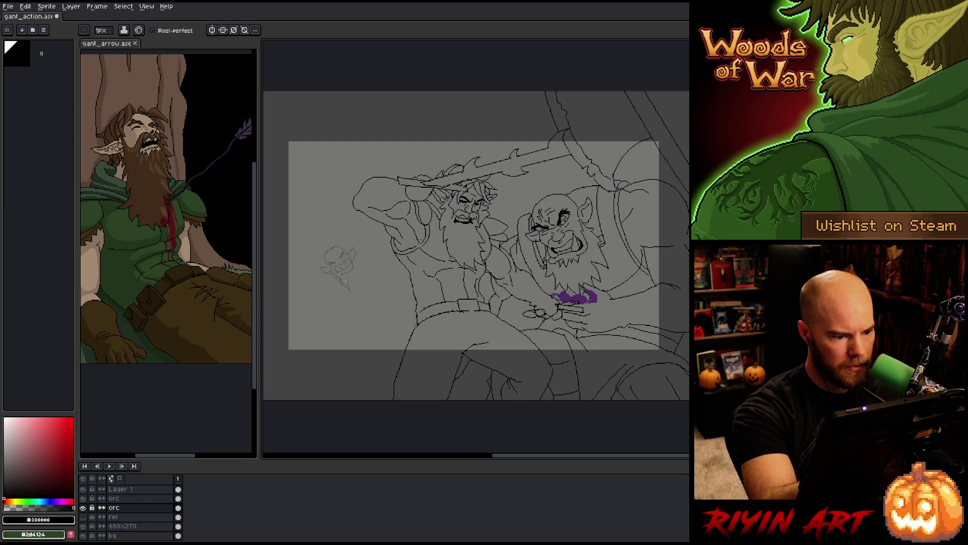
left_click_drag(346, 284, 334, 280)
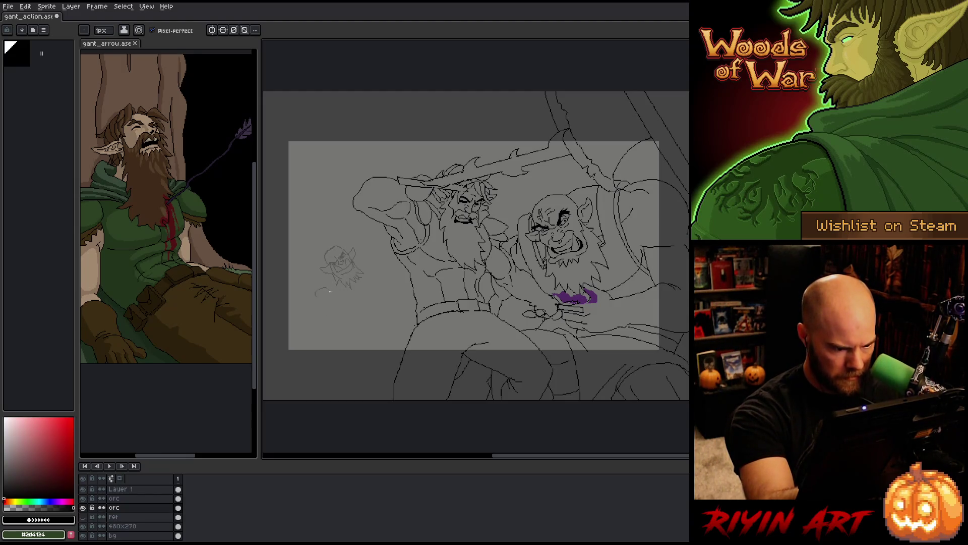
Rough in a small circle beside the background orc head, undoing misplaced curves, and lasso the head sketch.
left_click_drag(318, 289, 323, 306)
key("ctrl+z")
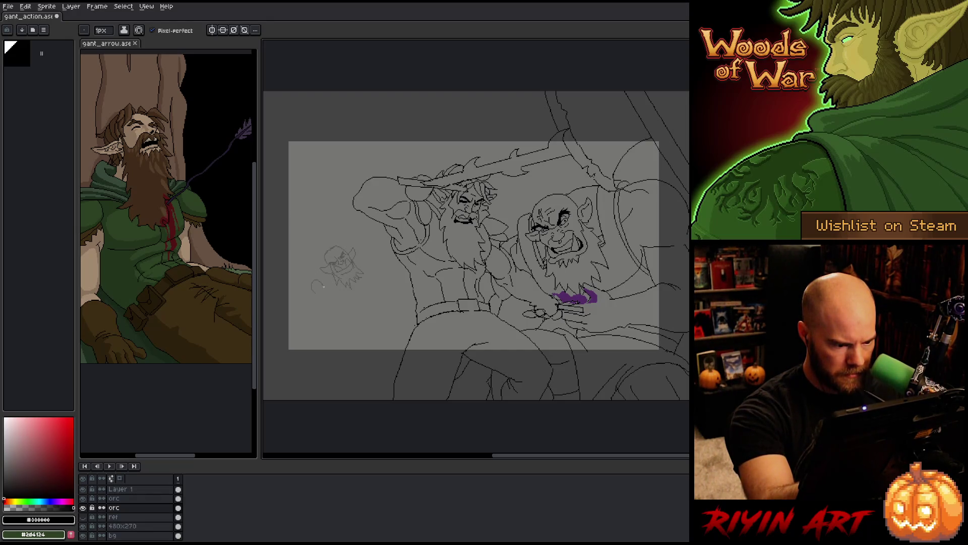
key("ctrl+z")
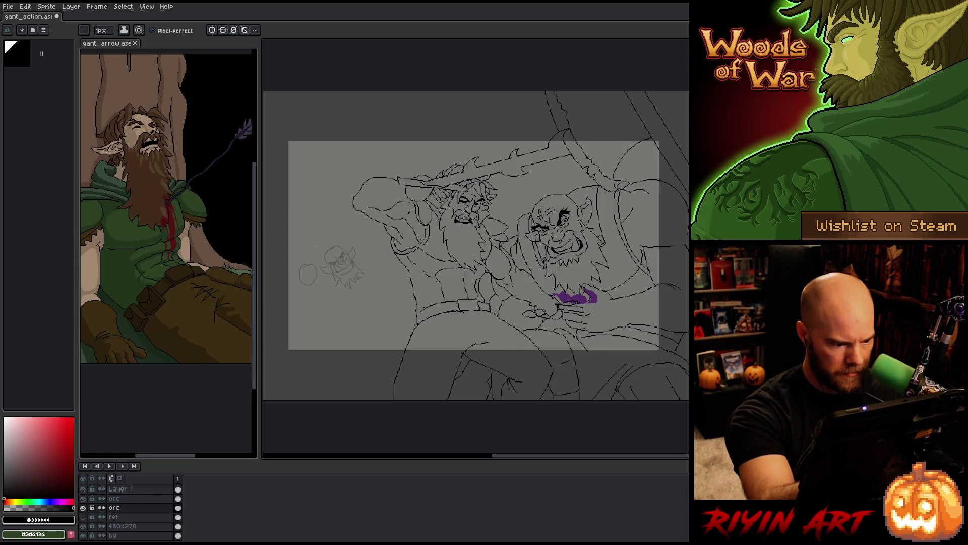
left_click_drag(302, 282, 298, 297)
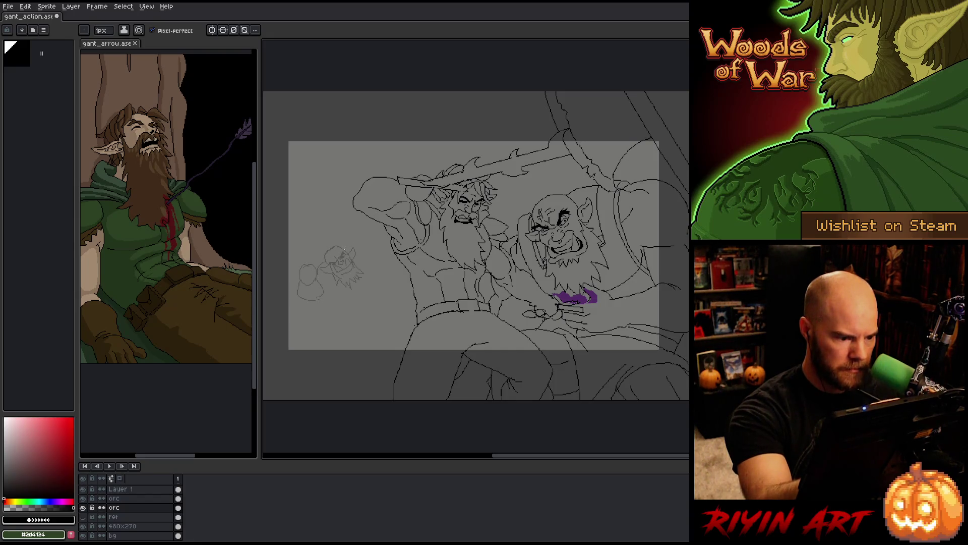
left_click_drag(346, 247, 370, 250)
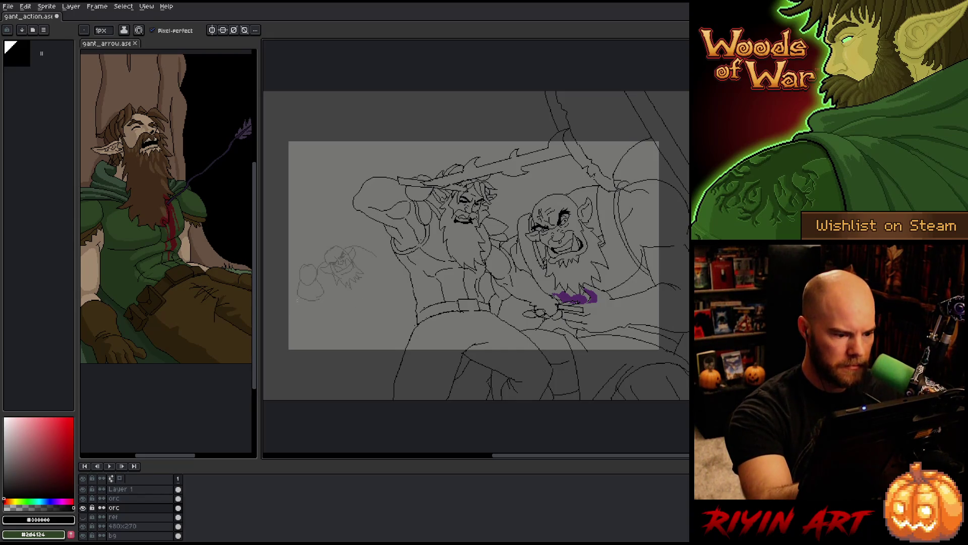
key("m")
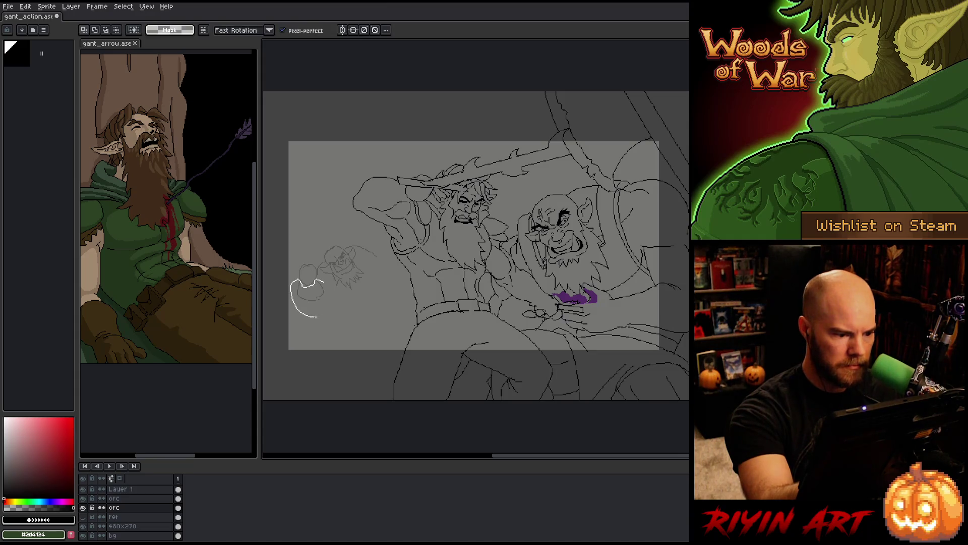
left_click_drag(303, 286, 325, 282)
key("b")
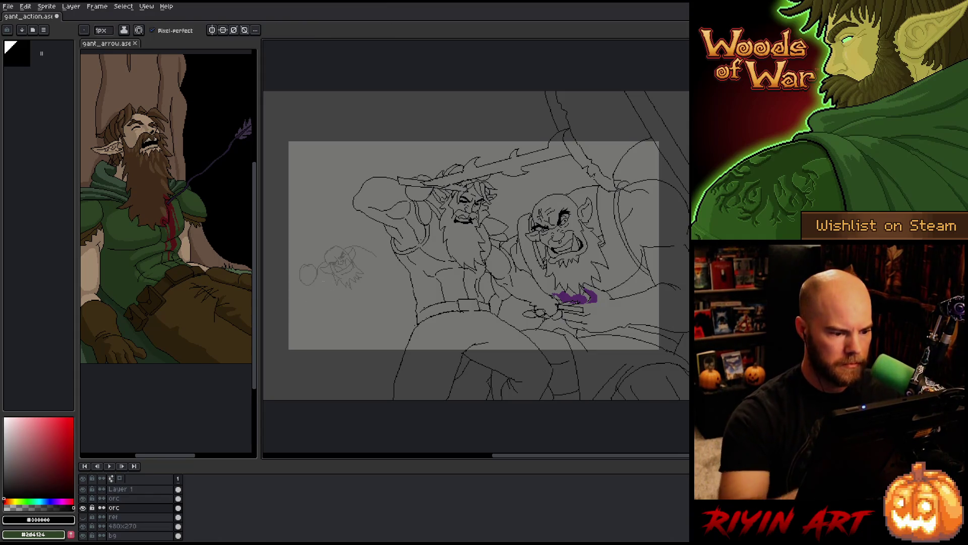
Darken the circle's edge and sketch a long diagonal shaft rising past the small head.
left_click_drag(309, 261, 302, 285)
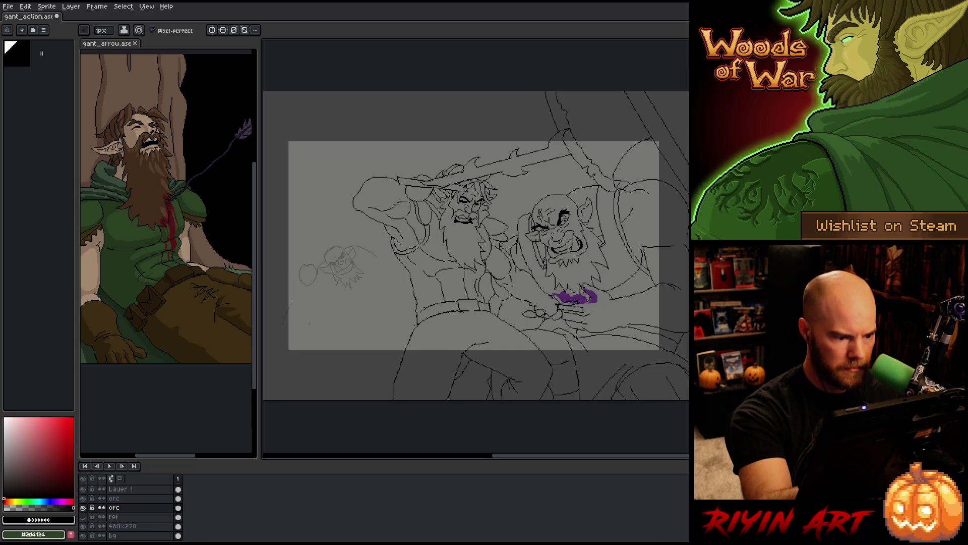
left_click_drag(333, 218, 327, 231)
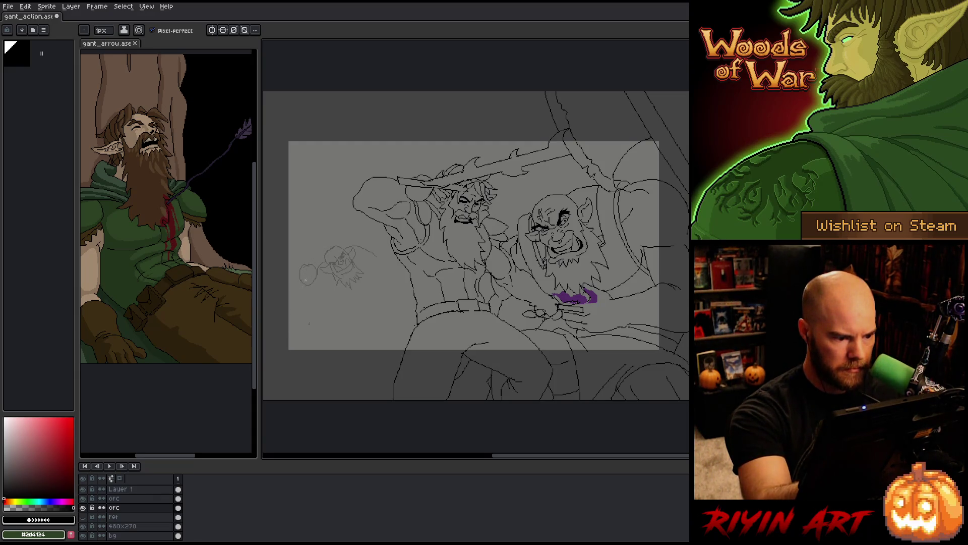
left_click_drag(299, 284, 293, 303)
left_click_drag(338, 218, 306, 268)
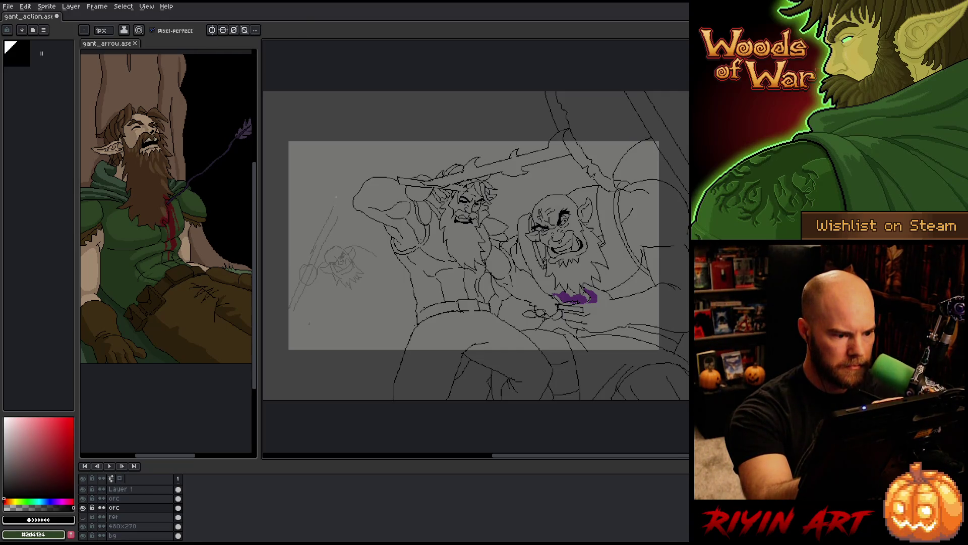
Extend the diagonal shaft upward, add strokes right of the head and a curved axe-blade arc atop the shaft.
left_click_drag(339, 201, 318, 250)
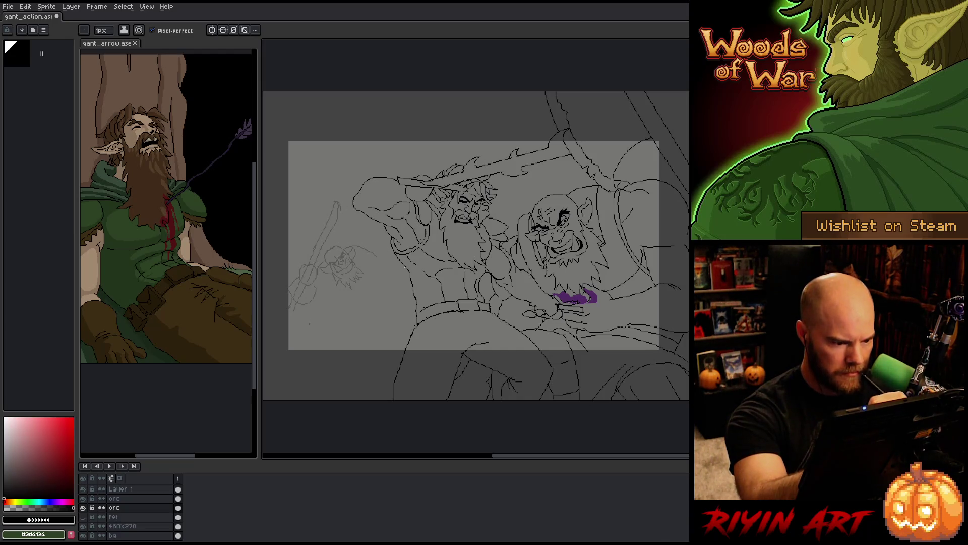
left_click_drag(364, 249, 380, 240)
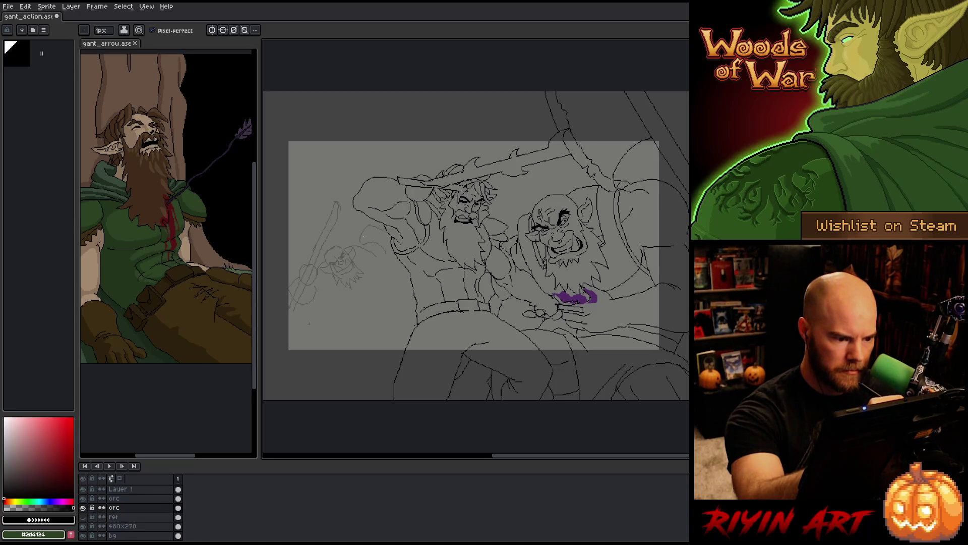
left_click_drag(361, 243, 382, 235)
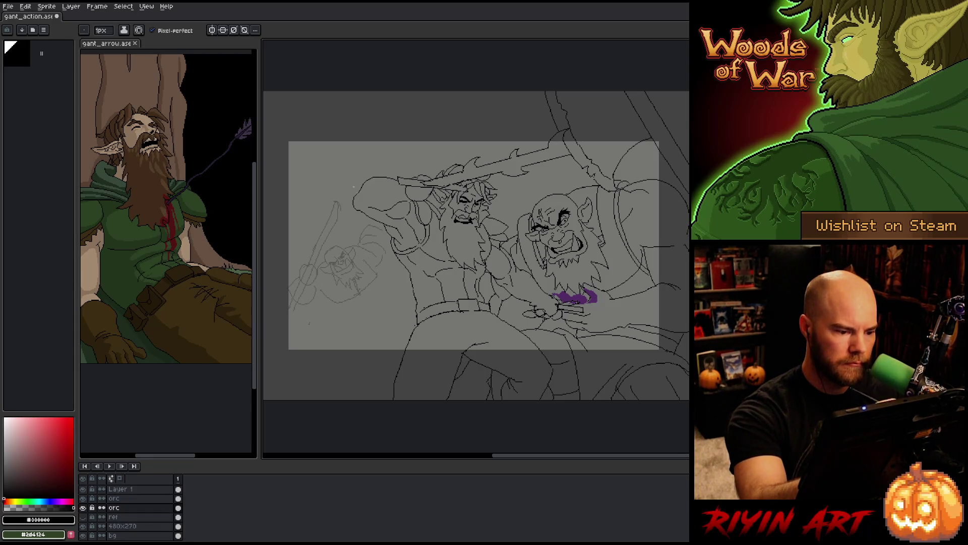
key("e")
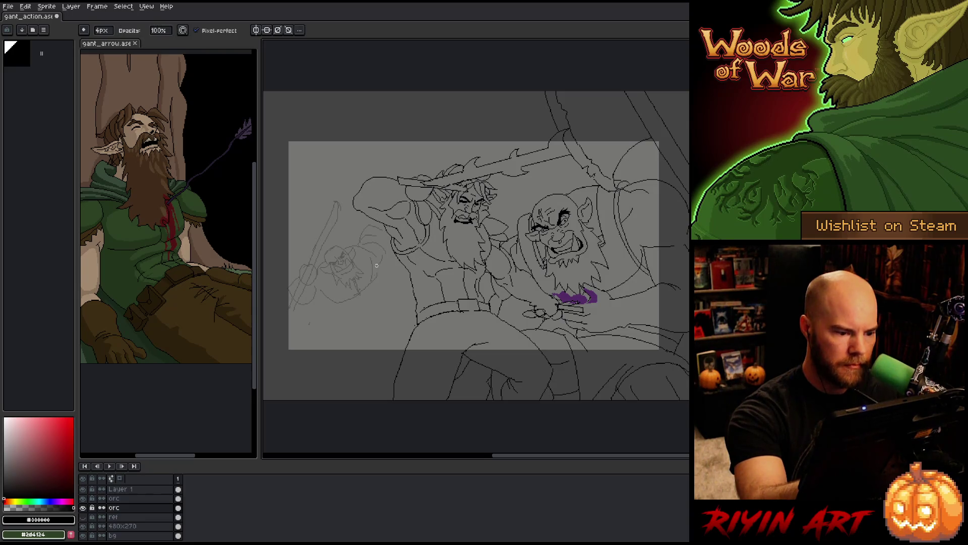
key("b")
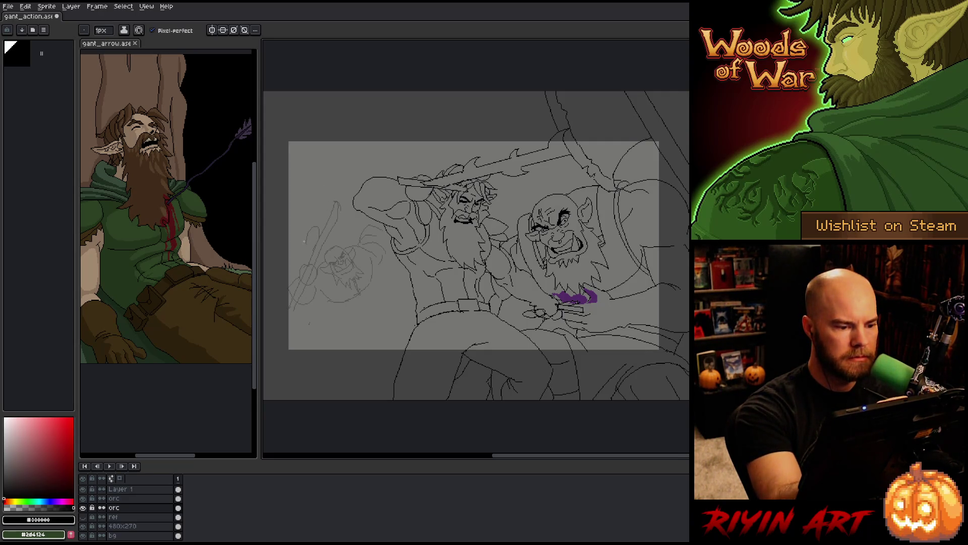
left_click_drag(341, 178, 301, 241)
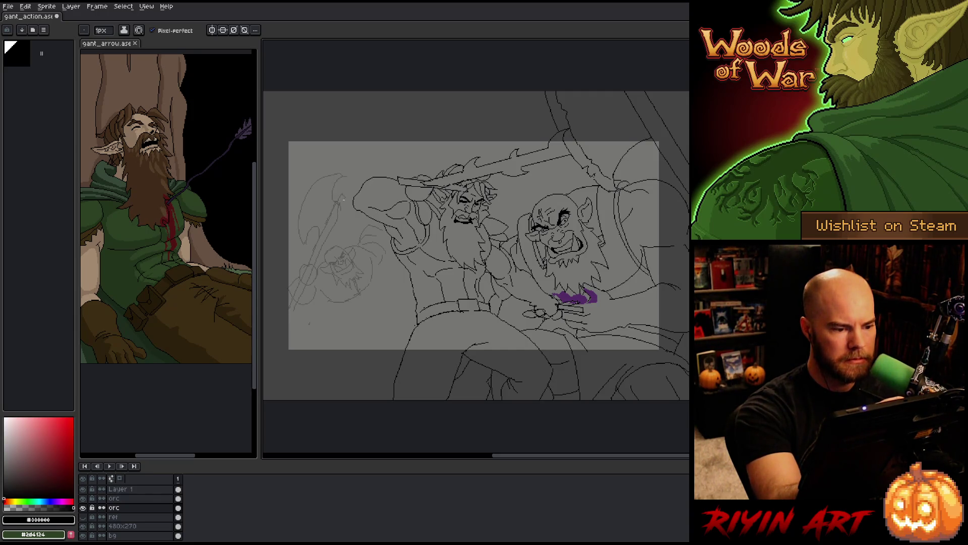
key("e")
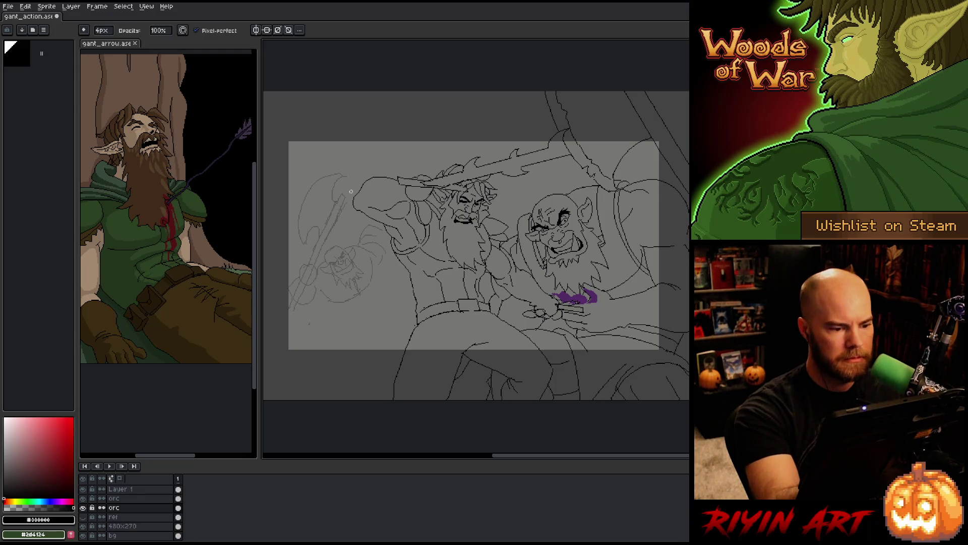
key("b")
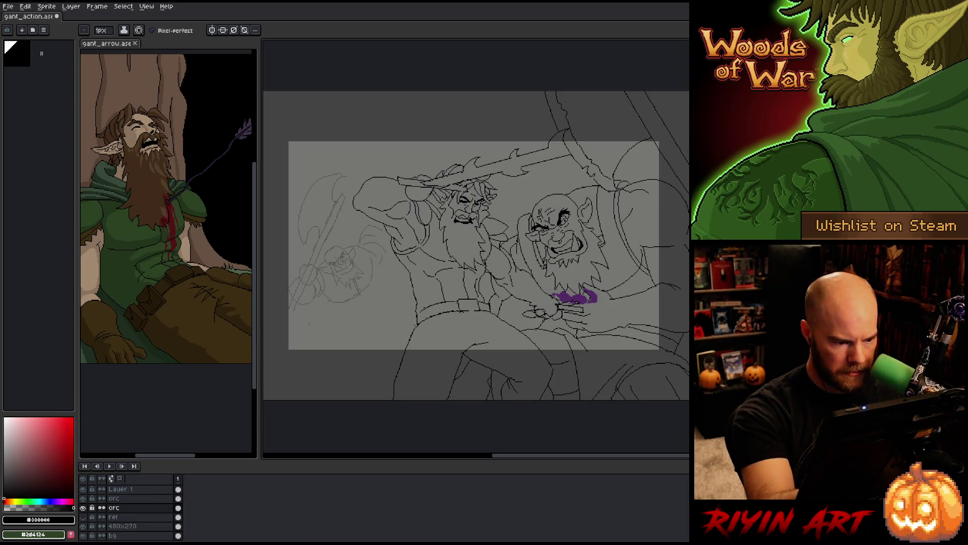
Lasso and deselect part of the small orc, then rough in its torso below the head with pencil and eraser.
key("q")
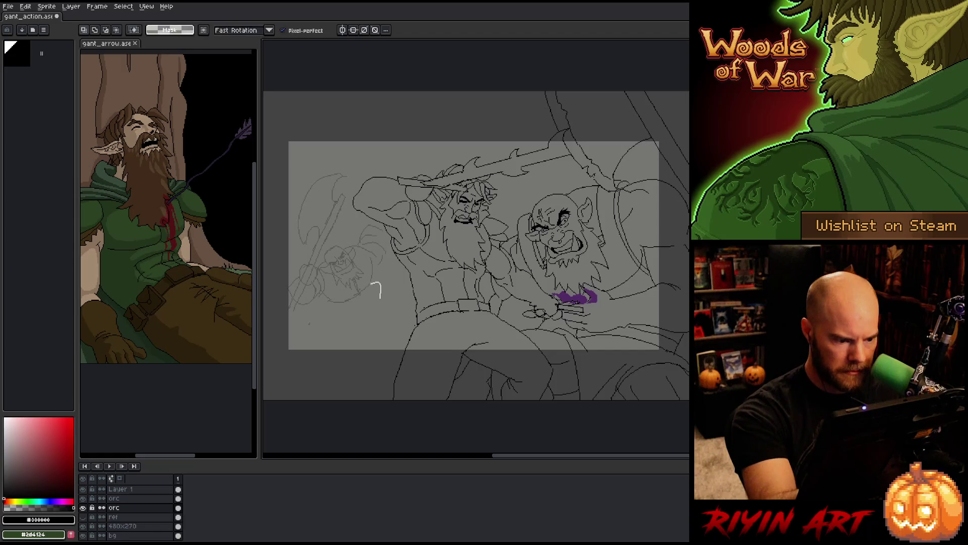
left_click_drag(378, 284, 362, 300)
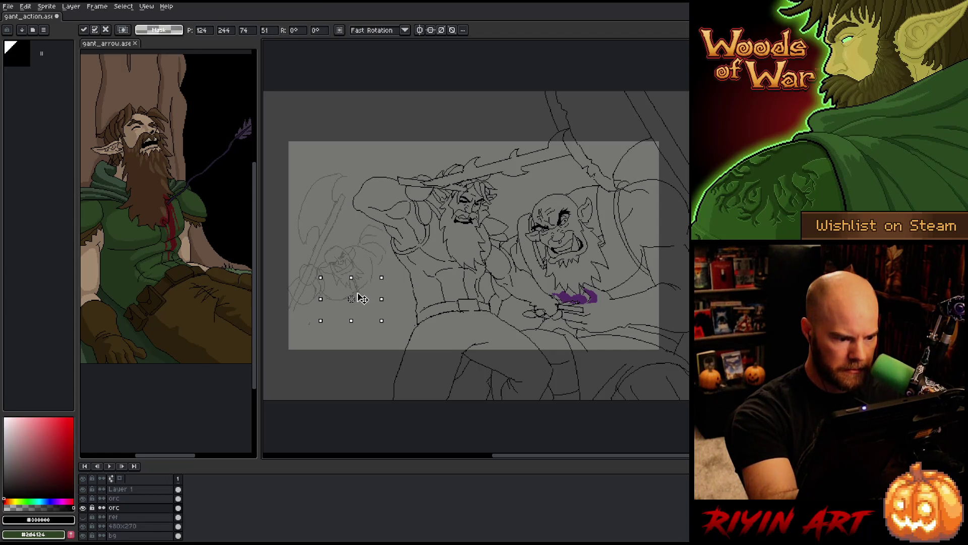
key("ctrl+d")
key("b")
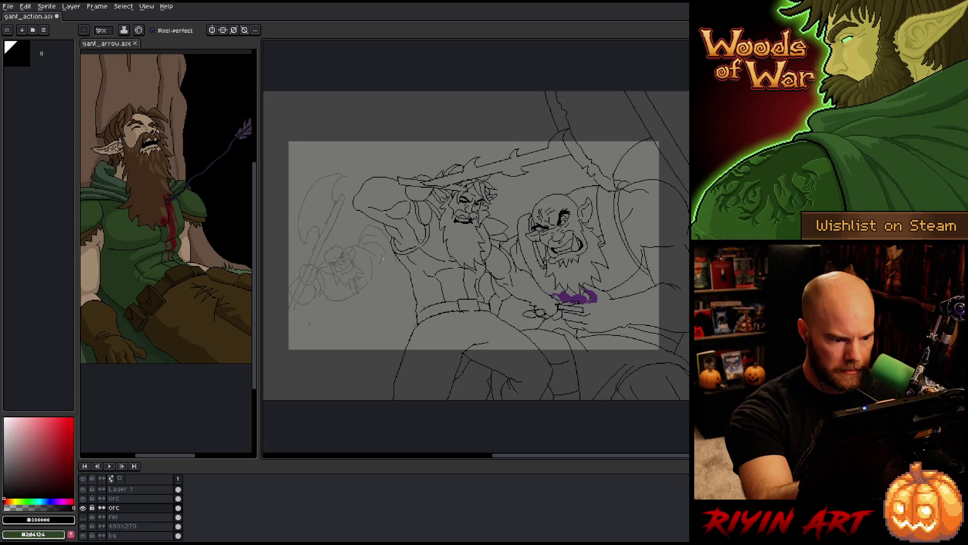
left_click_drag(381, 268, 381, 285)
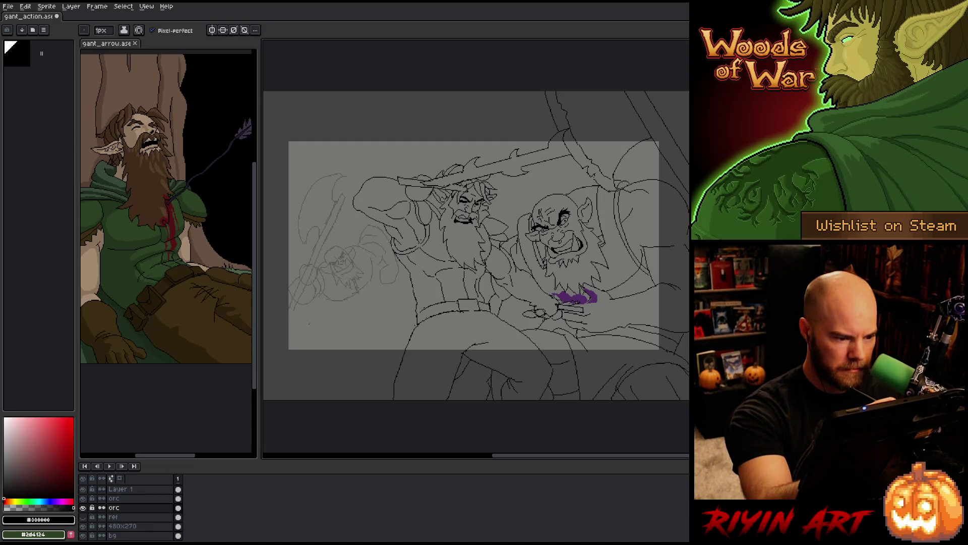
key("ctrl+z")
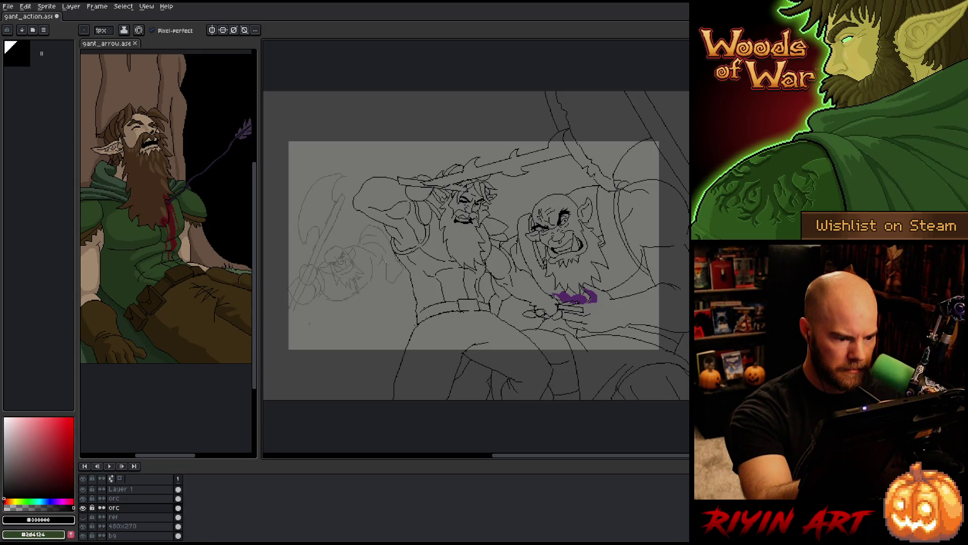
key("b")
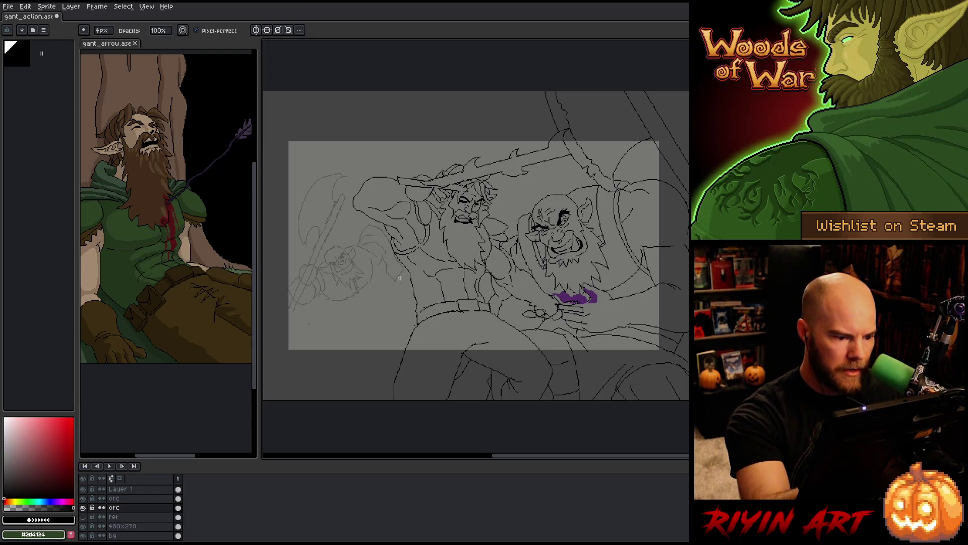
key("e")
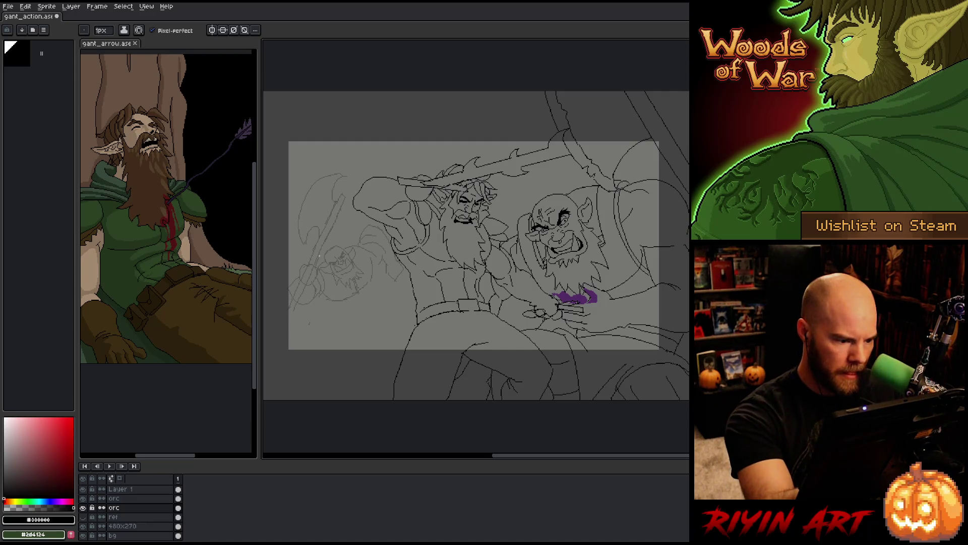
key("b")
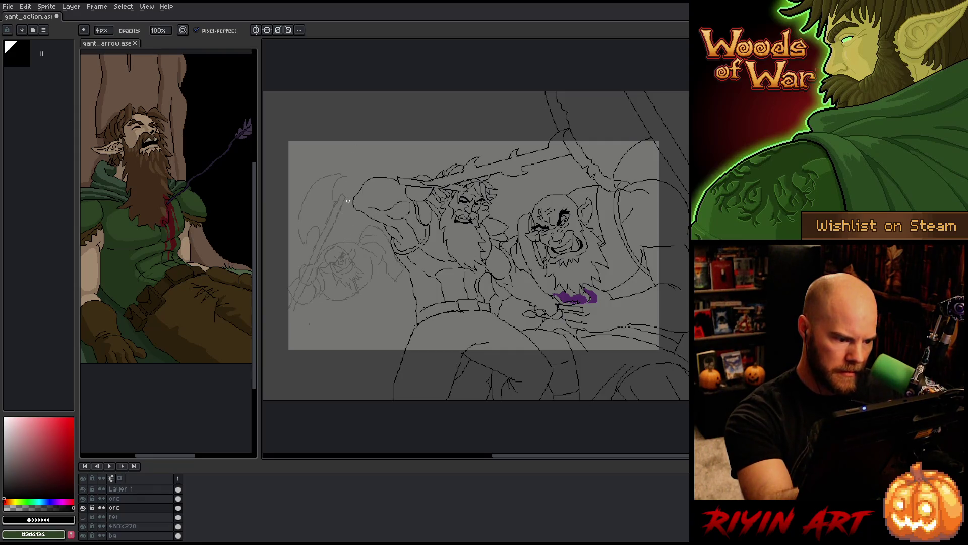
key("e")
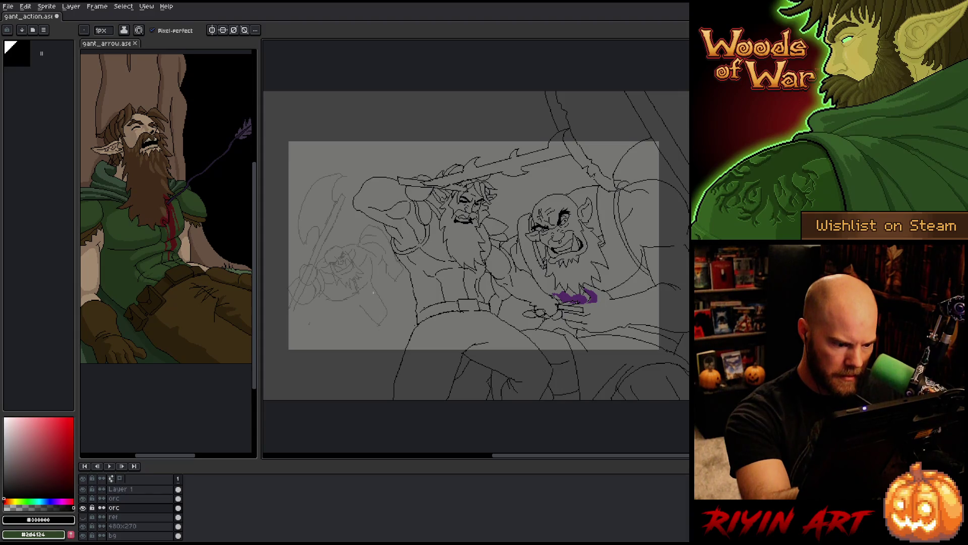
Erase stray marks on the background orc and sketch its body and legs with the thin pencil.
left_click_drag(382, 295, 366, 322)
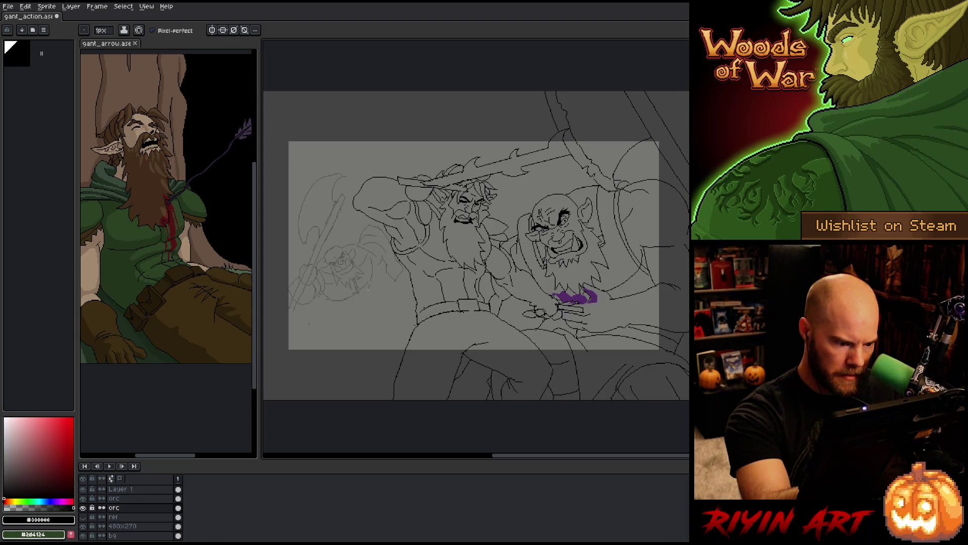
left_click_drag(369, 287, 356, 303)
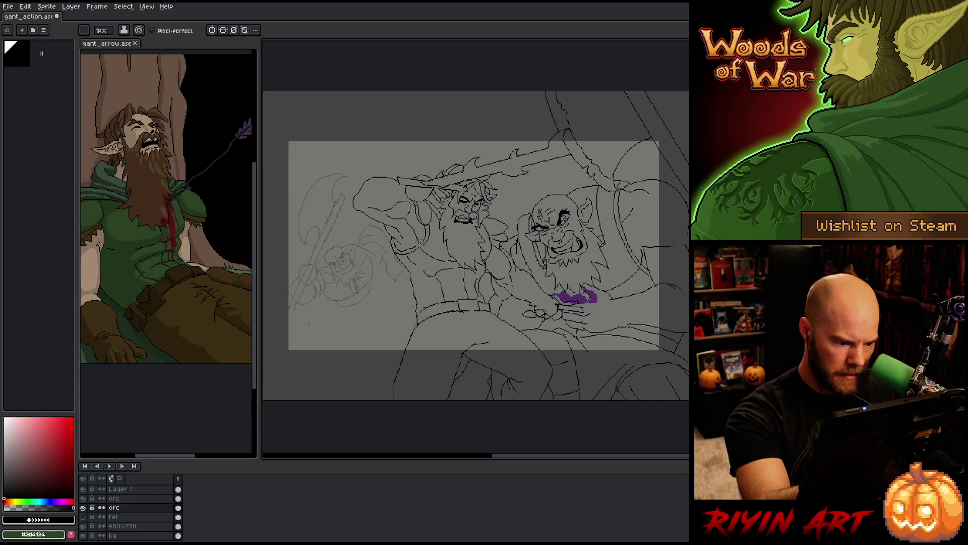
left_click_drag(381, 301, 371, 292)
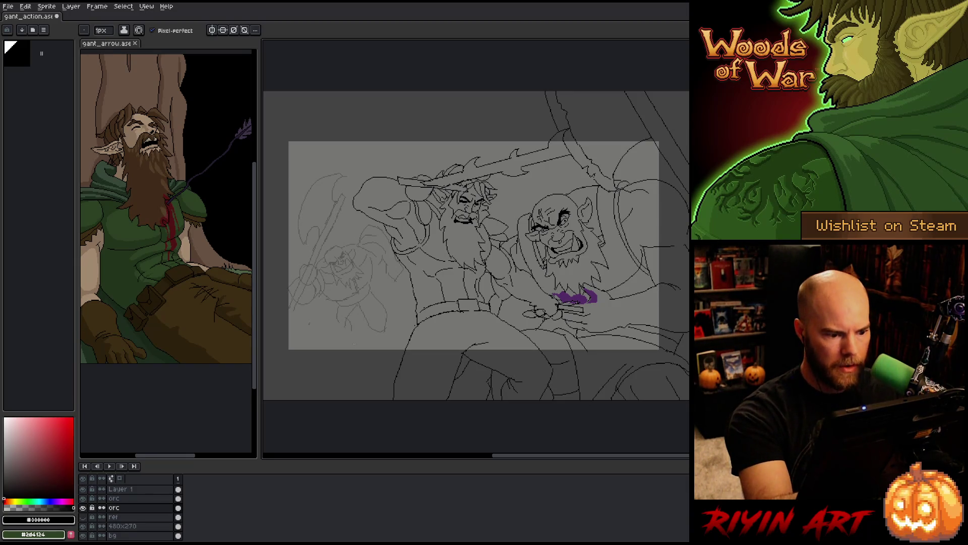
key("e")
key("e")
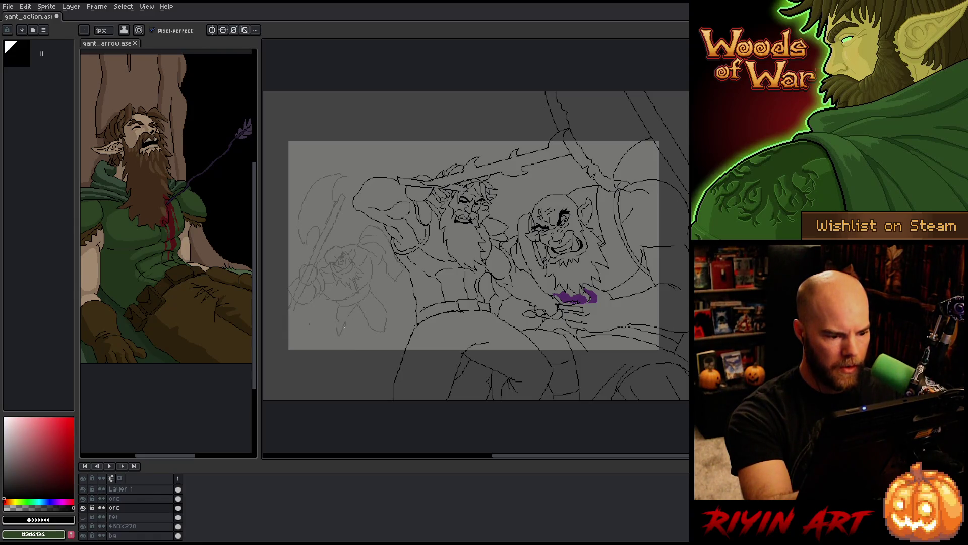
key("b")
key("e")
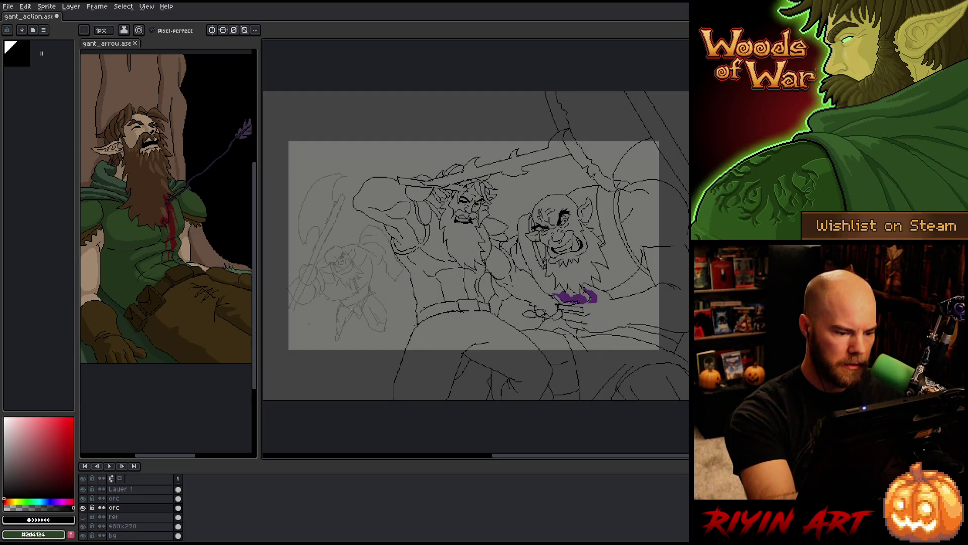
Refine the small orc's body and striding legs, alternating pencil and eraser, then pick freehand selection.
key("e")
key("b")
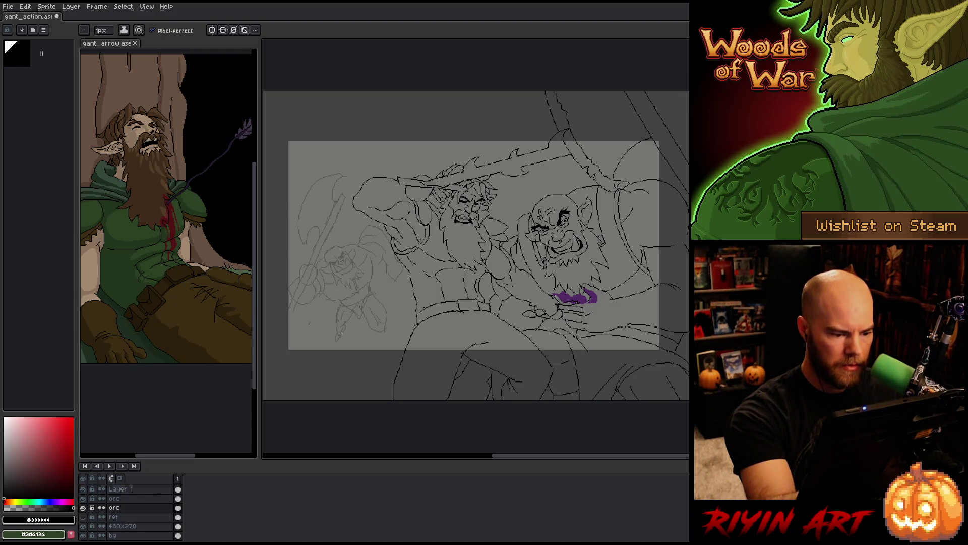
key("e")
key("b")
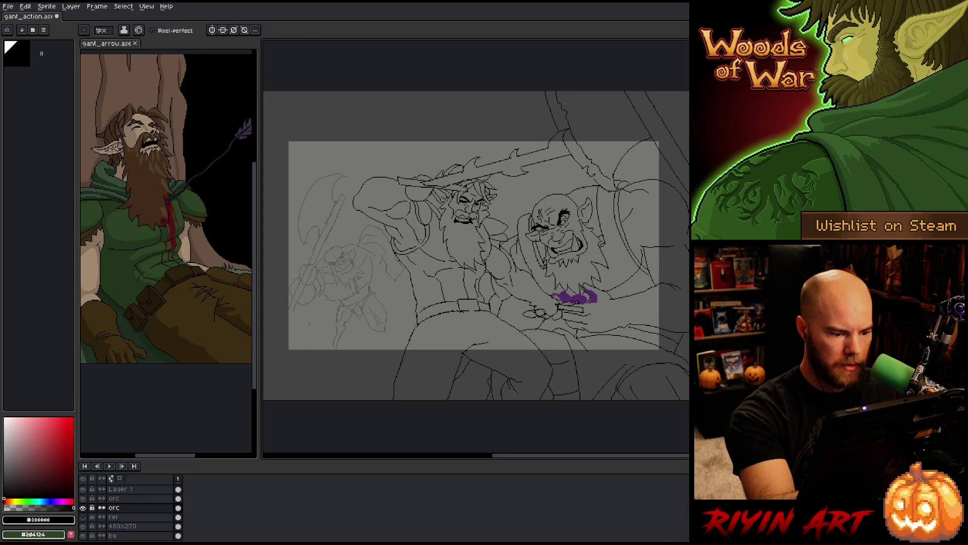
key("e")
key("b")
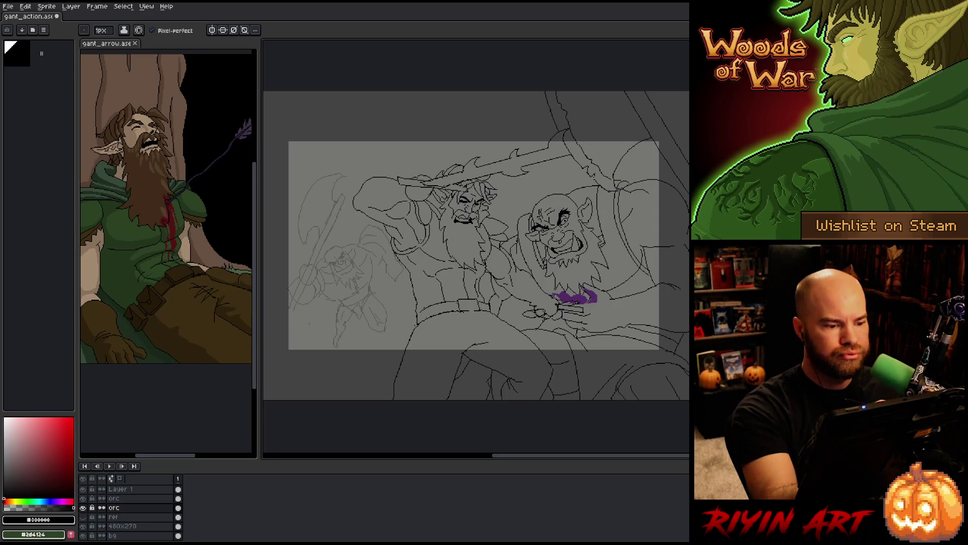
key("m")
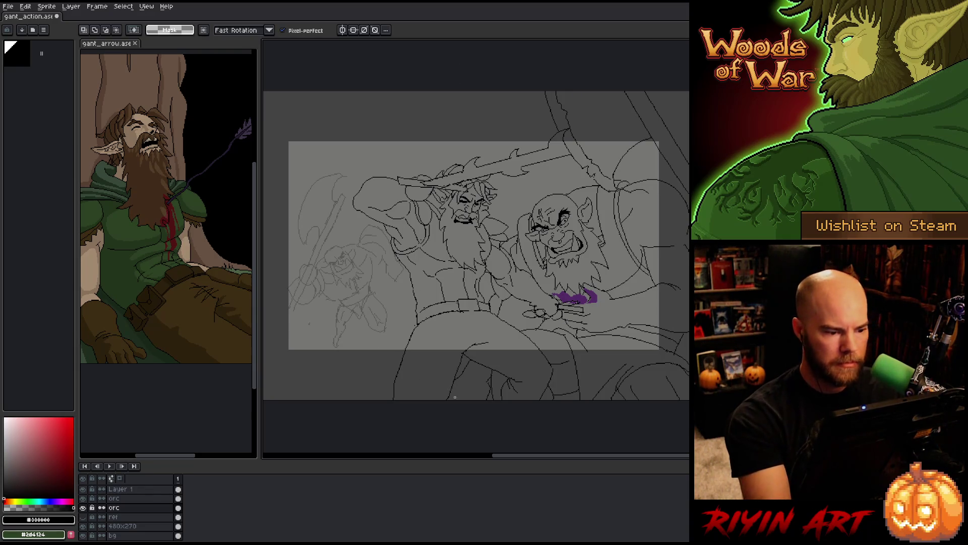
Zoom and pan over the background orc sketch beside the elf's arm.
key("b")
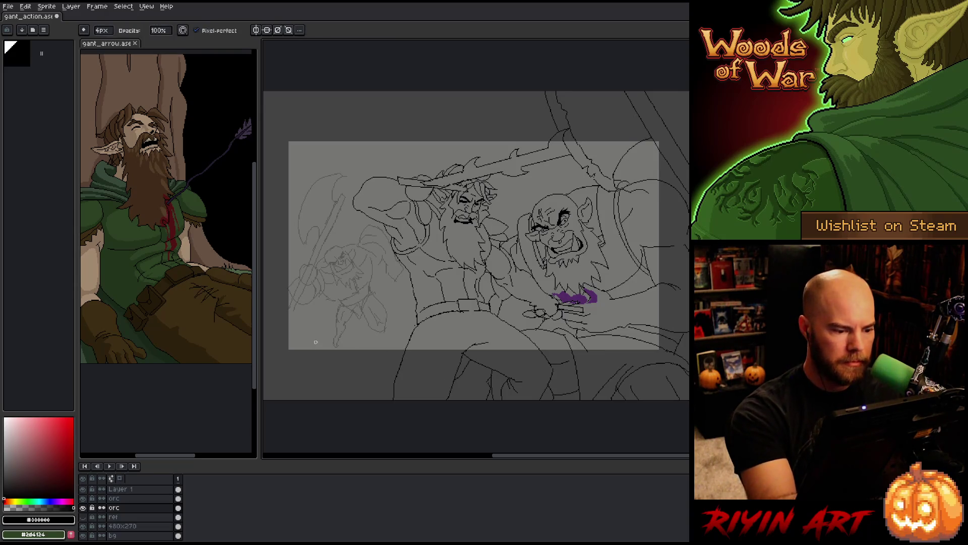
scroll(367, 333, "up", 2)
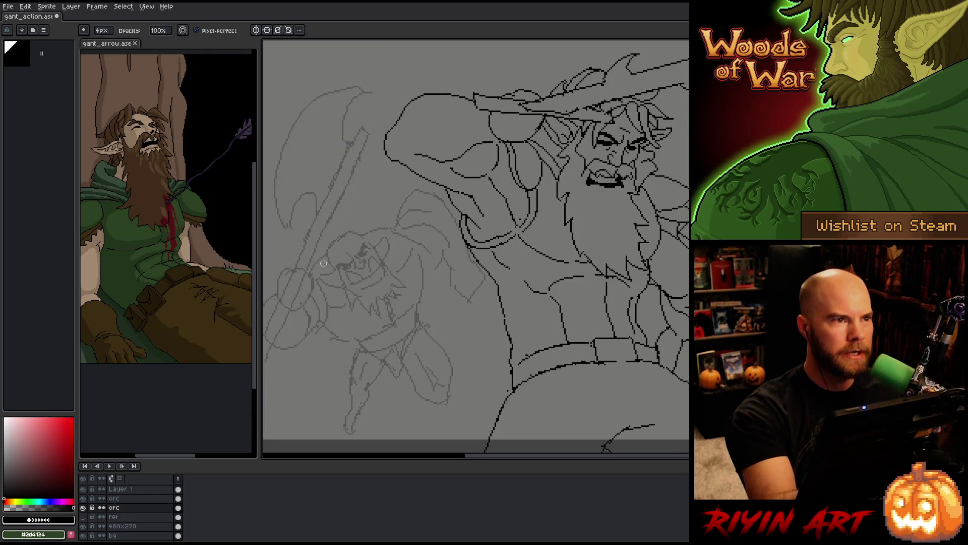
scroll(463, 249, "up", 1)
scroll(486, 243, "up", 2)
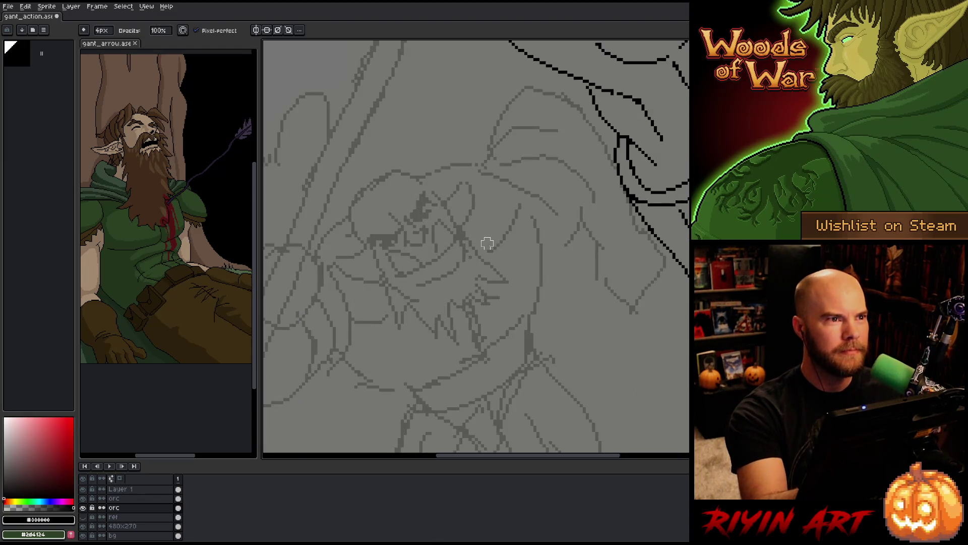
scroll(497, 209, "down", 2)
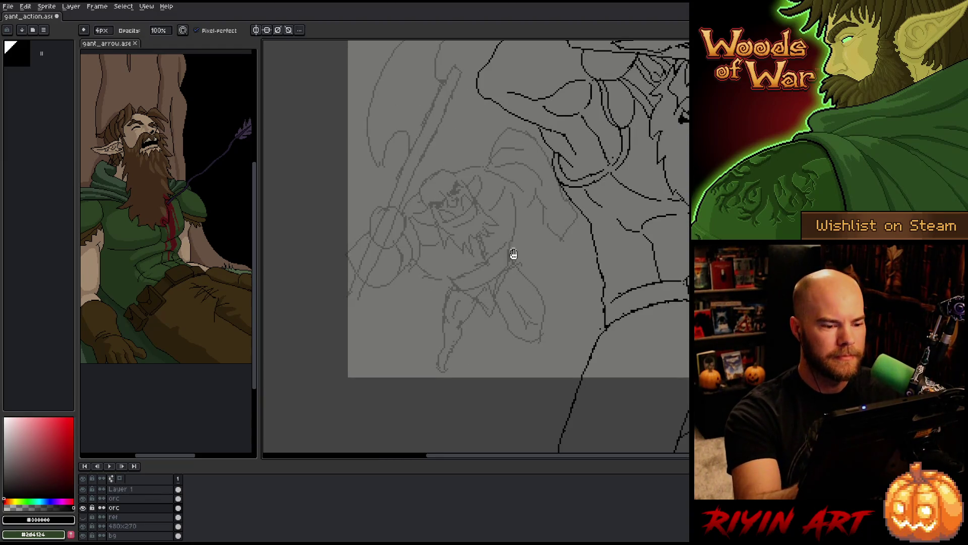
scroll(512, 257, "down", 2)
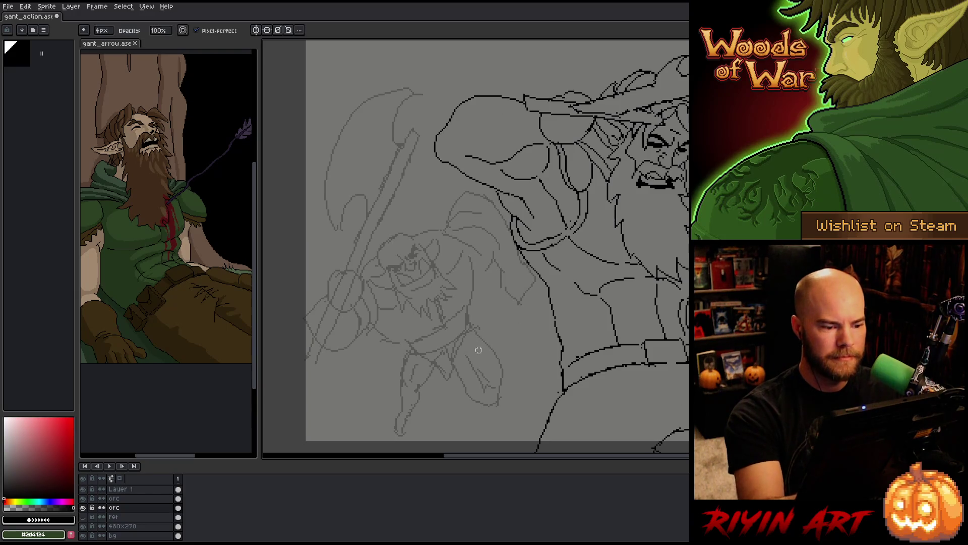
Lasso the background orc's sketched leg, shift it down and left, and commit the move.
left_click_drag(484, 298, 483, 281)
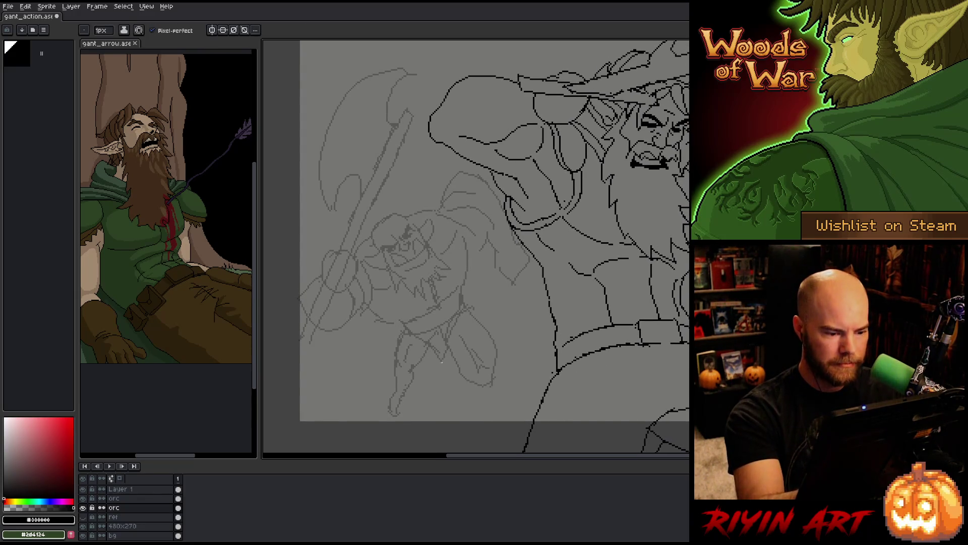
mouse_move(437, 368)
left_mouse_down()
mouse_move(418, 339)
mouse_move(386, 424)
left_mouse_up()
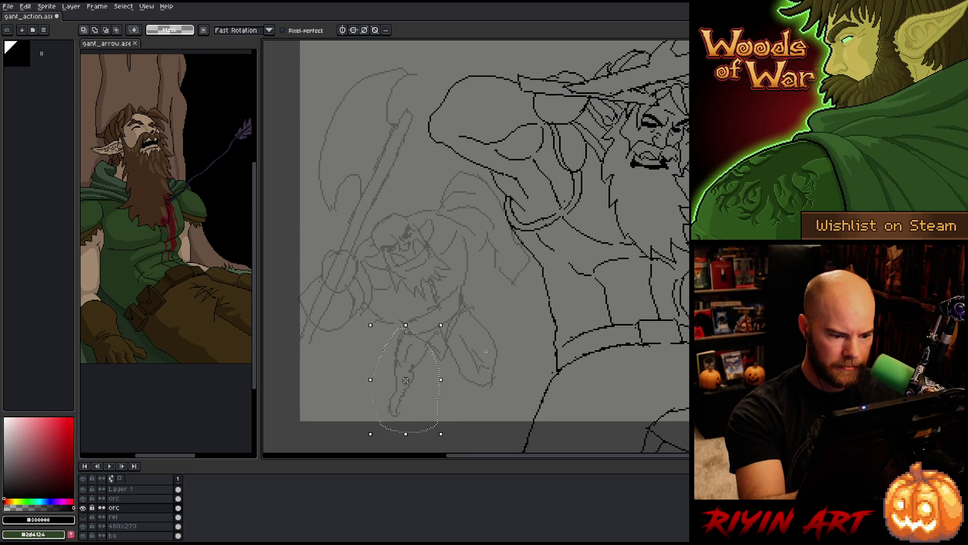
left_click_drag(443, 329, 451, 323)
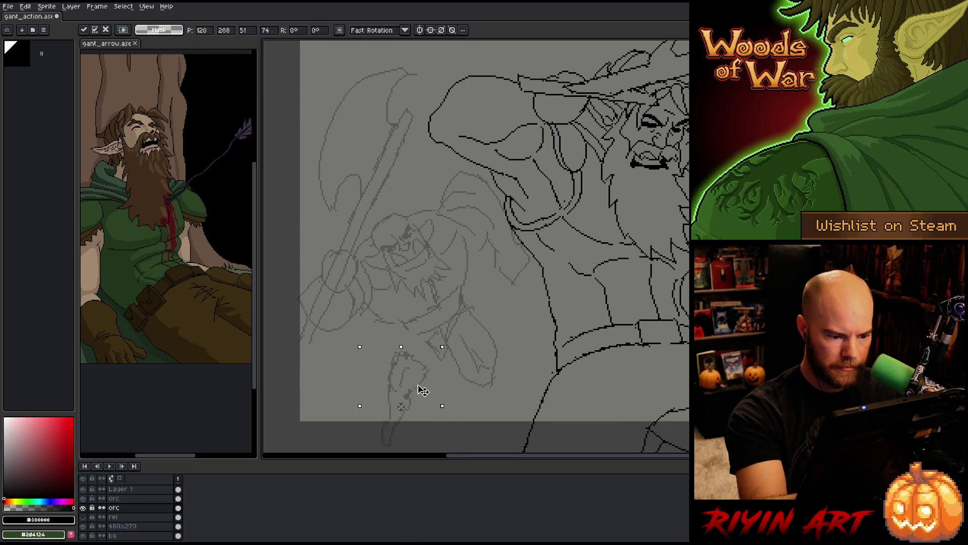
left_click_drag(428, 363, 424, 372)
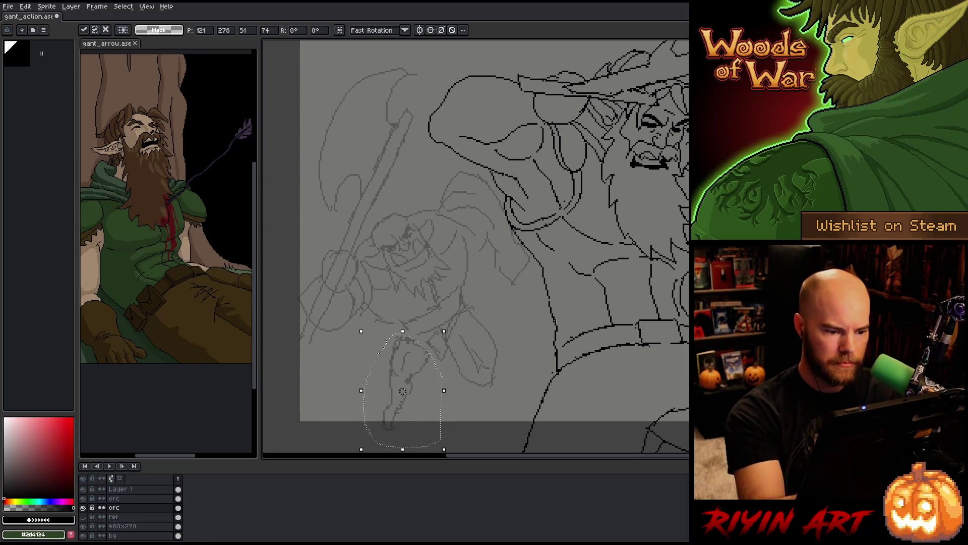
key("b")
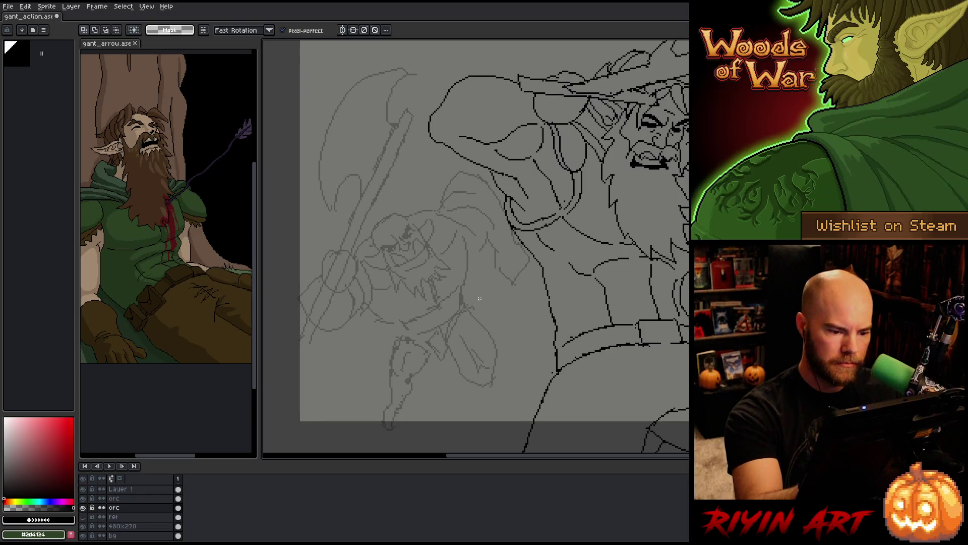
Touch up the orc's axe shaft and gripping hand with fine pencil strokes and erasing.
left_click_drag(504, 381, 474, 303)
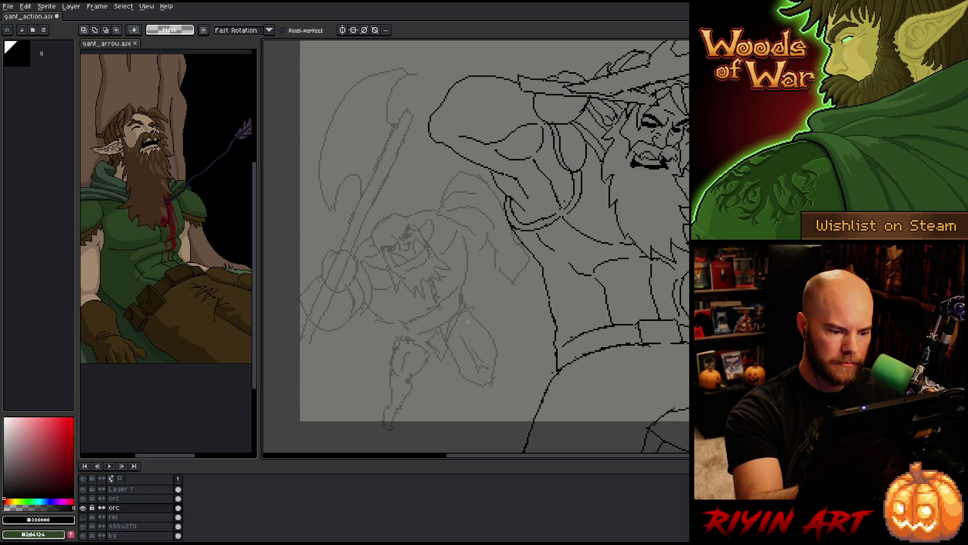
key("b")
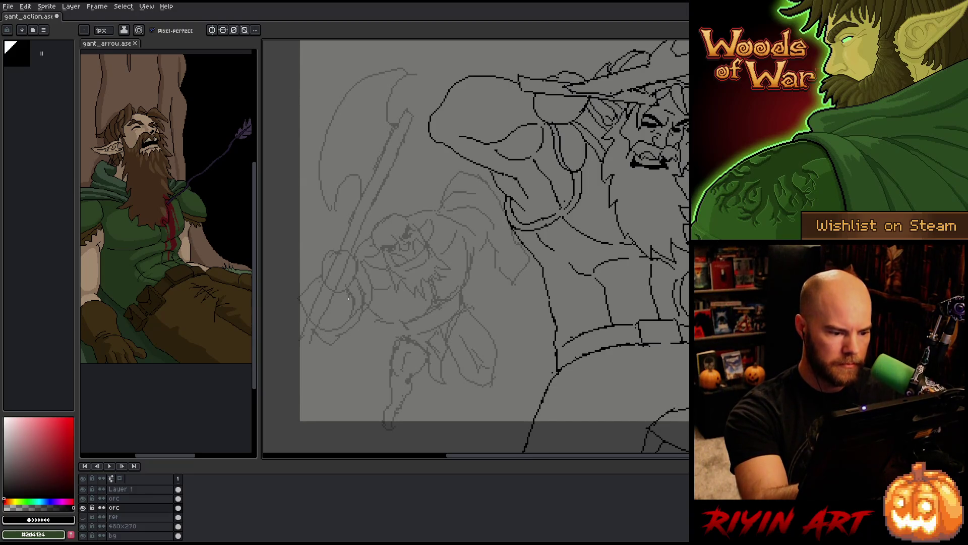
key("e")
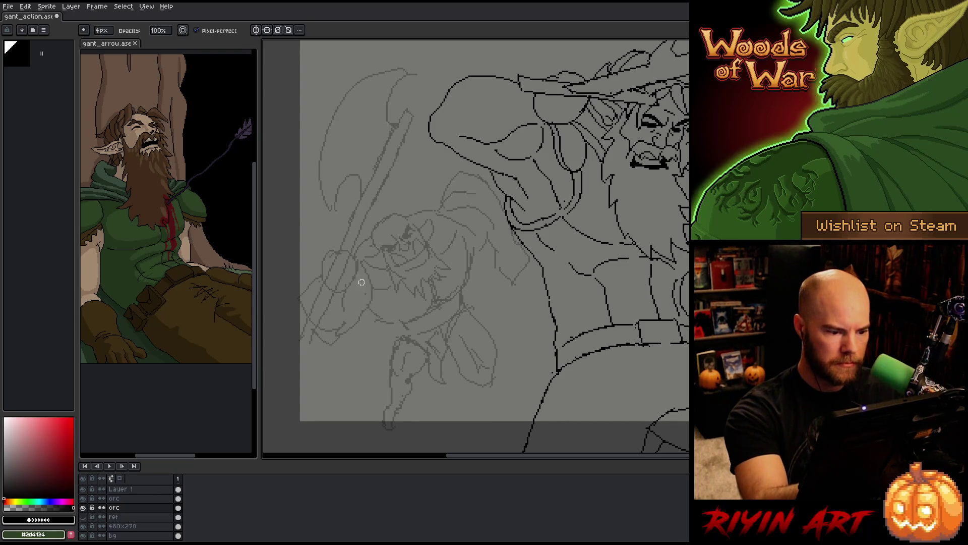
key("b")
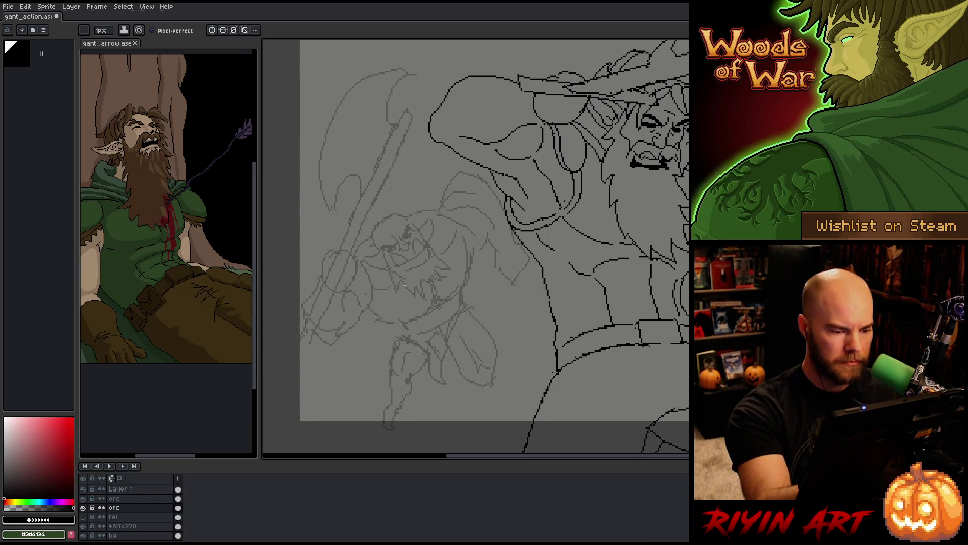
Sketch a small loop at the lower left, then erase the old axe handle lines.
mouse_move(303, 347)
left_mouse_down()
mouse_move(328, 370)
mouse_move(333, 350)
left_mouse_up()
key("ctrl+z")
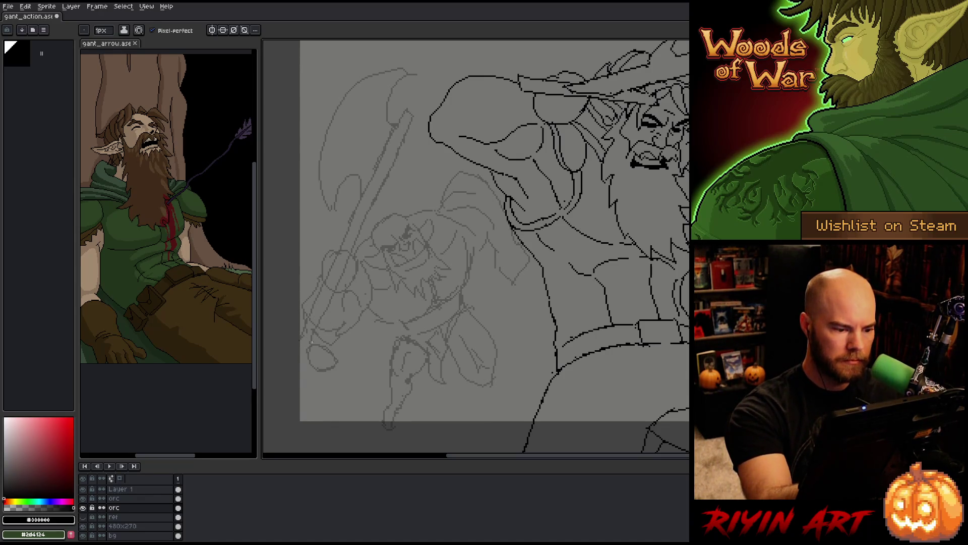
key("e")
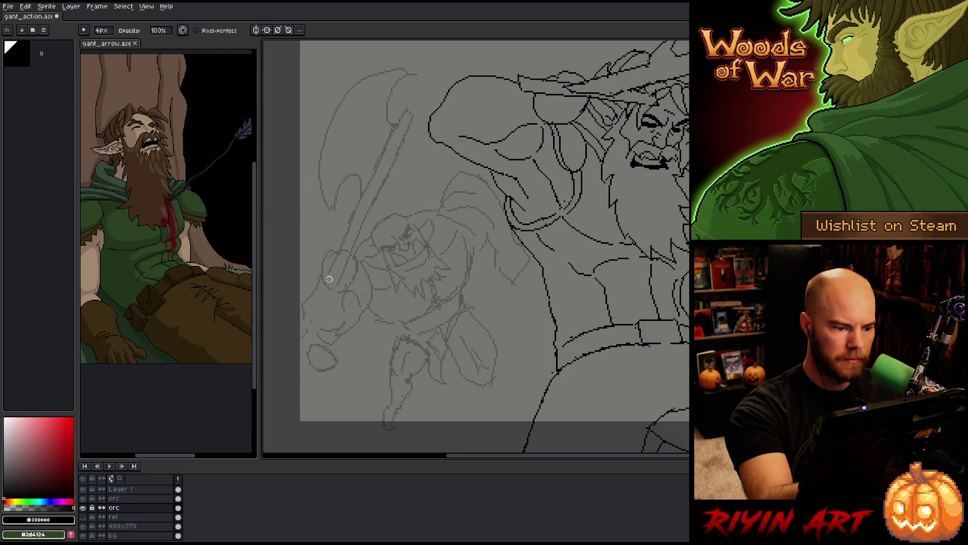
left_click_drag(367, 203, 382, 171)
mouse_move(348, 239)
left_mouse_down()
mouse_move(372, 168)
mouse_move(408, 114)
mouse_move(374, 206)
left_mouse_up()
Lasso the remaining old axe sketch and delete it.
key("m")
key("Delete")
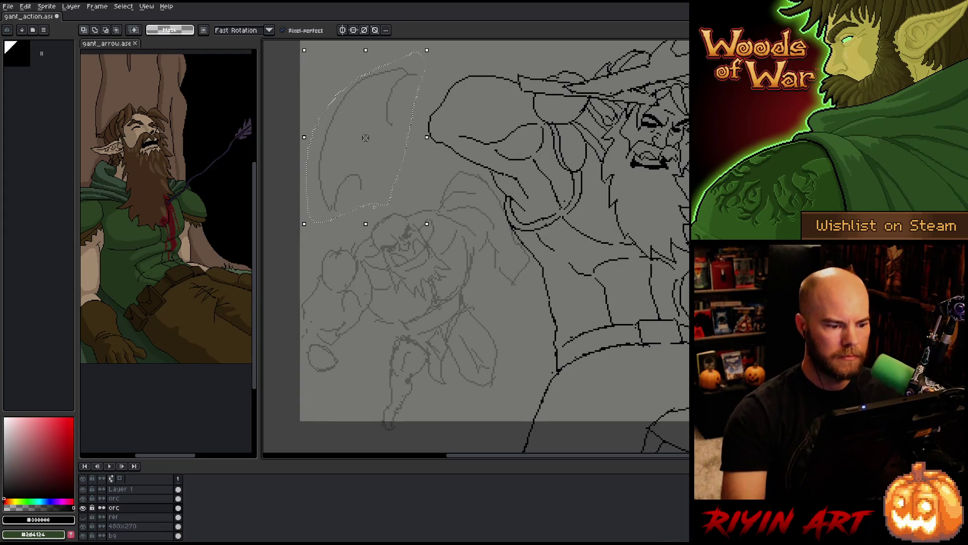
Sketch the new axe's long handle as two parallel lines and close off its top.
key("ctrl+d")
key("b")
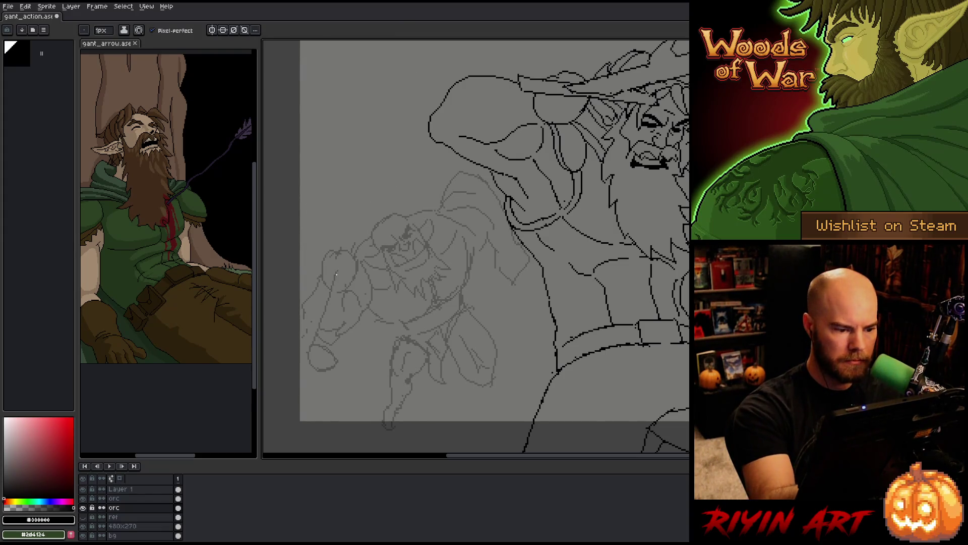
left_click_drag(366, 168, 314, 344)
left_click_drag(370, 181, 338, 355)
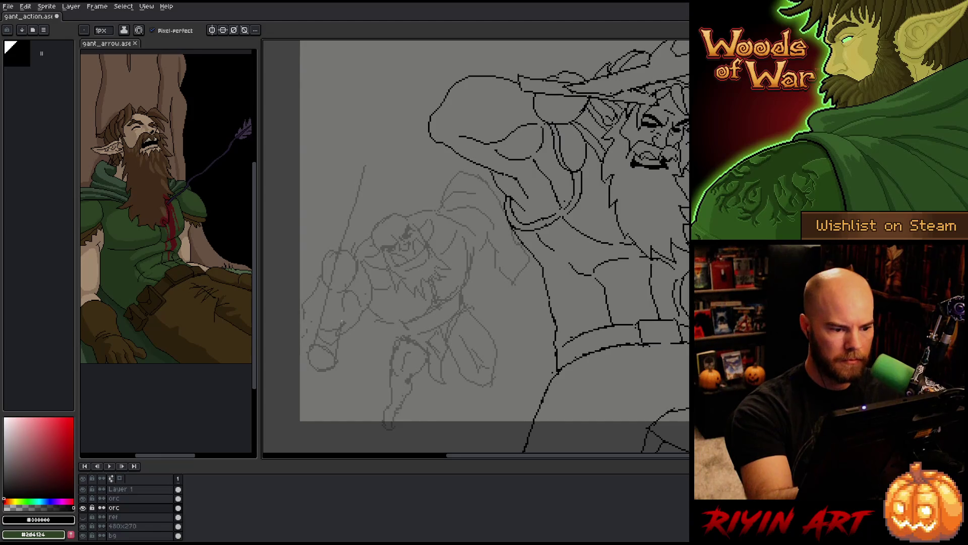
left_click_drag(378, 156, 368, 189)
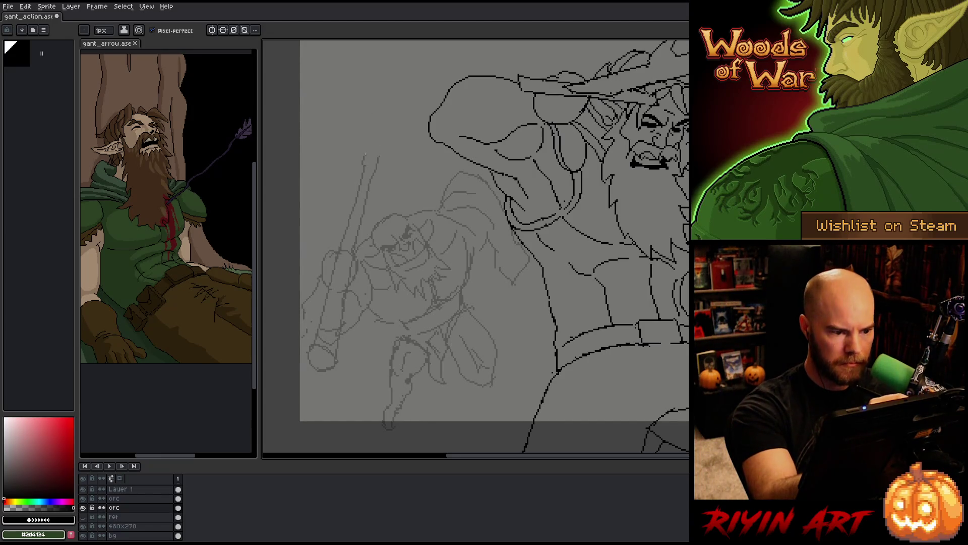
mouse_move(366, 151)
left_mouse_down()
mouse_move(377, 155)
mouse_move(348, 199)
left_mouse_up()
Sketch the curved axe blade above the handle and erase stray lines at the axe top.
left_click_drag(371, 83, 331, 190)
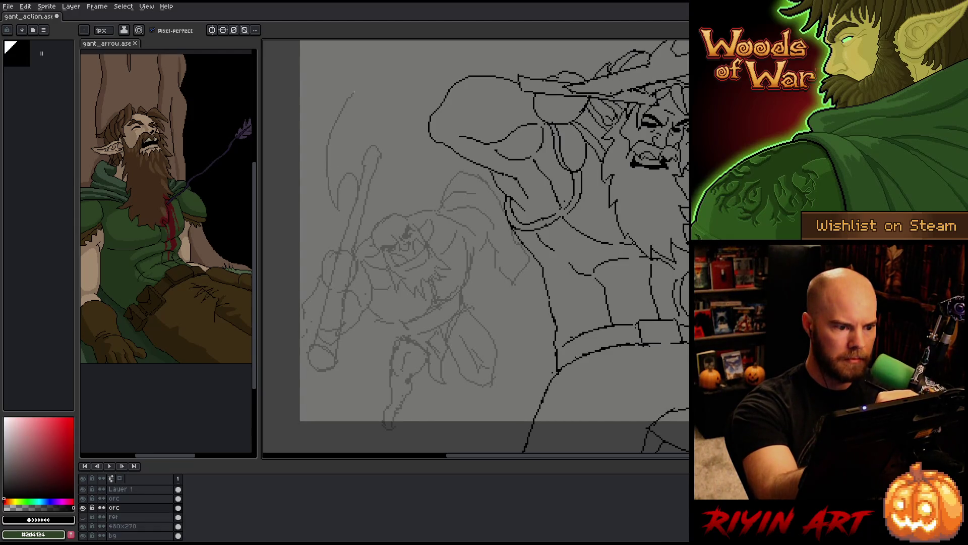
mouse_move(373, 84)
left_mouse_down()
mouse_move(380, 144)
mouse_move(371, 150)
left_mouse_up()
key("ctrl+z")
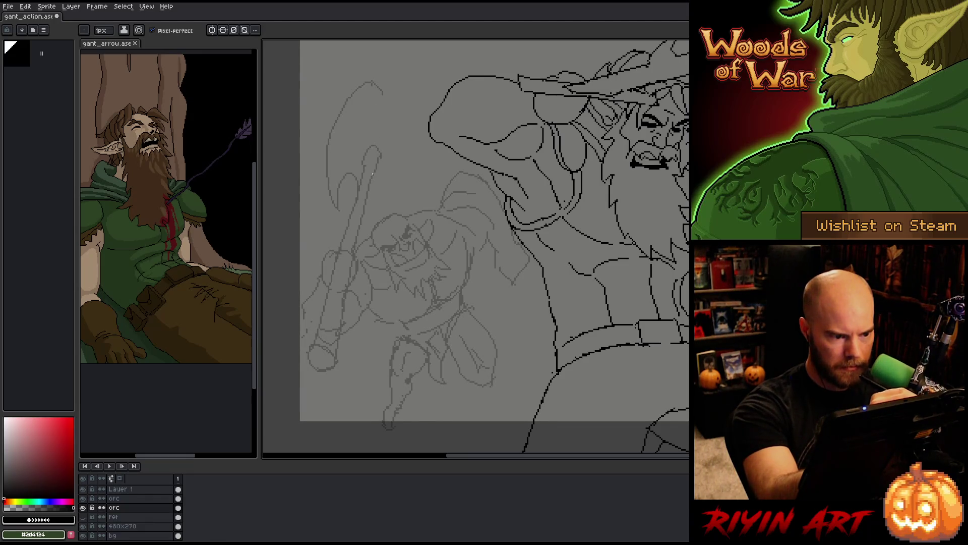
left_click_drag(358, 108, 370, 147)
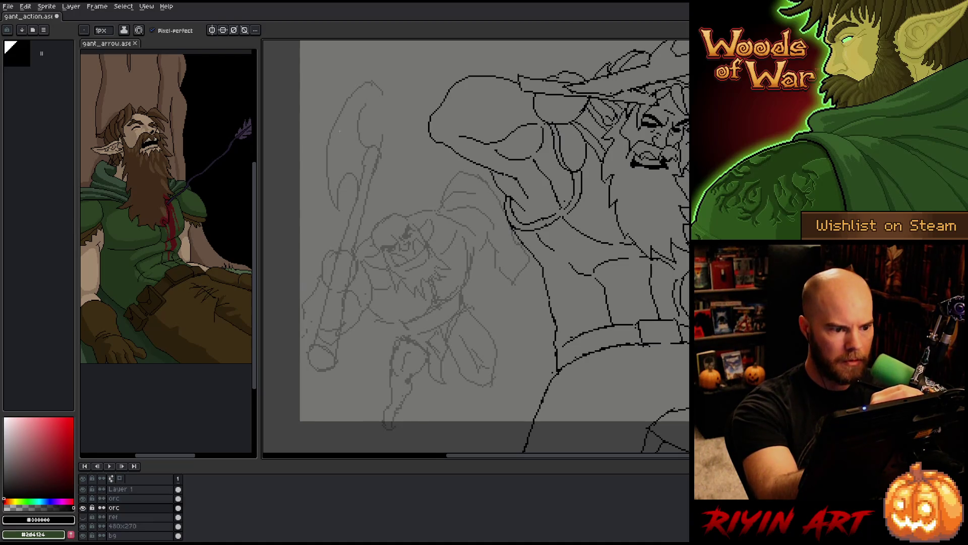
key("e")
left_click_drag(345, 112, 383, 84)
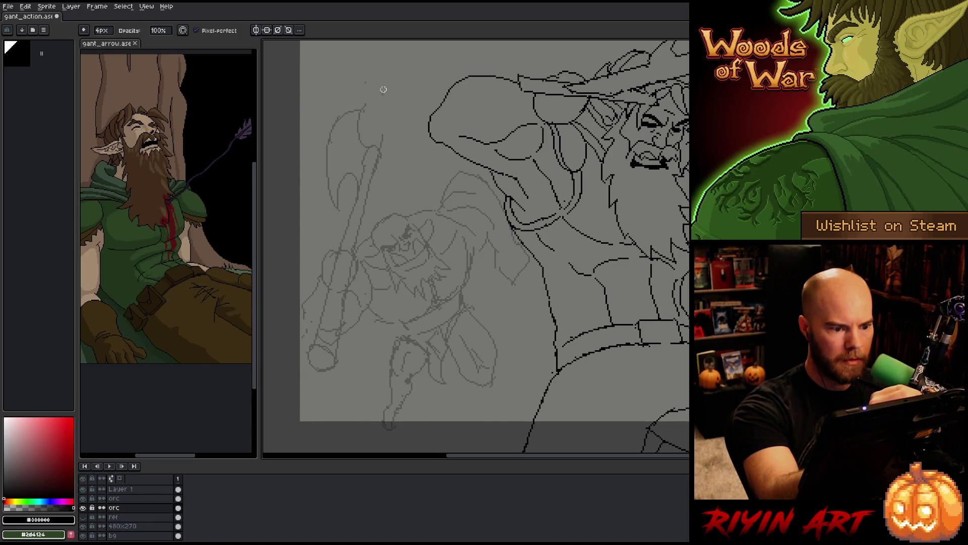
key("b")
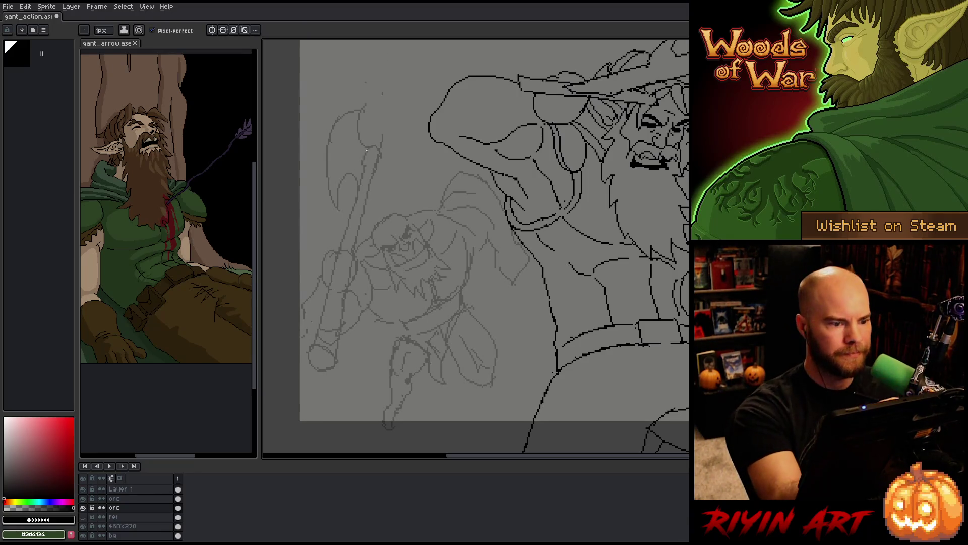
Refine the axe blade and handle, alternating between eraser and pencil touch-ups.
key("e")
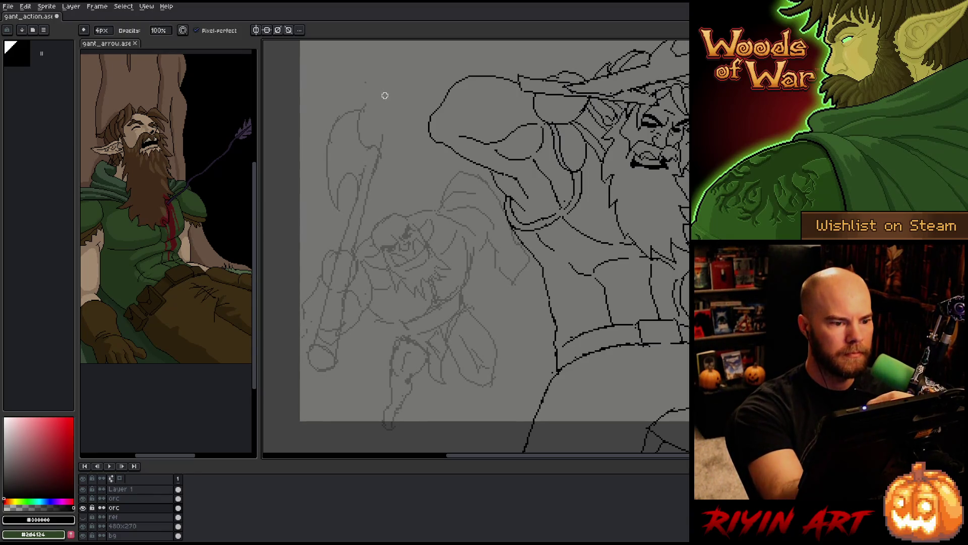
key("b")
key("e")
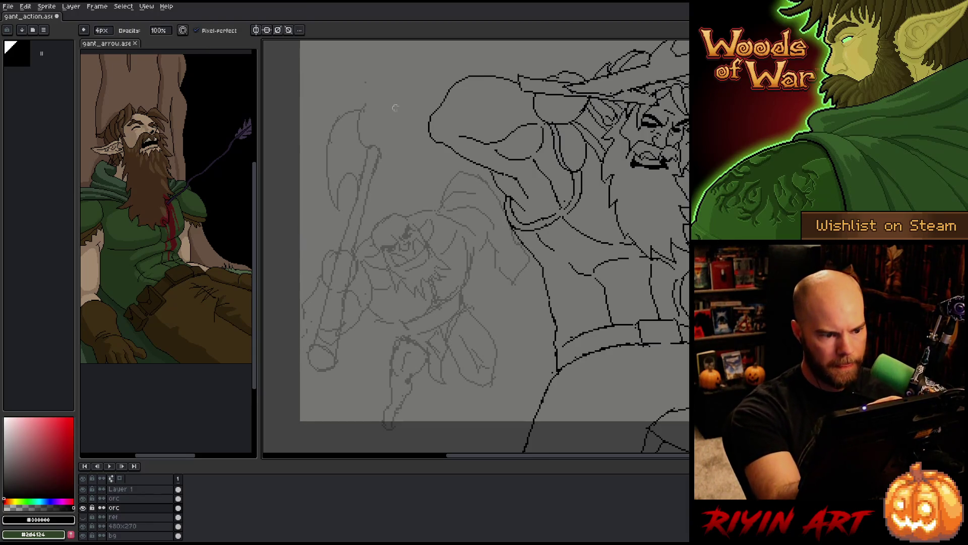
key("b")
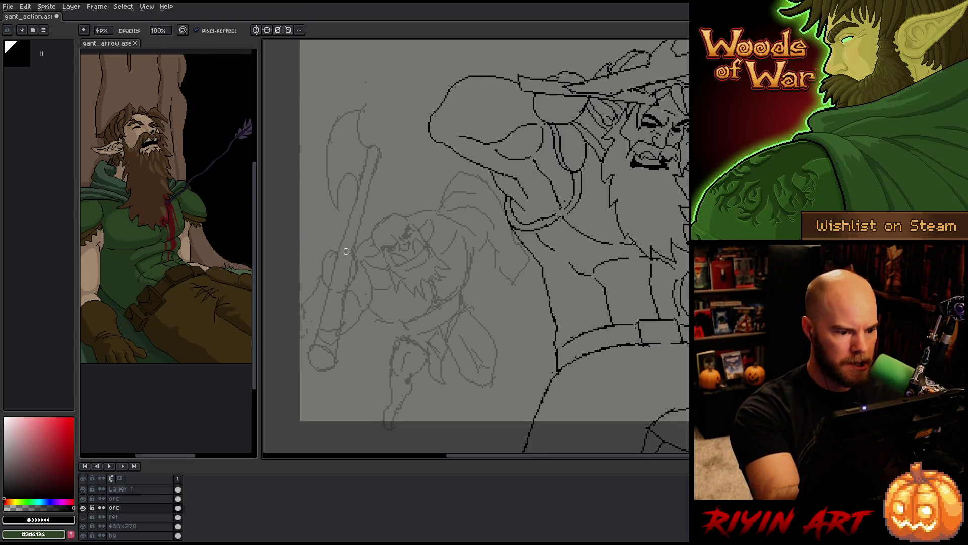
key("e")
key("b")
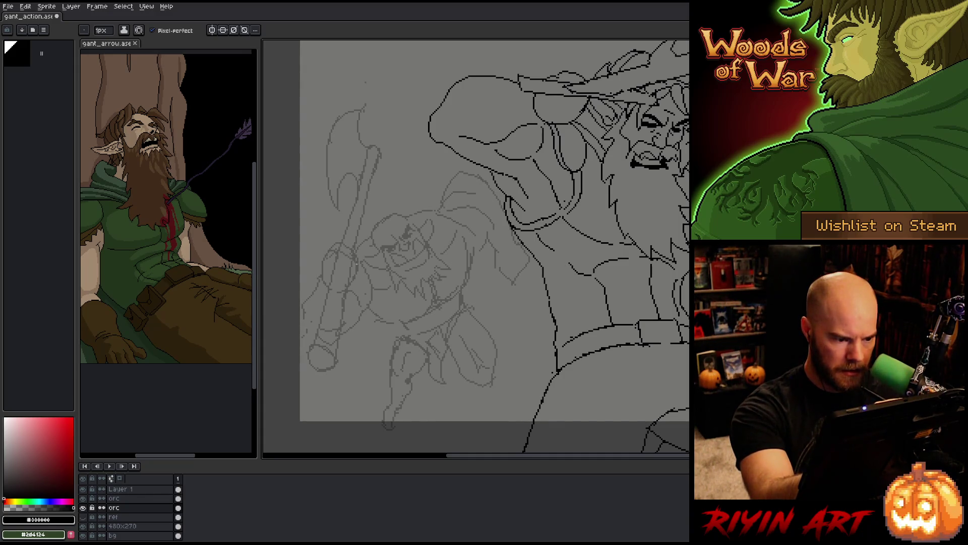
key("e")
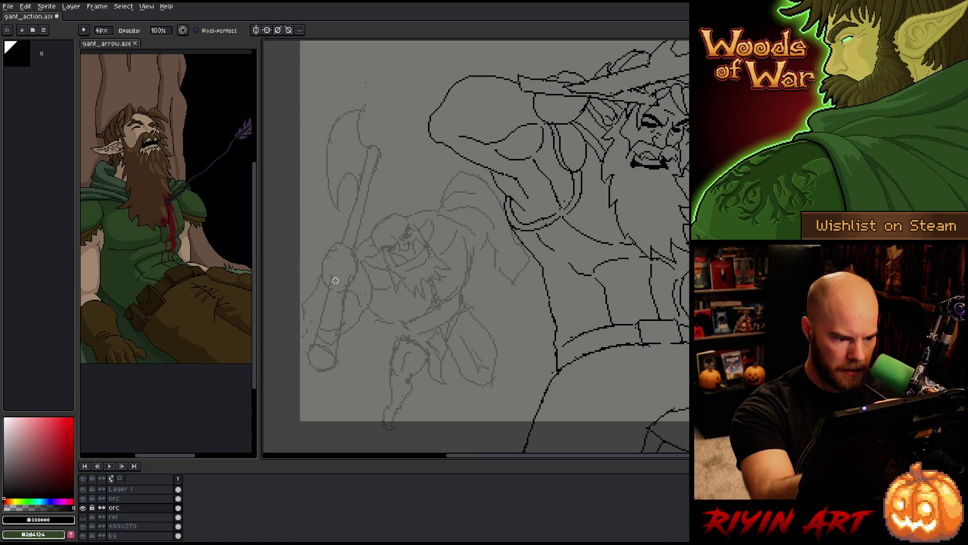
key("b")
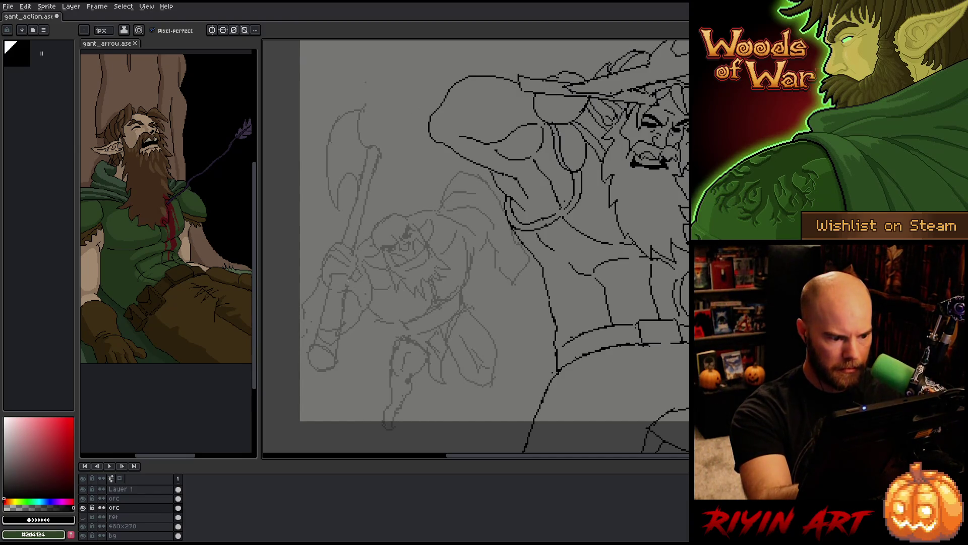
key("e")
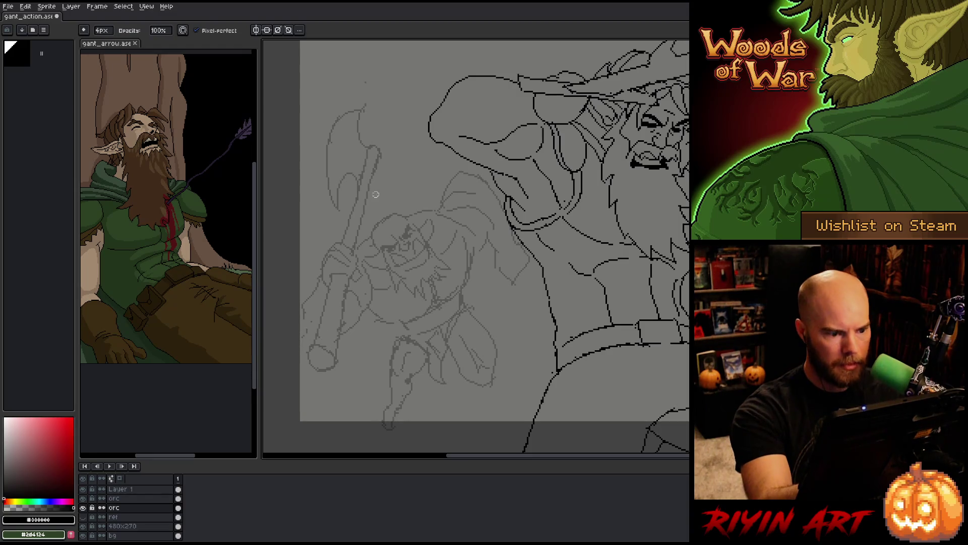
key("b")
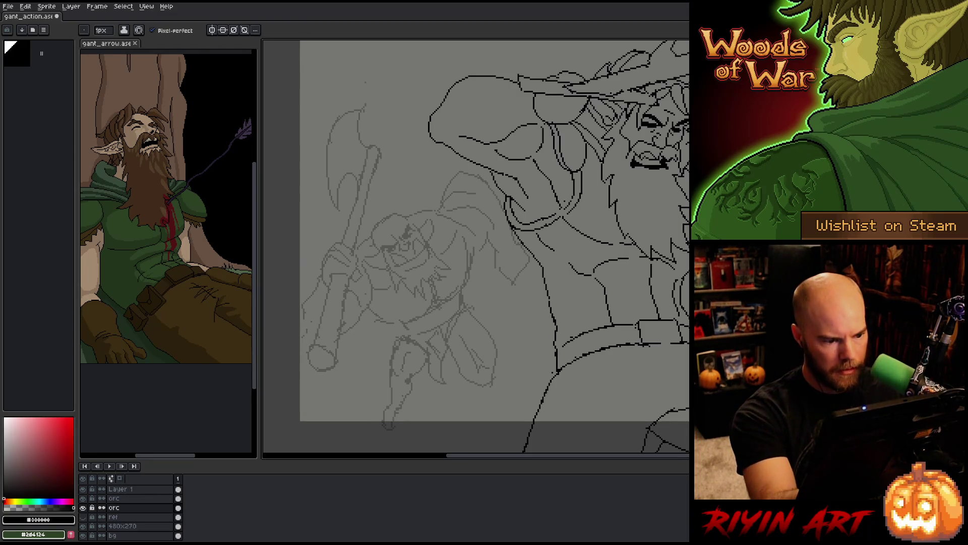